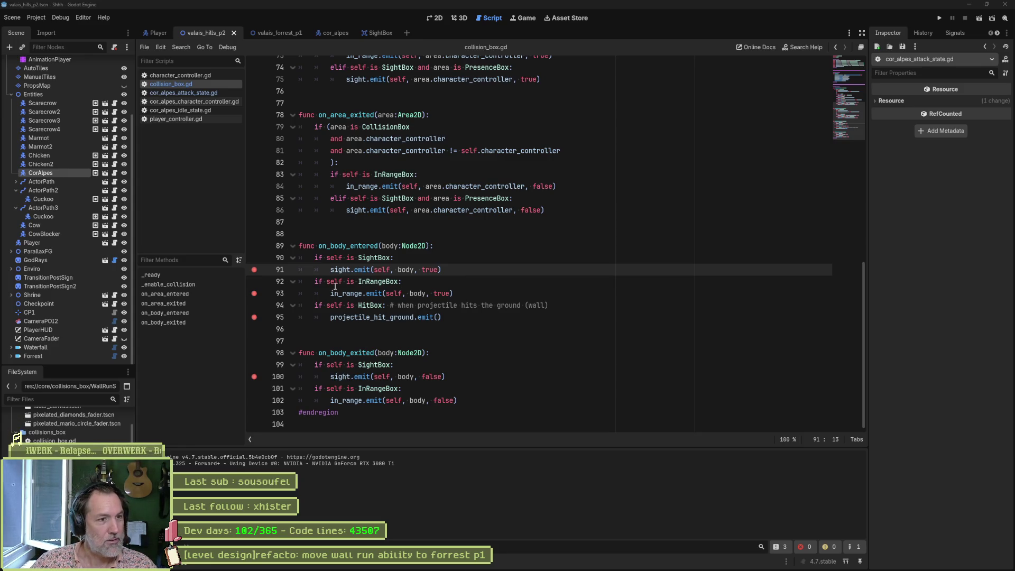
Set a breakpoint on line 102, run the game in debug, then stop the session
click(258, 405)
key(F5)
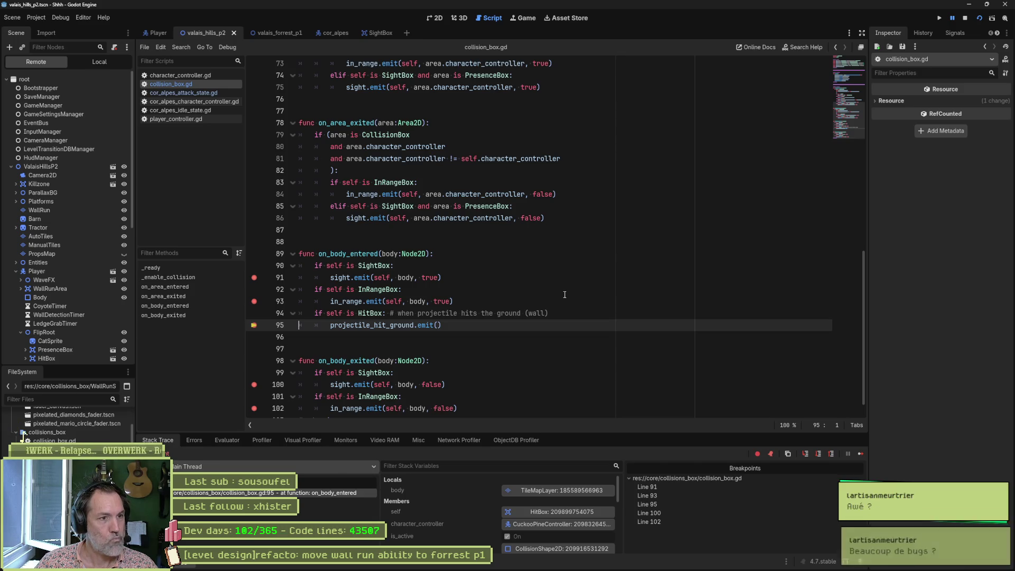
key(F8)
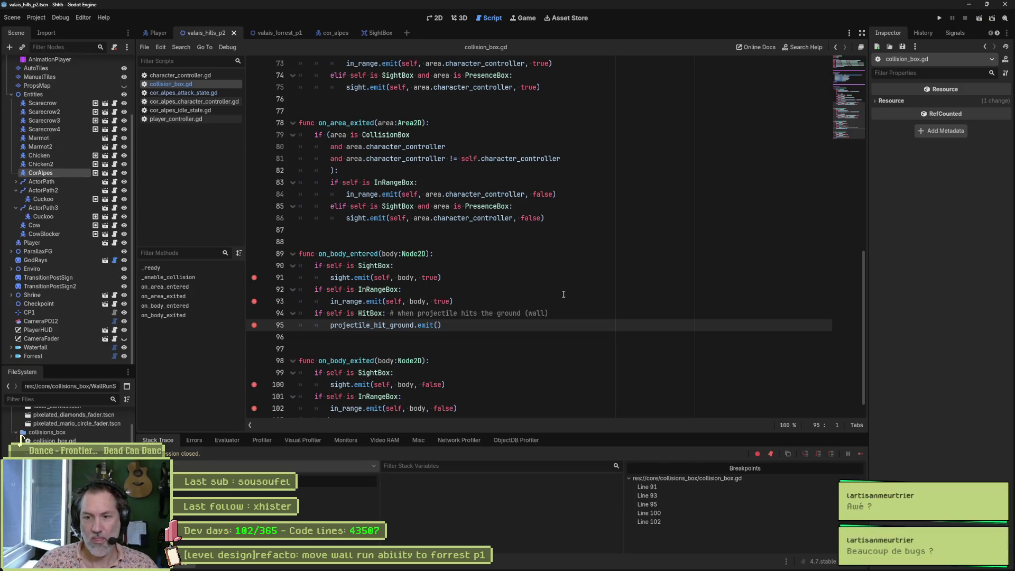
Remove the breakpoints on lines 91, 93, 95, 100 and 102 in collision_box.gd
click(254, 277)
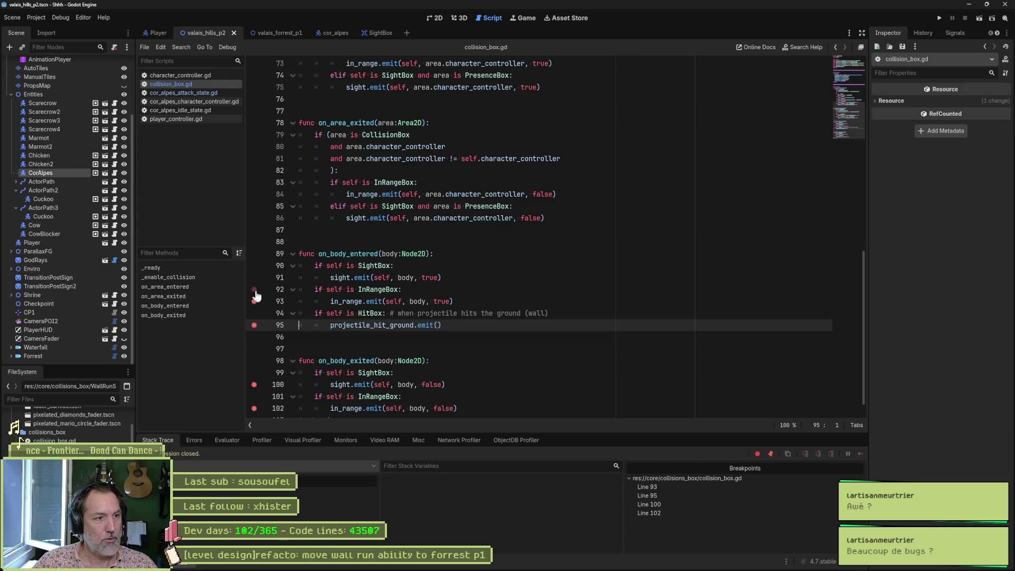
click(254, 302)
click(255, 325)
click(255, 385)
click(254, 409)
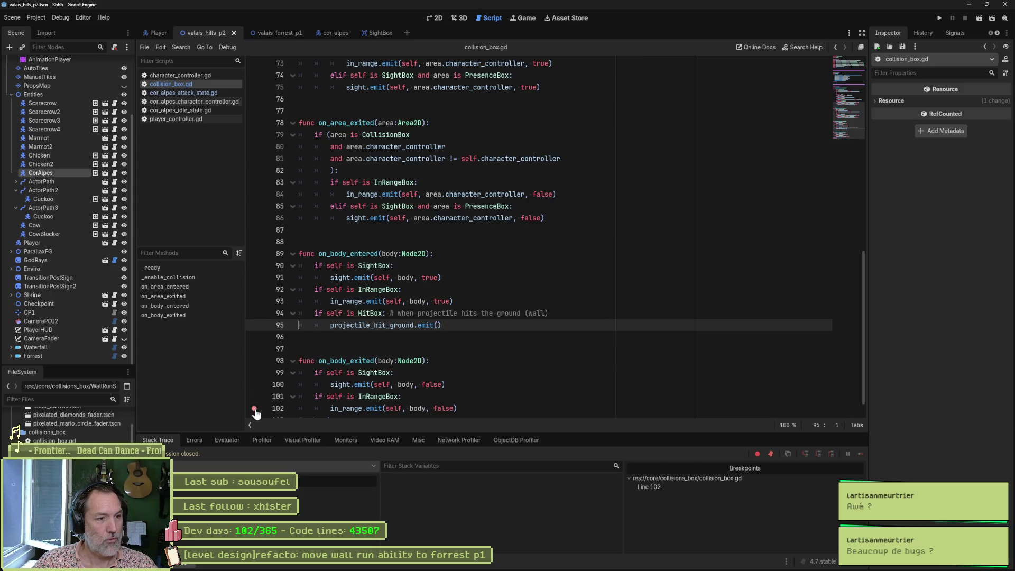
click(480, 332)
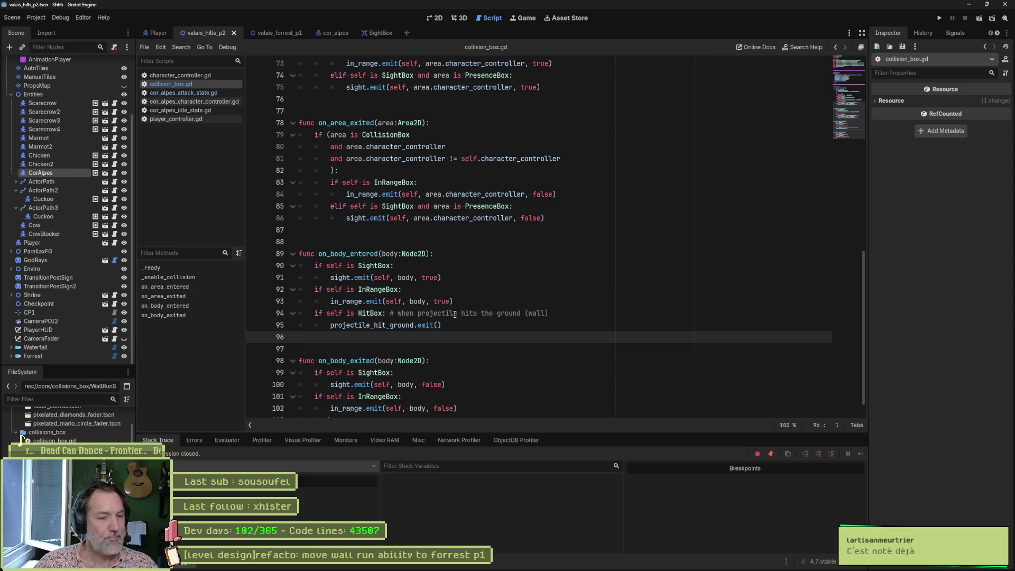
mouse_move(550, 313)
mouse_down()
mouse_move(390, 313)
mouse_move(548, 314)
mouse_up()
click(392, 314)
click(548, 314)
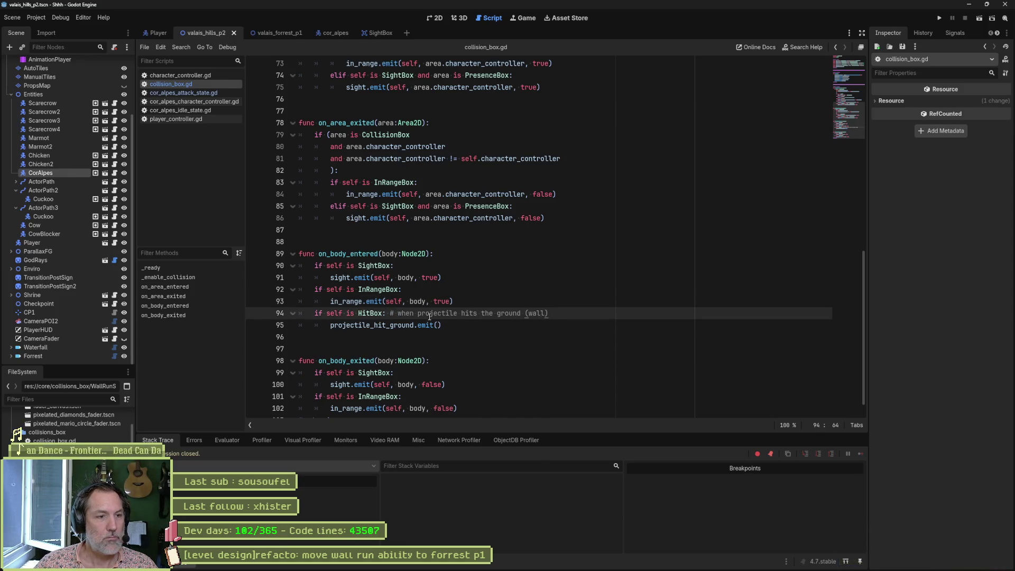
click(391, 313)
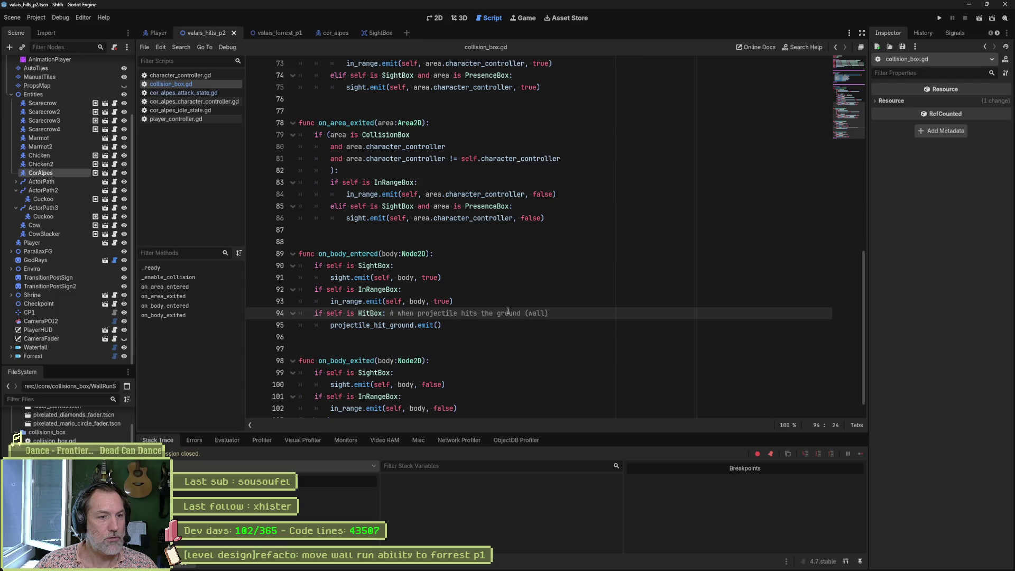
drag(567, 317, 389, 314)
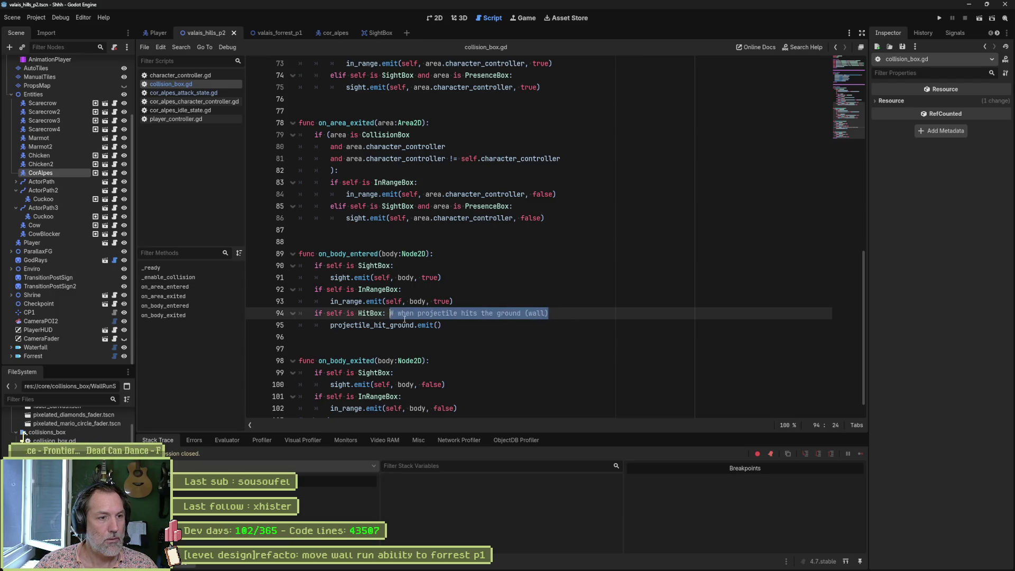
click(414, 325)
click(456, 324)
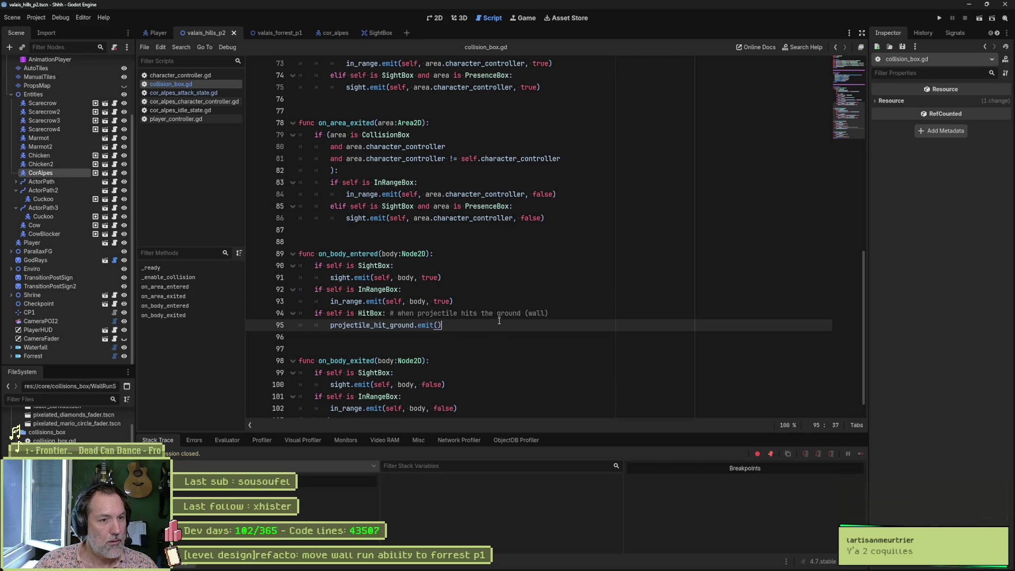
mouse_move(442, 570)
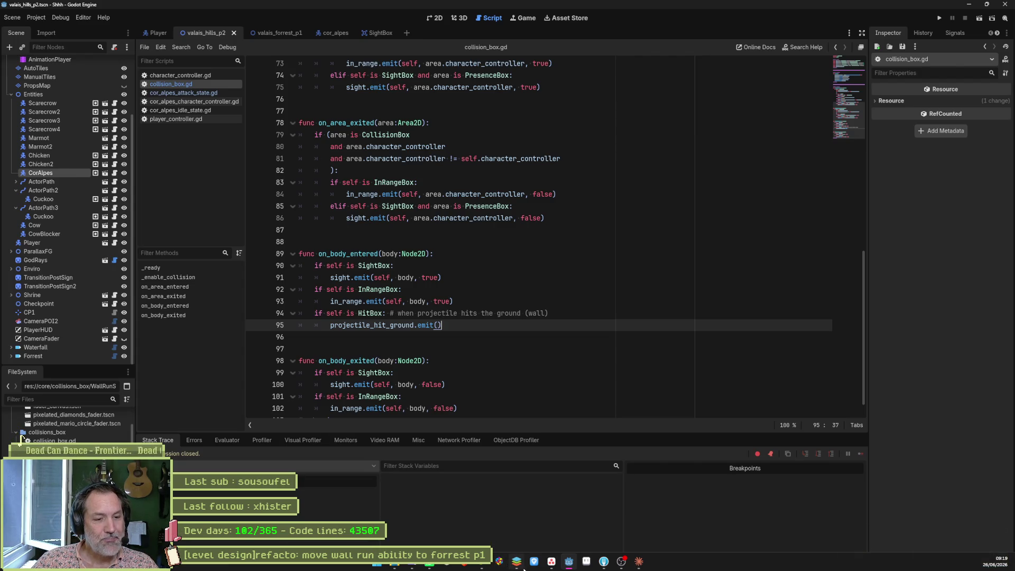
mouse_move(550, 567)
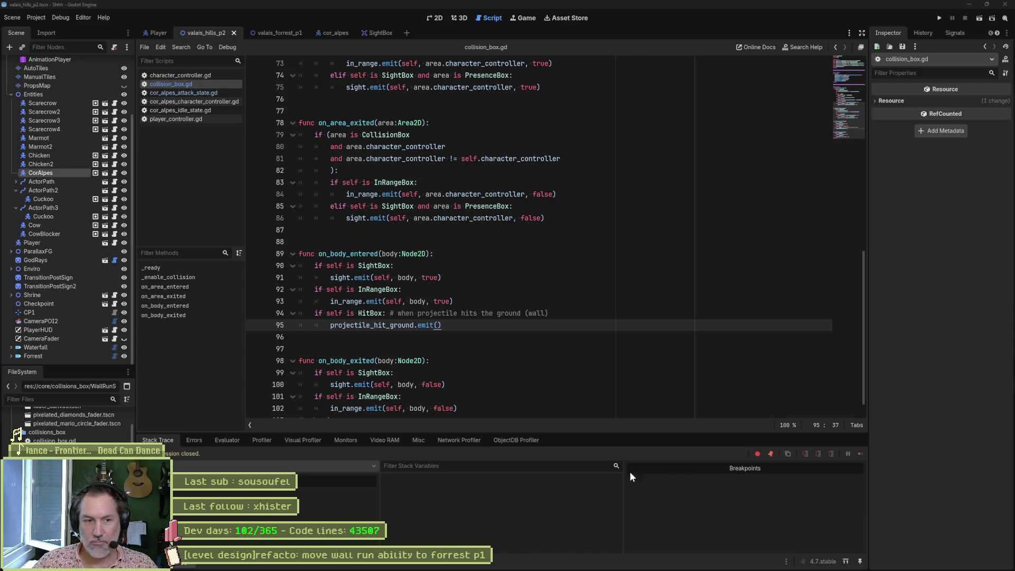
click(520, 396)
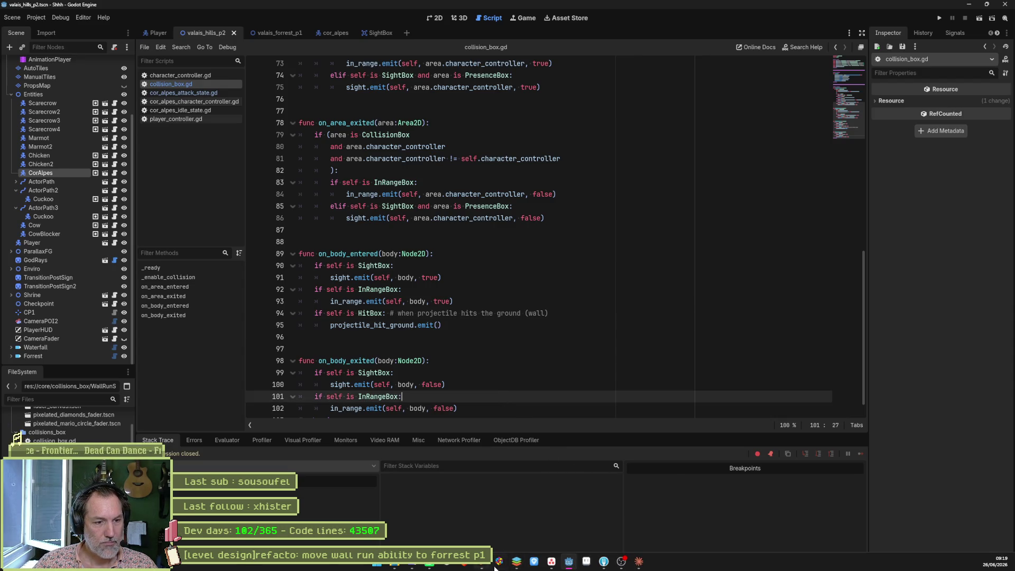
click(553, 564)
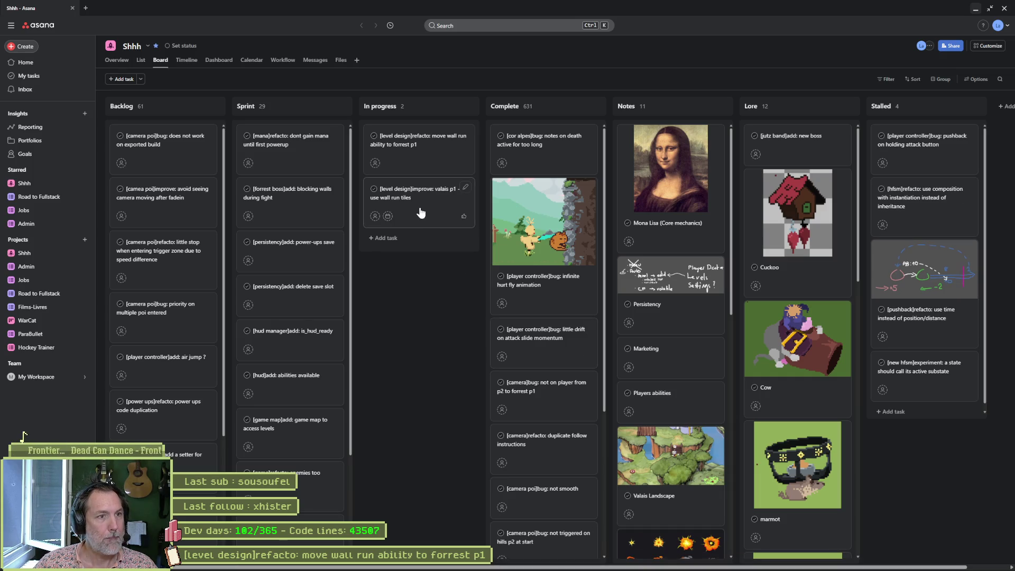
click(976, 9)
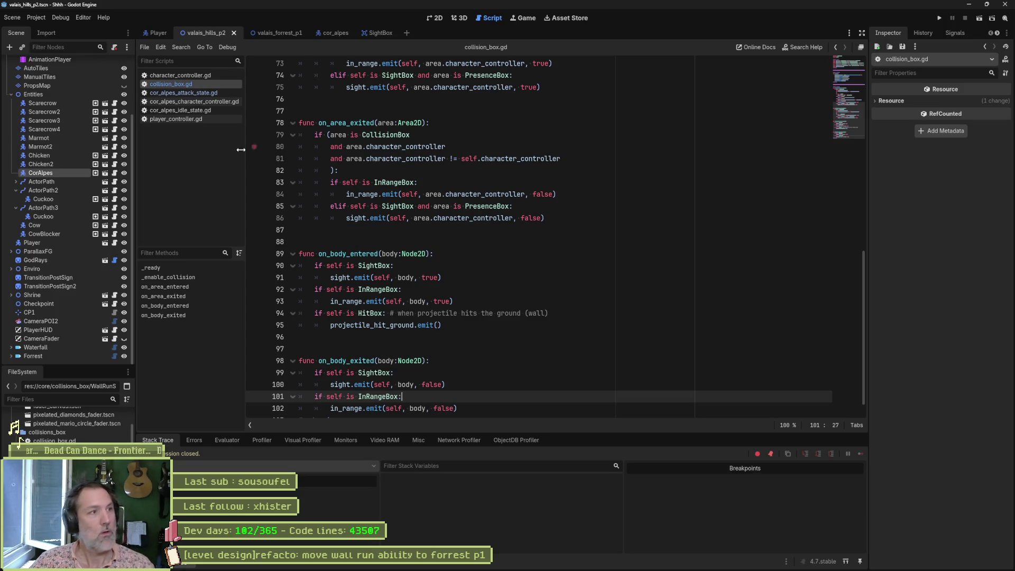
click(60, 17)
Launch the game and walk the cat left and right on the hills level
click(79, 55)
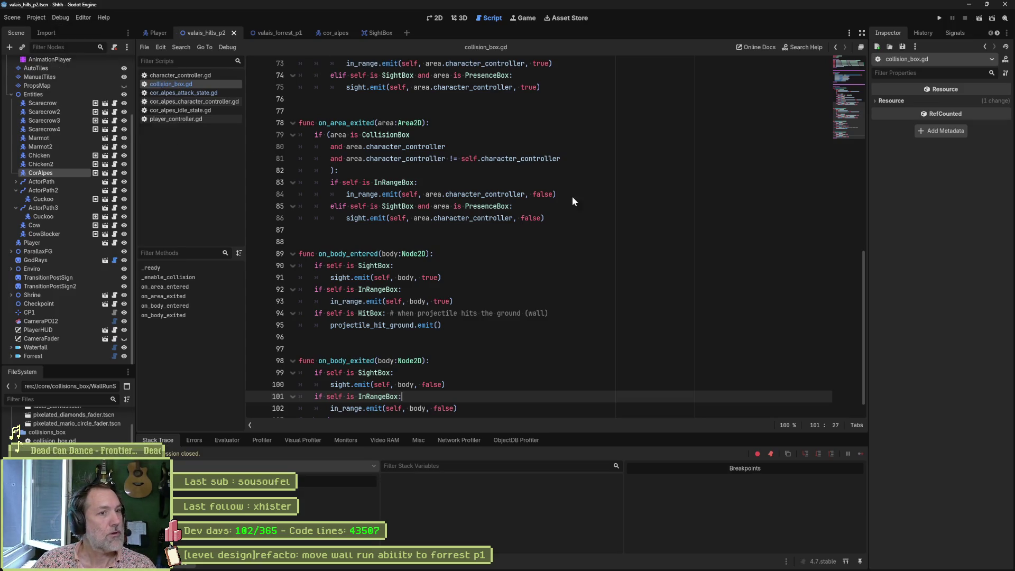
key(F6)
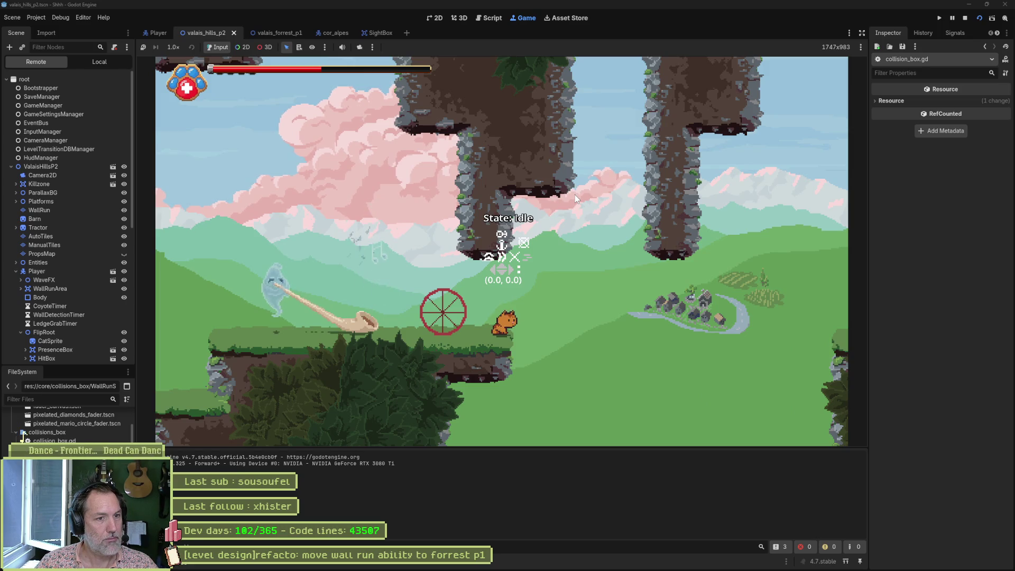
key(Left)
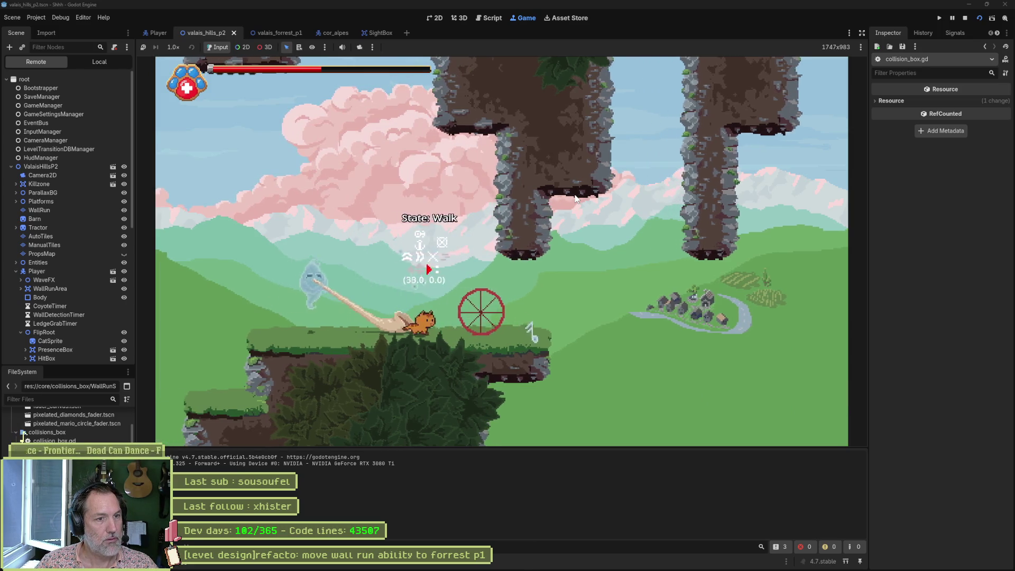
key(Right)
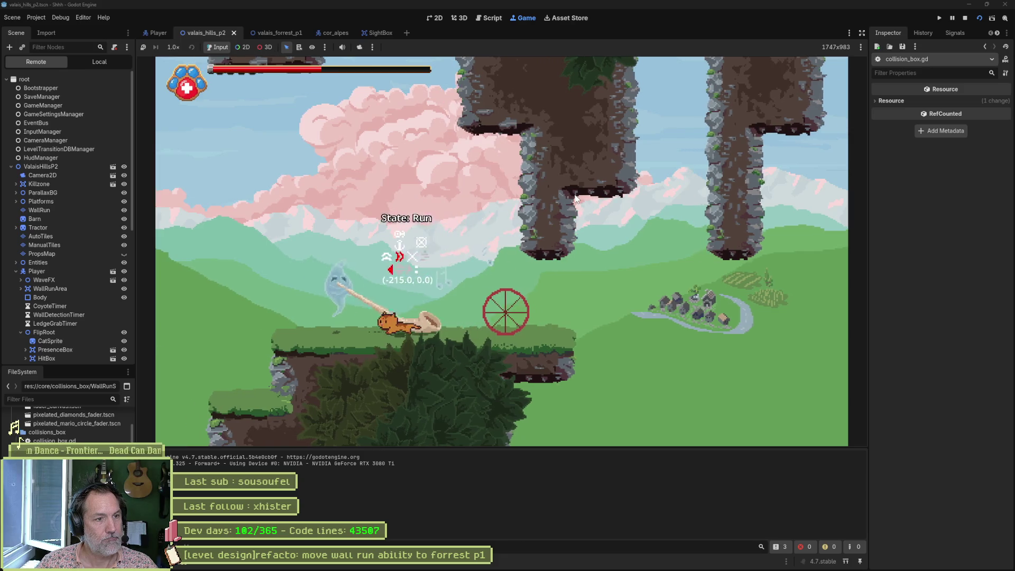
key(Right)
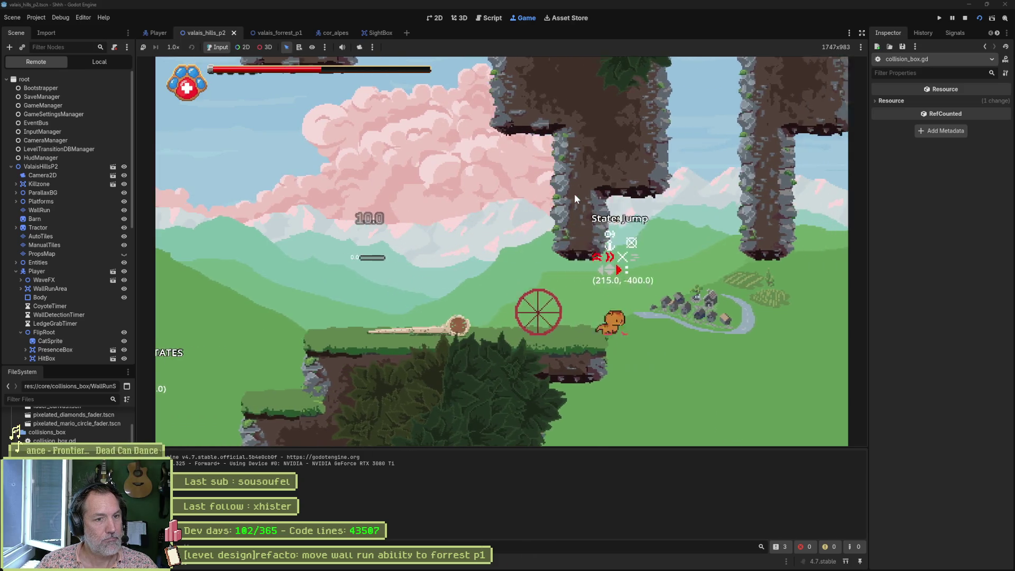
Jump onto the rock wall, wall-jump to the higher ledge, cross the pink tree and dash right
key(space)
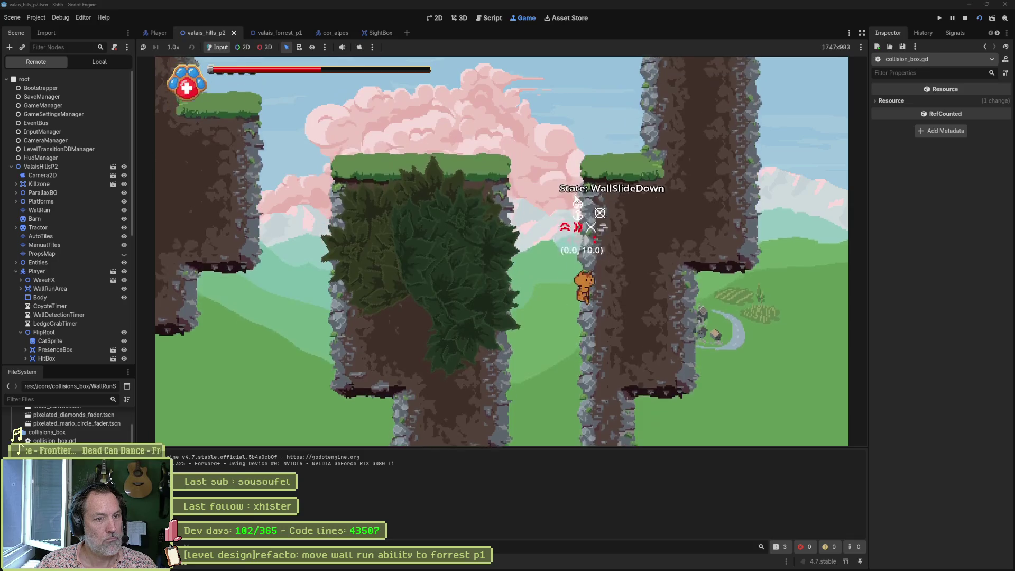
key(space)
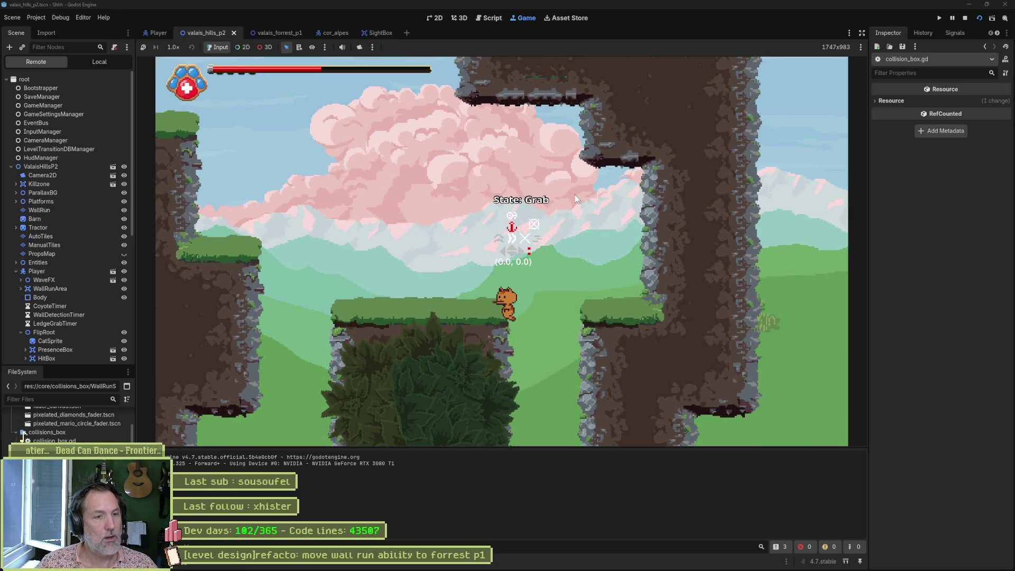
key(space)
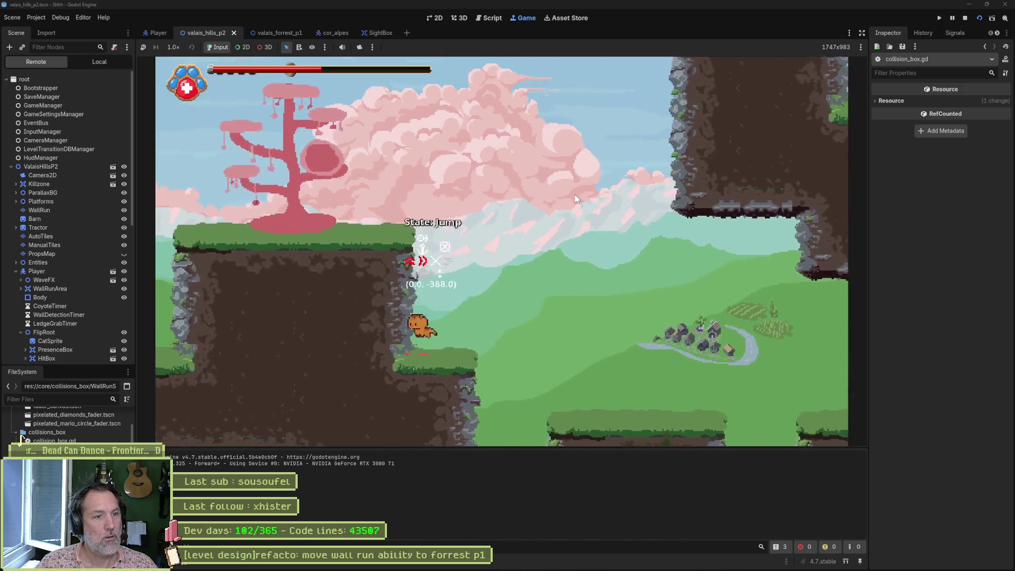
key(space)
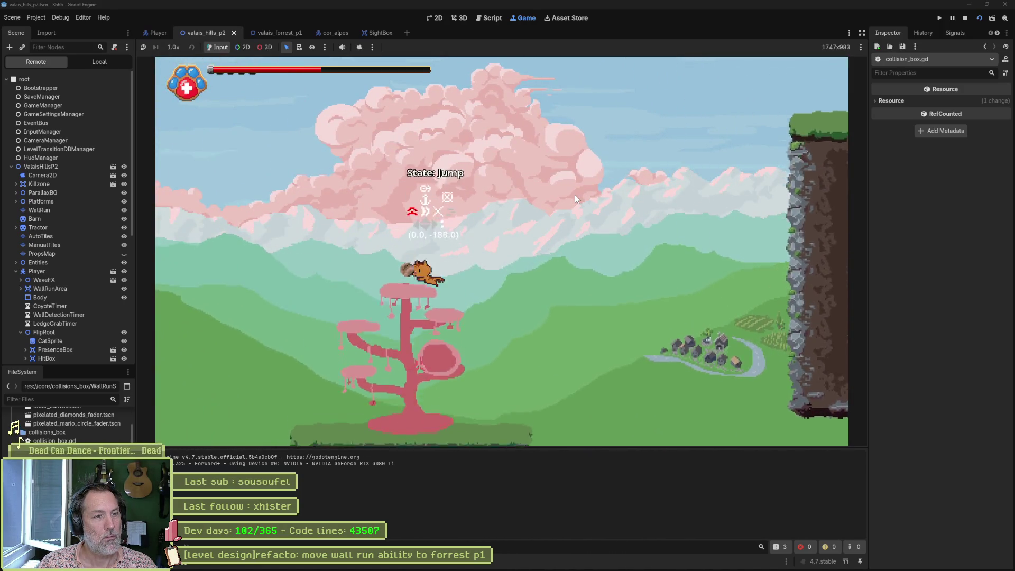
key(Right)
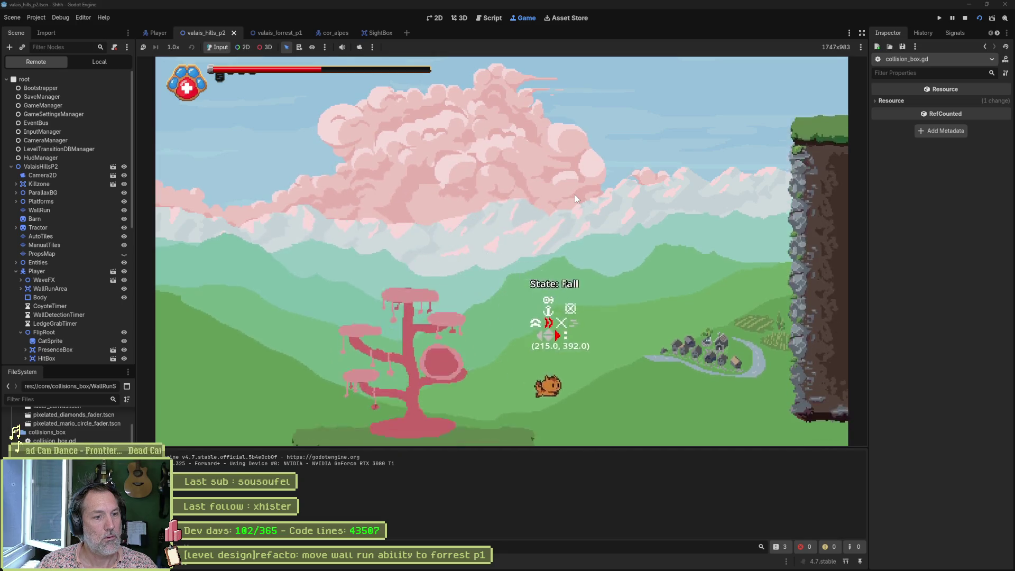
key(space)
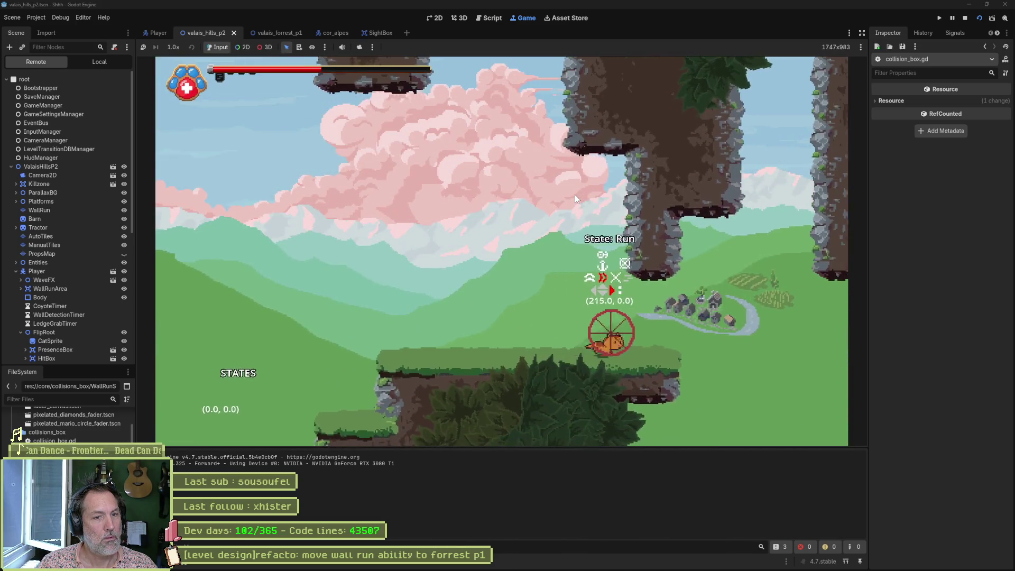
key(shift)
key(Right)
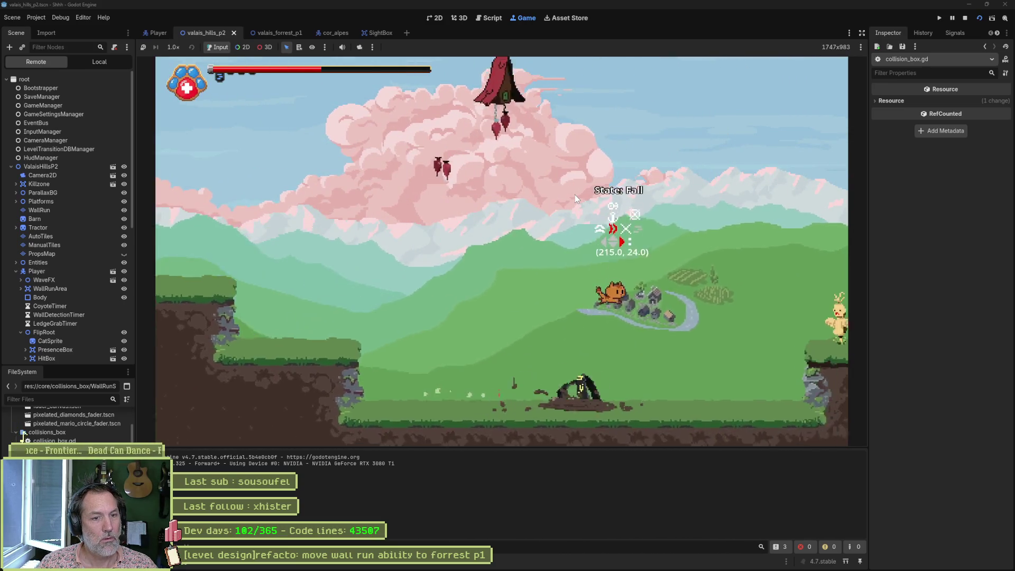
Attack the enemy with repeated paw swipes while moving left and right
key(x)
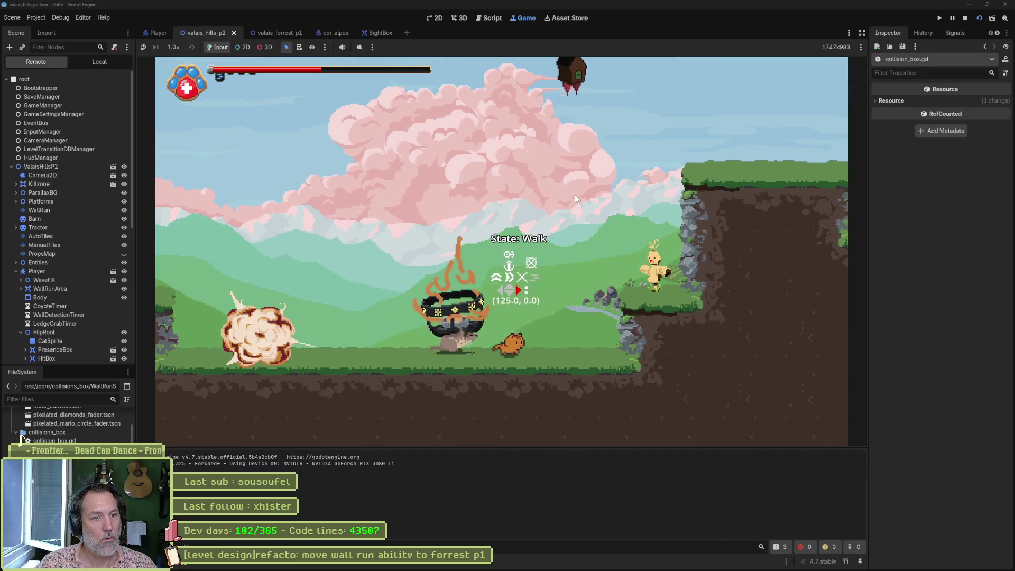
key(Right)
key(x)
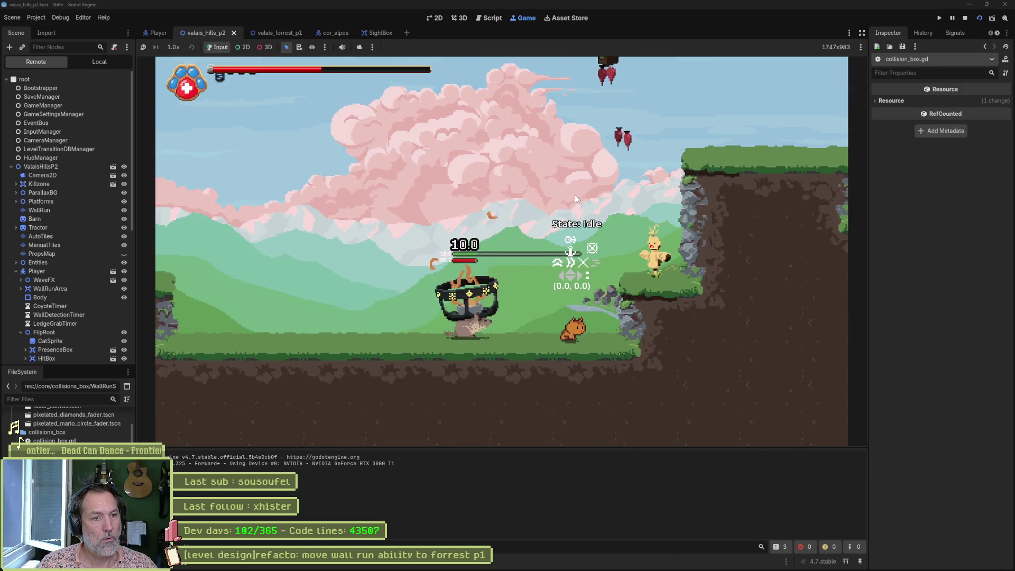
key(Left)
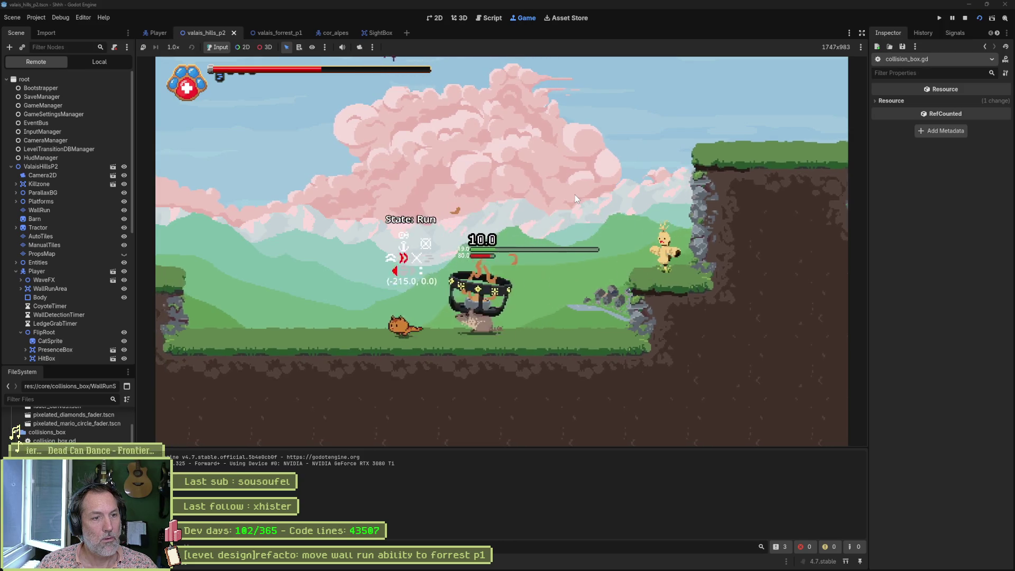
key(x)
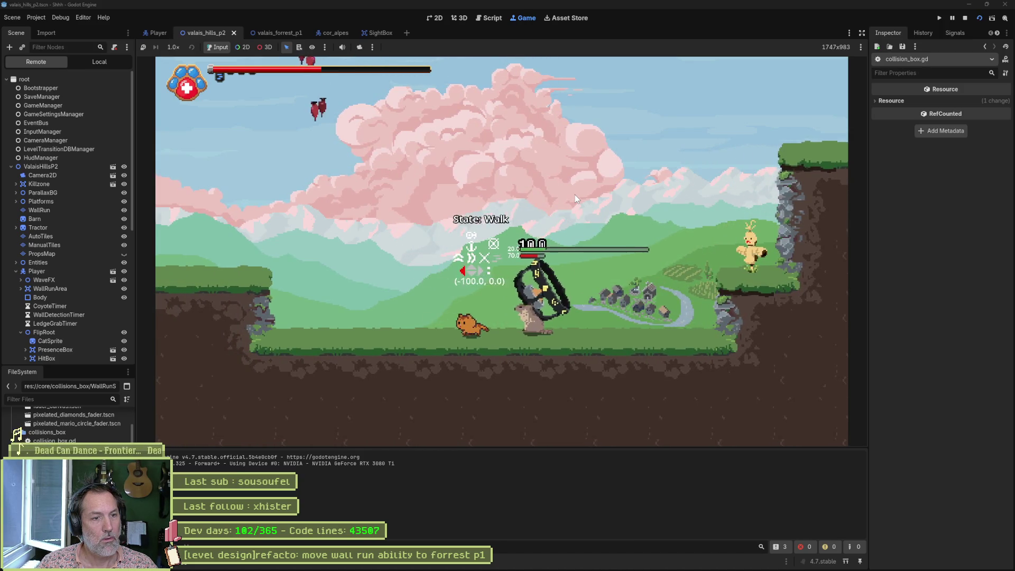
key(x)
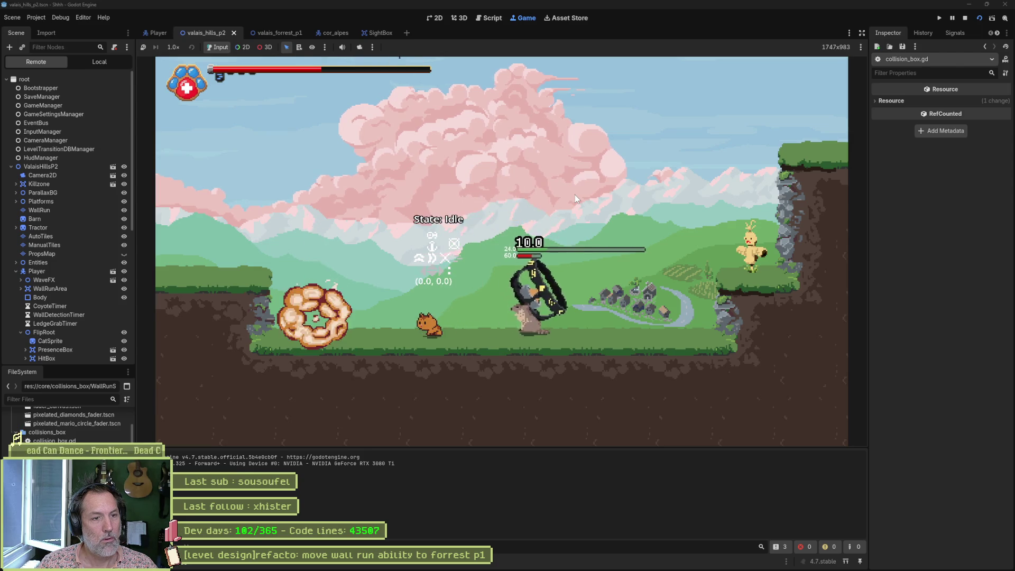
key(x)
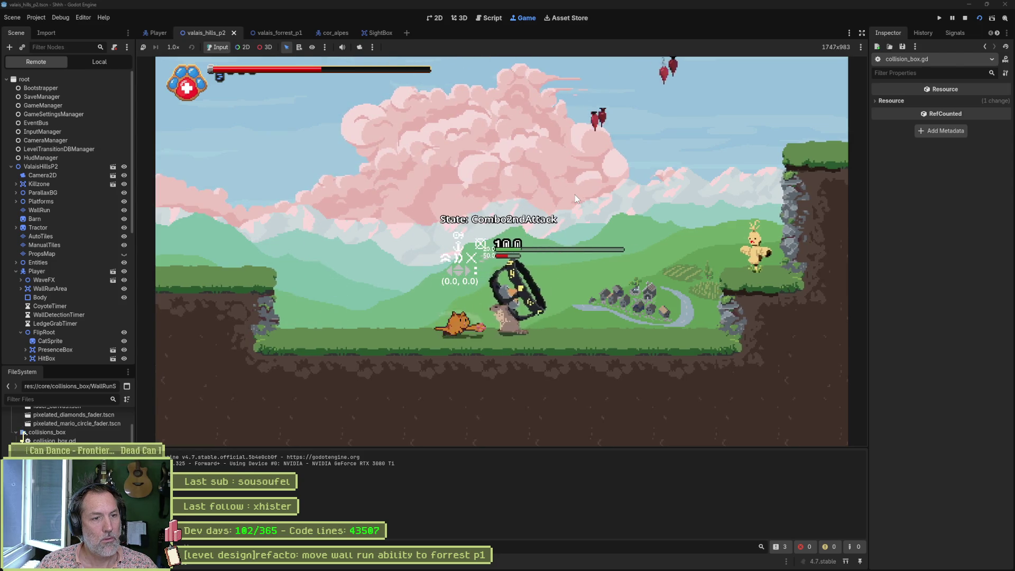
Walk back and forth, land a heavy paw attack and grab the enemy by the cliff
key(Right)
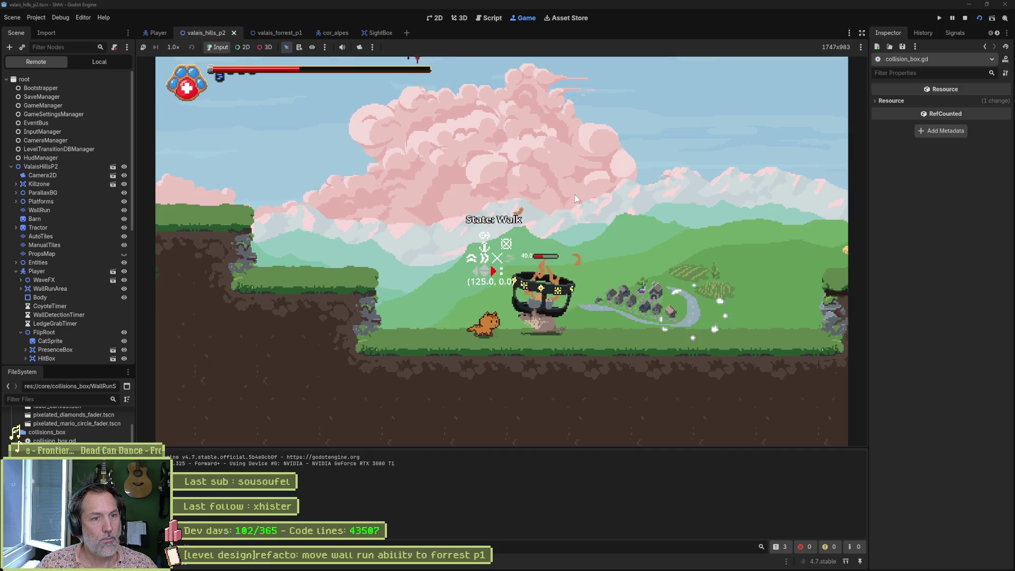
key(Left)
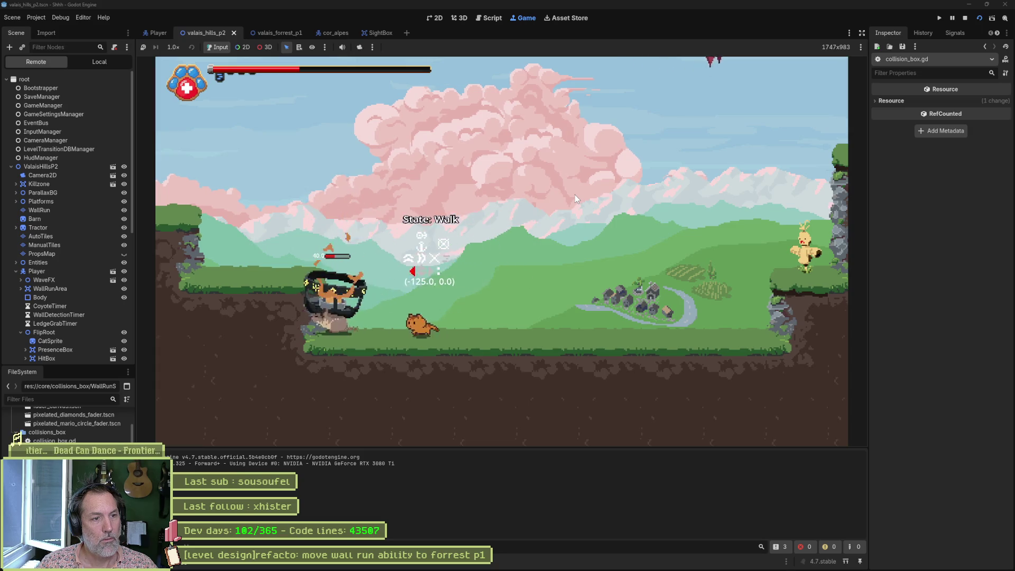
key(Right)
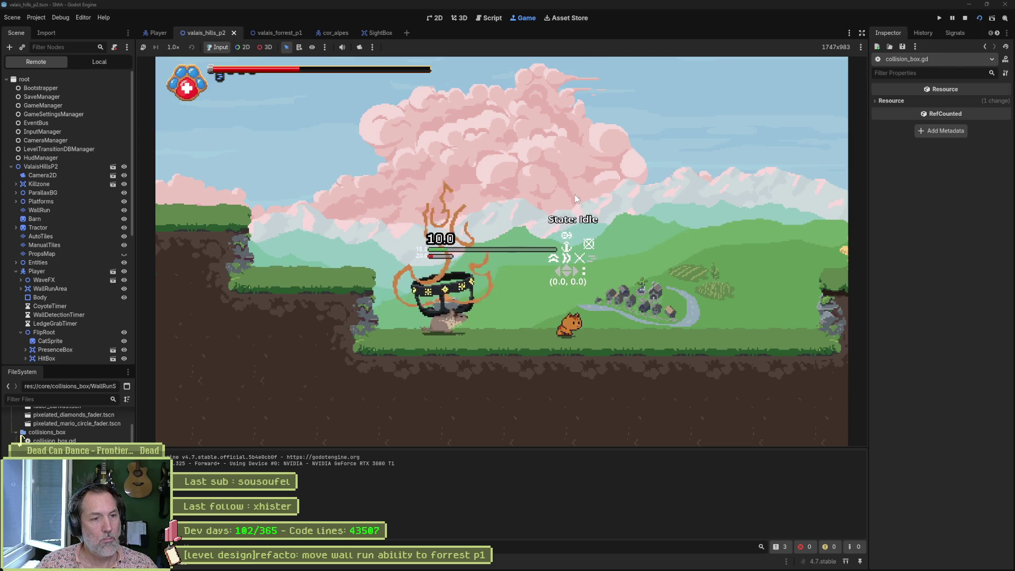
key(Left)
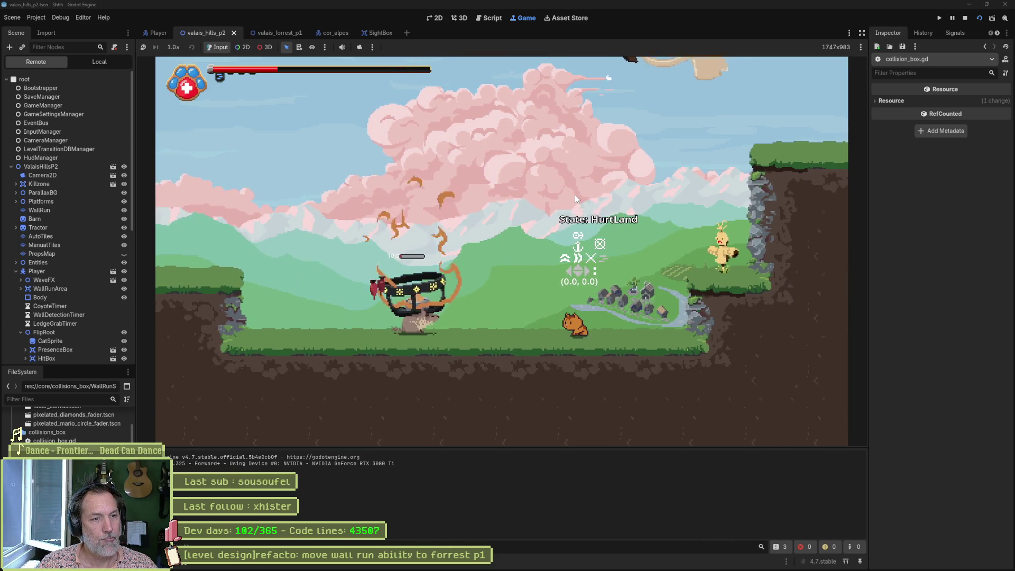
key(x)
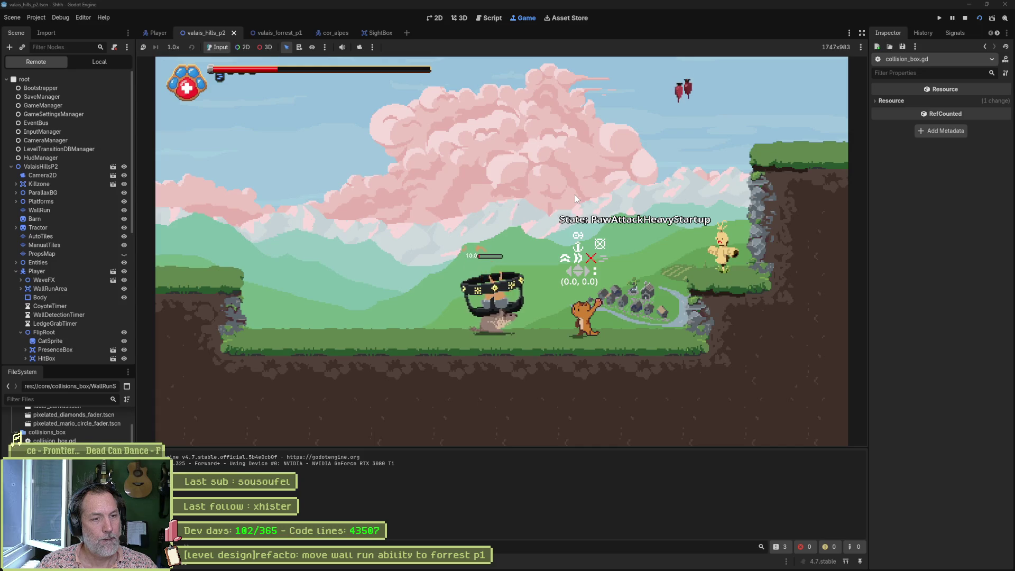
key(Right)
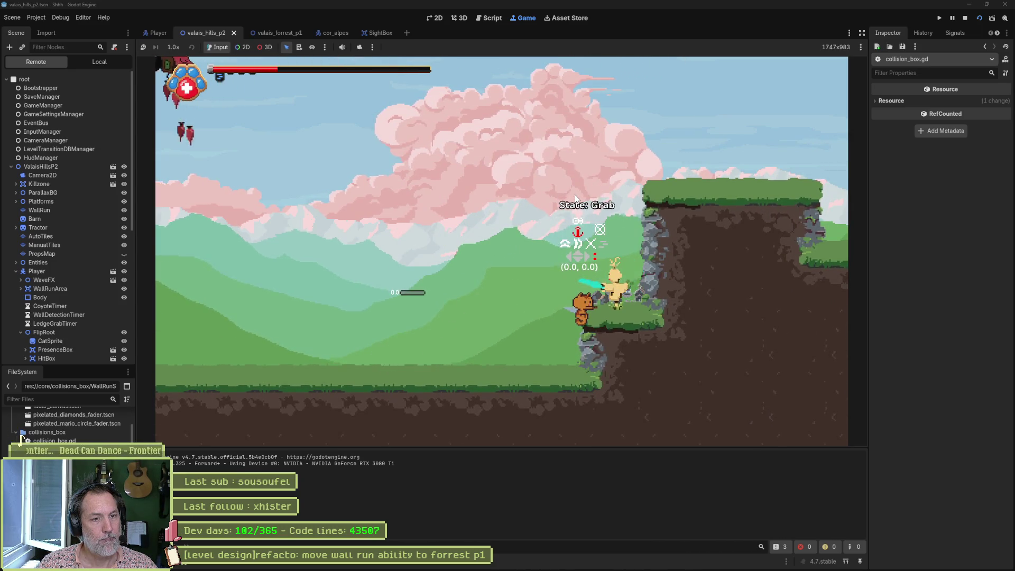
key(Left)
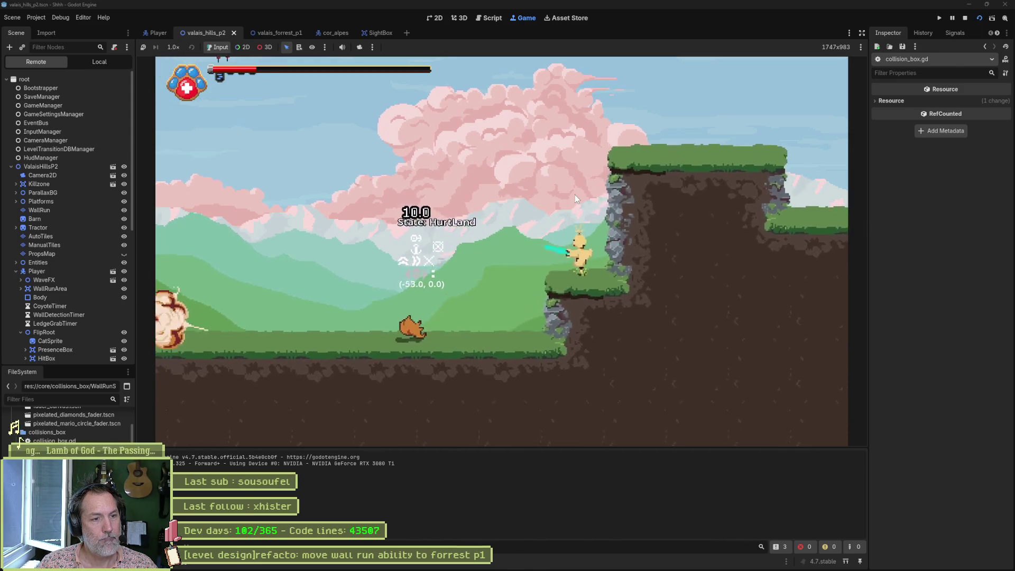
key(Right)
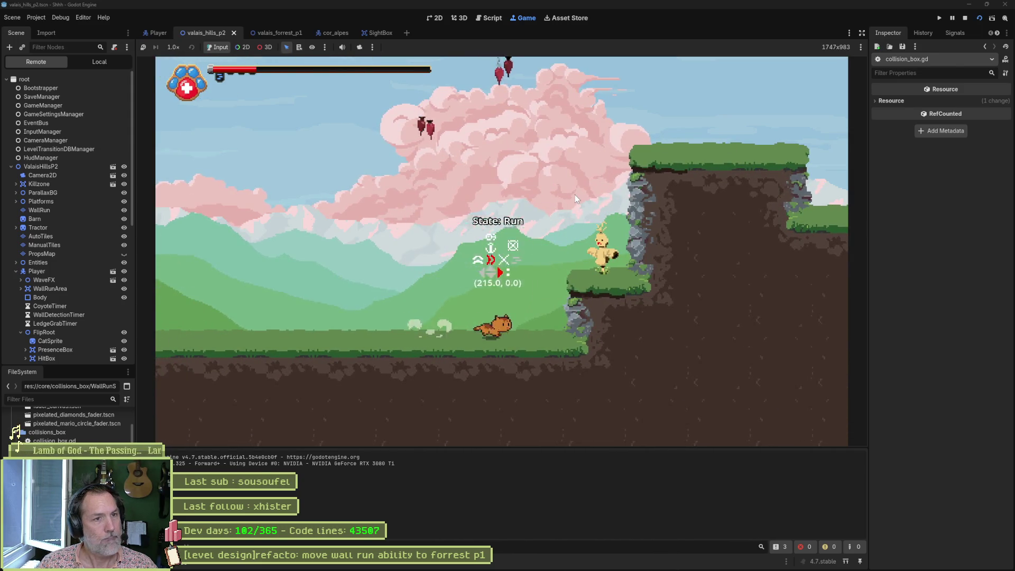
Jump up to grab the ledges and run right past the barn
key(space)
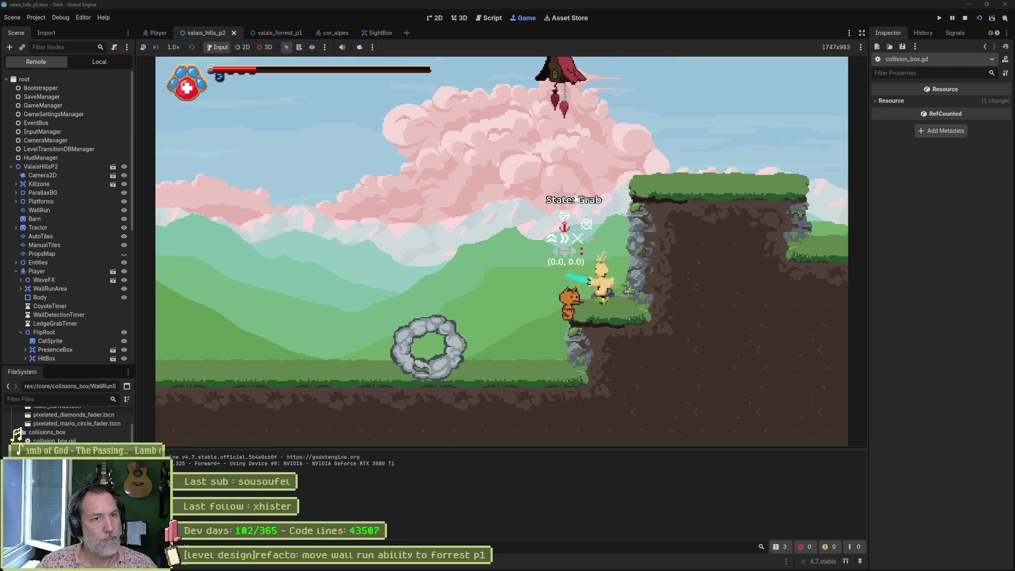
key(space)
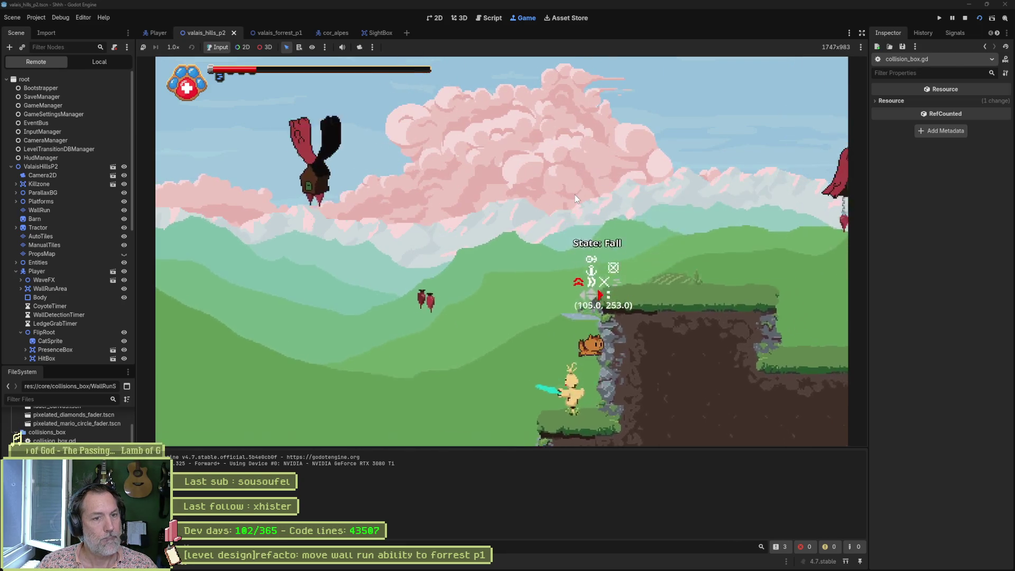
key(Right)
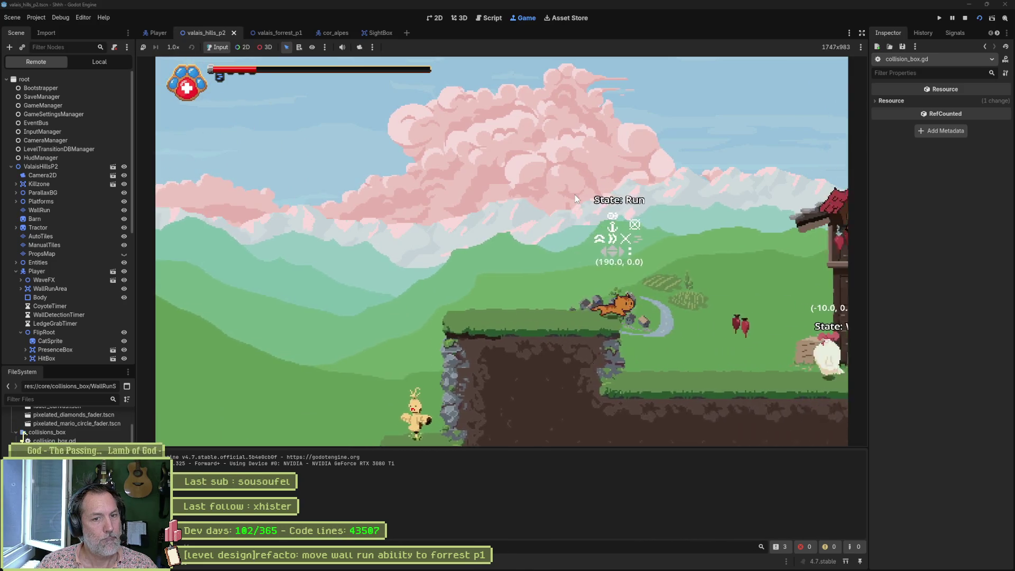
key(space)
key(Left)
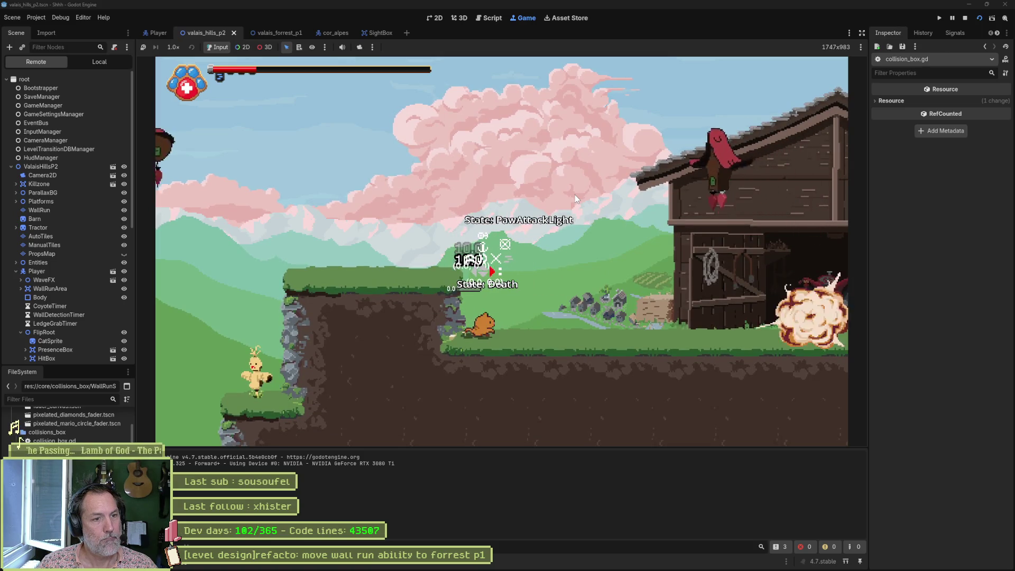
key(Right)
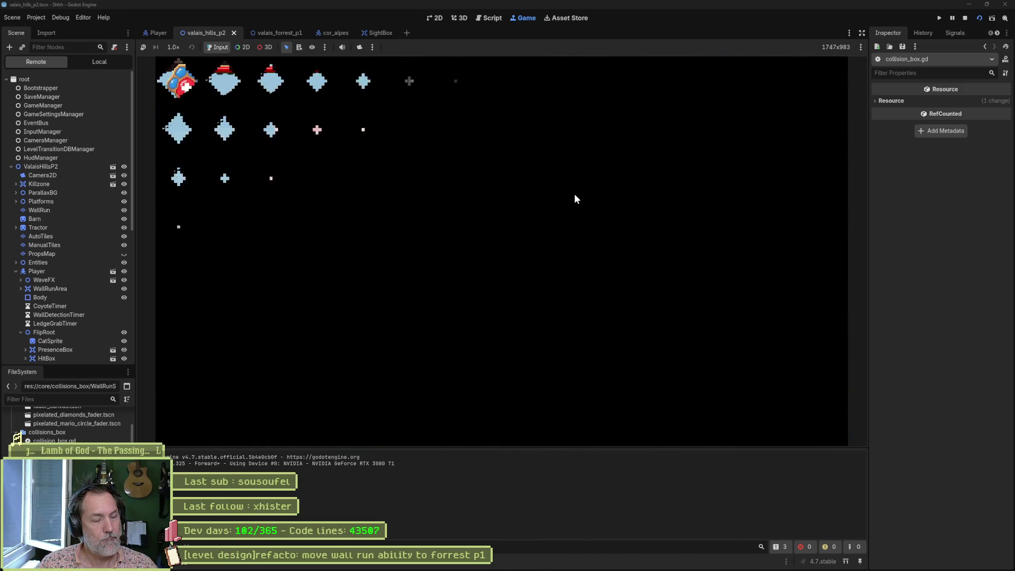
From the respawn point, leap to the cliff ledge, climb up and run past the chickens
key(Right)
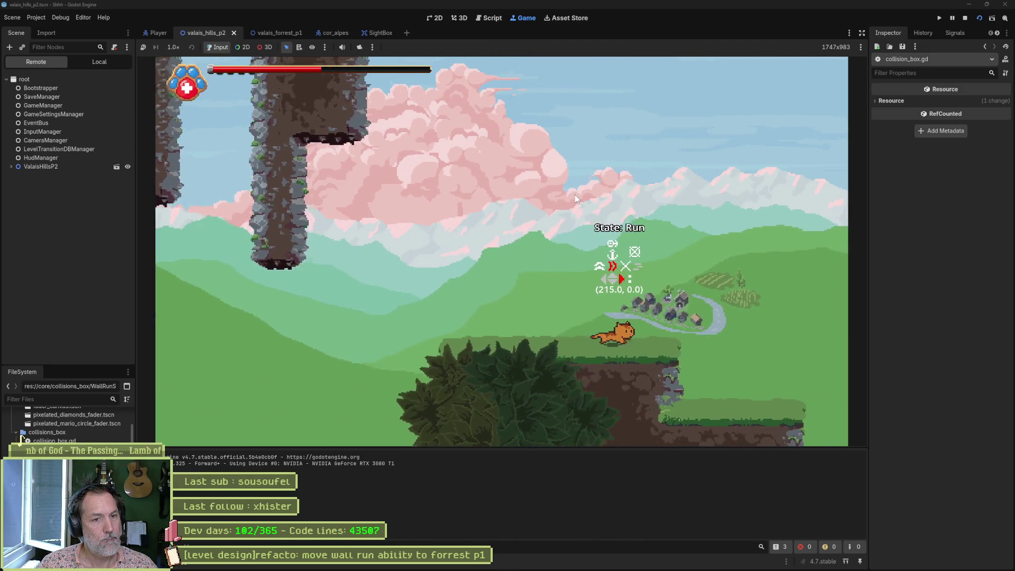
key(space)
key(Right)
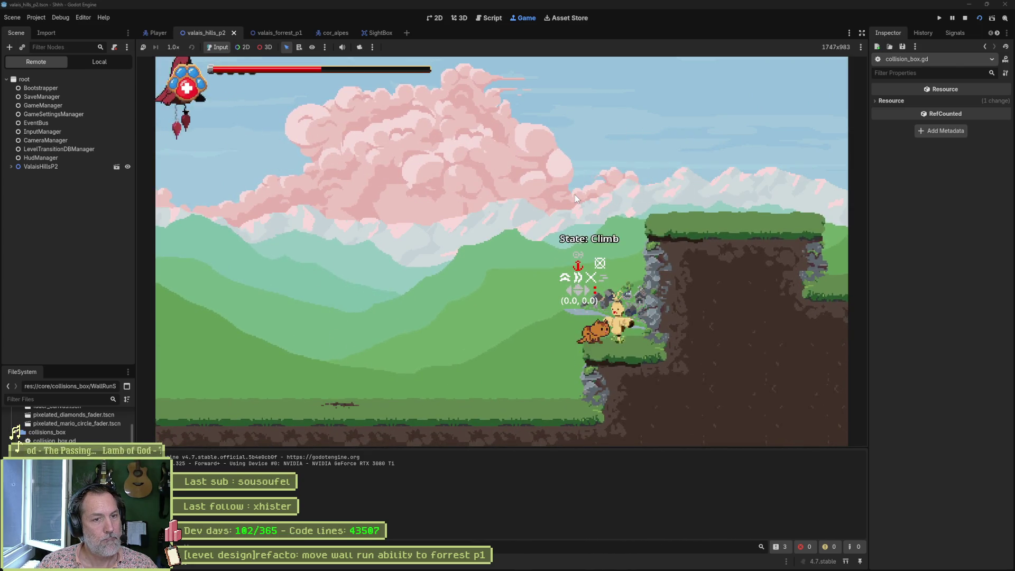
key(Up)
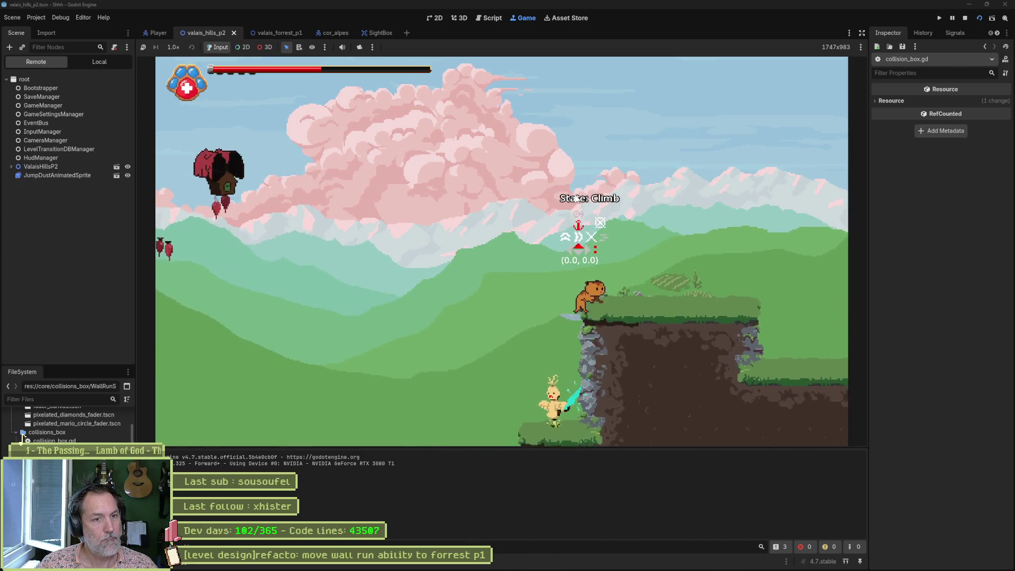
key(Right)
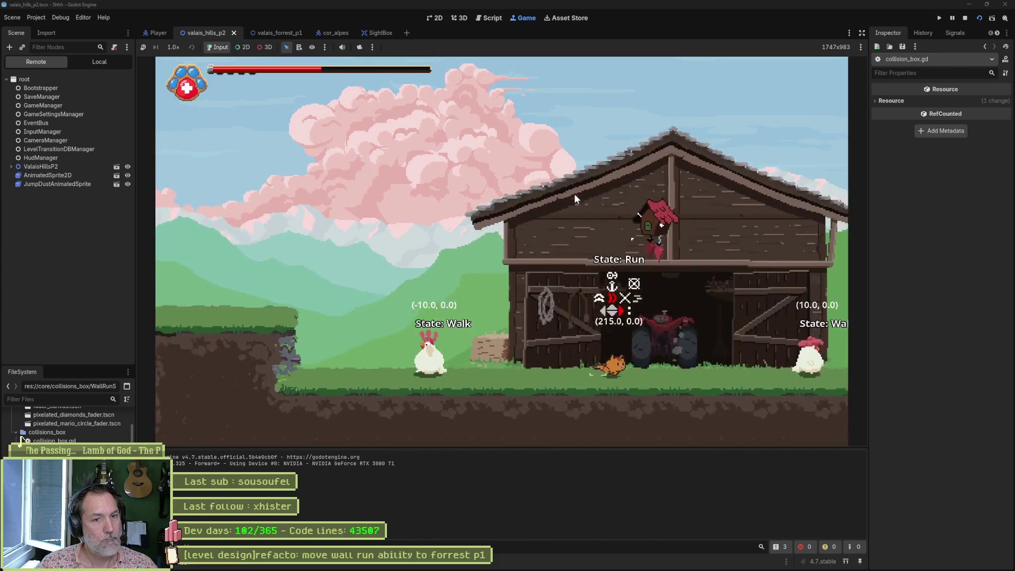
key(Right)
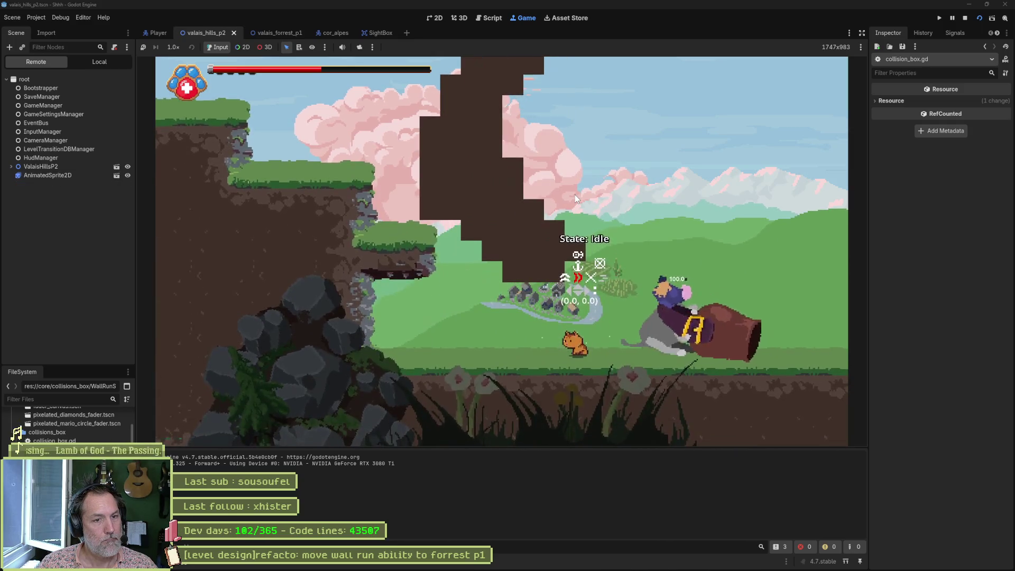
Fight the charging boss with paw combos, a dash and runs left and right
key(x)
key(x)
key(x)
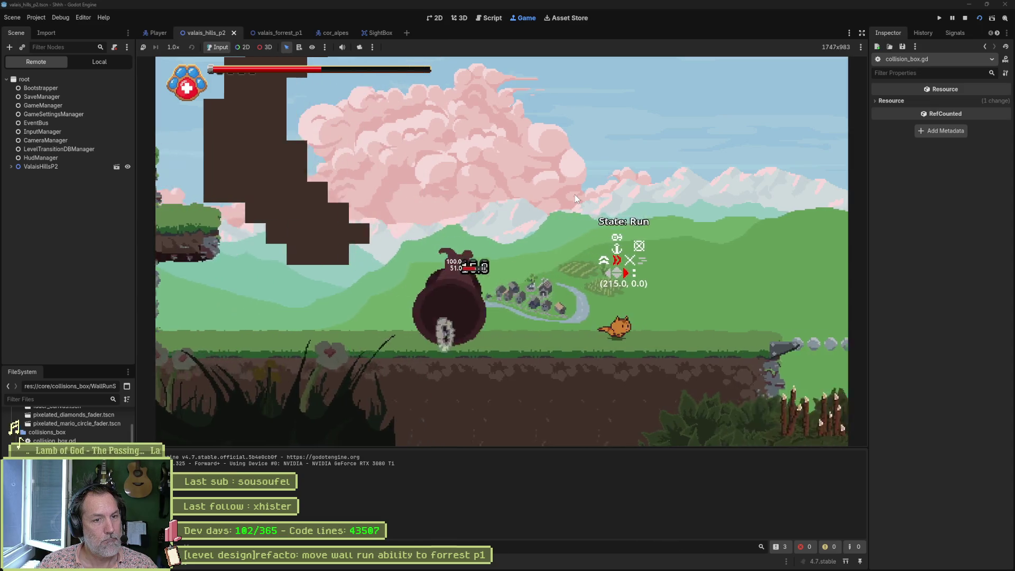
key(Left)
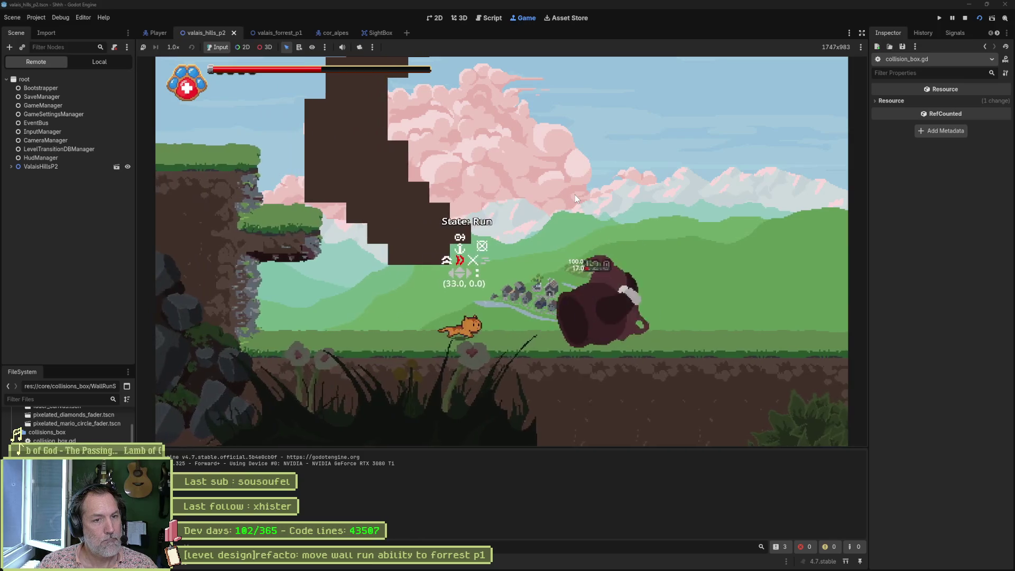
key(x)
key(x)
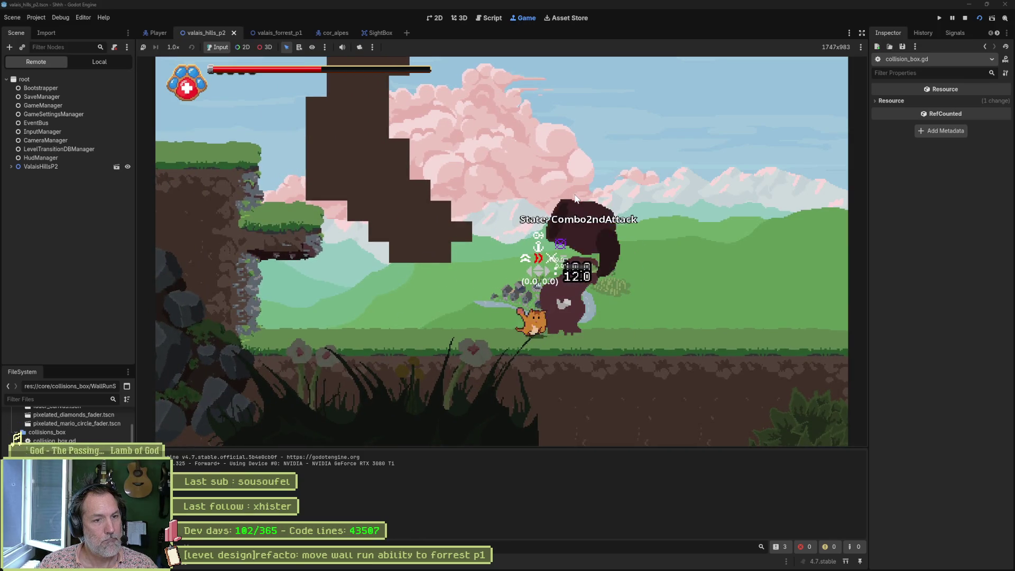
key(Right)
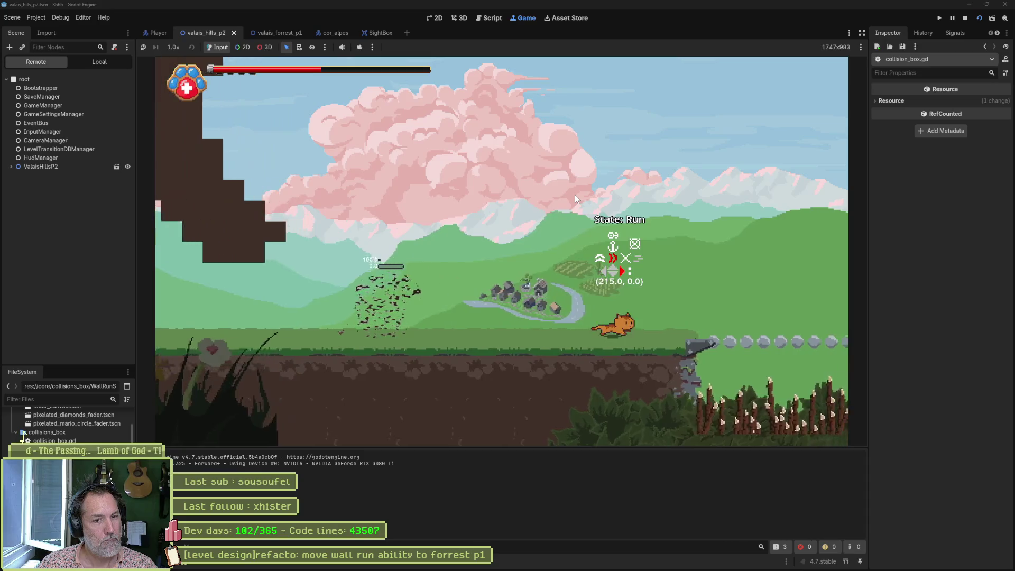
key(shift)
key(Left)
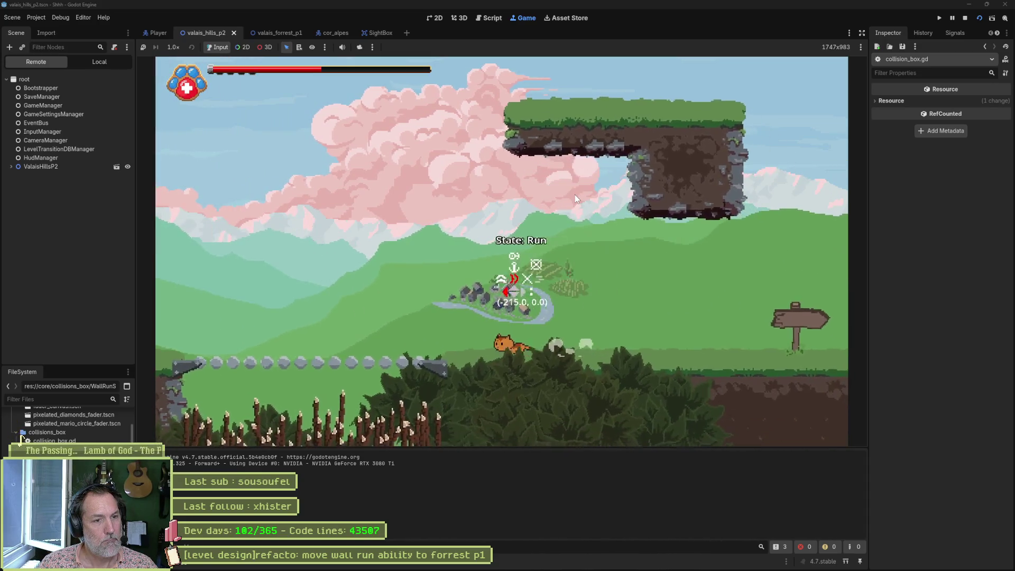
key(Right)
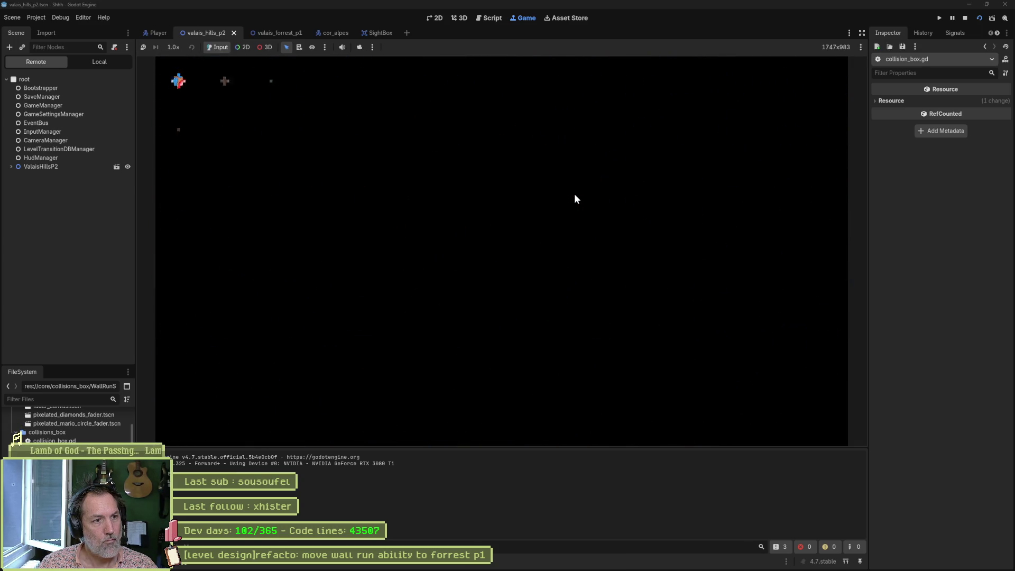
Run through the forest, wall-jump off the wall and land on the pink tree
key(Left)
key(Right)
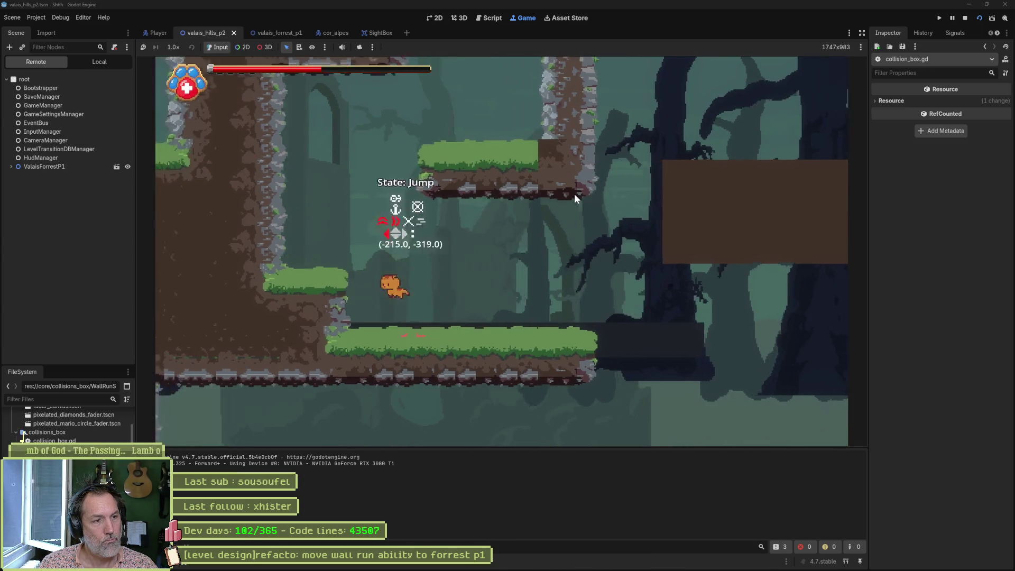
key(space)
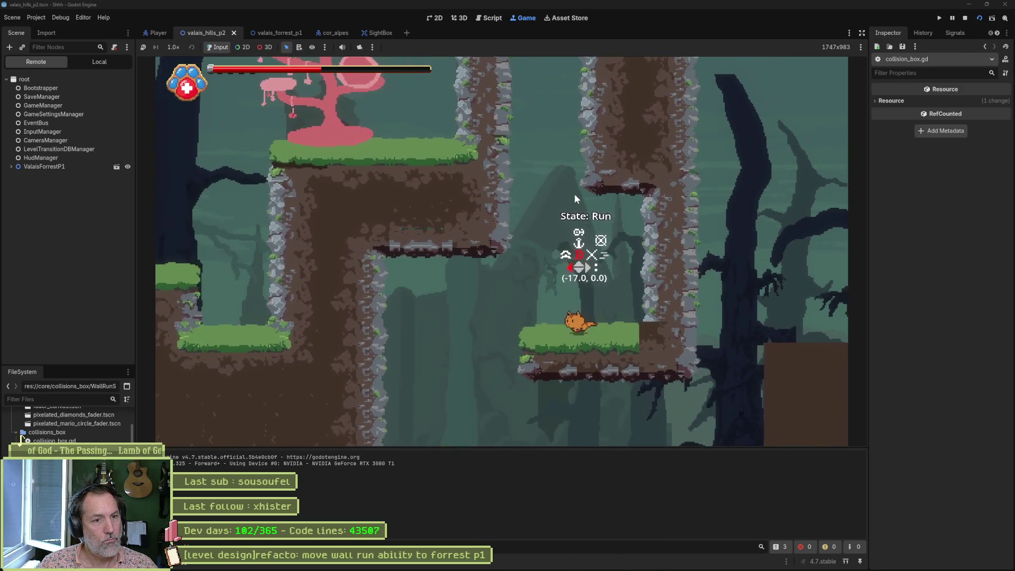
key(space)
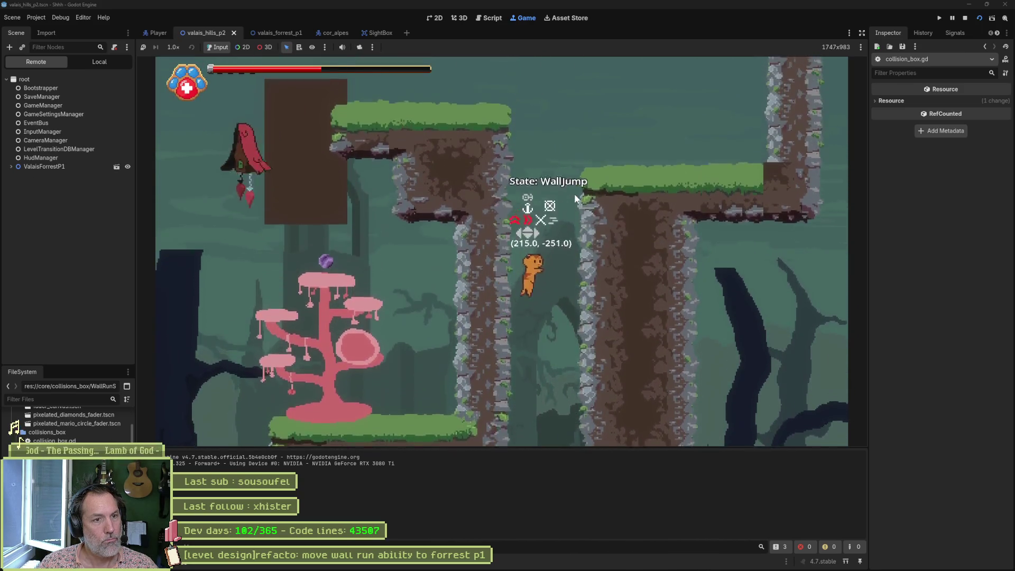
key(Left)
key(space)
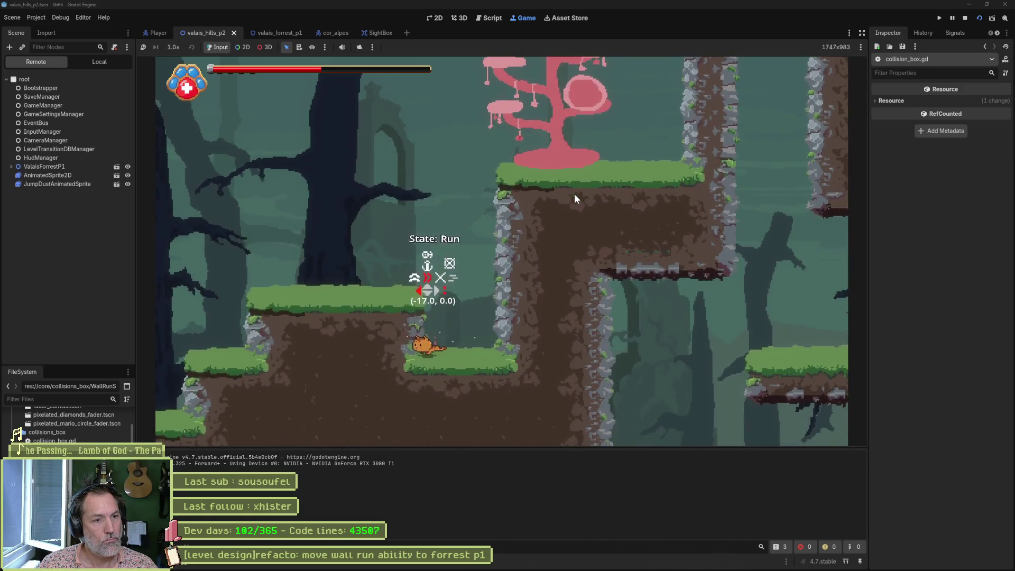
key(space)
key(space)
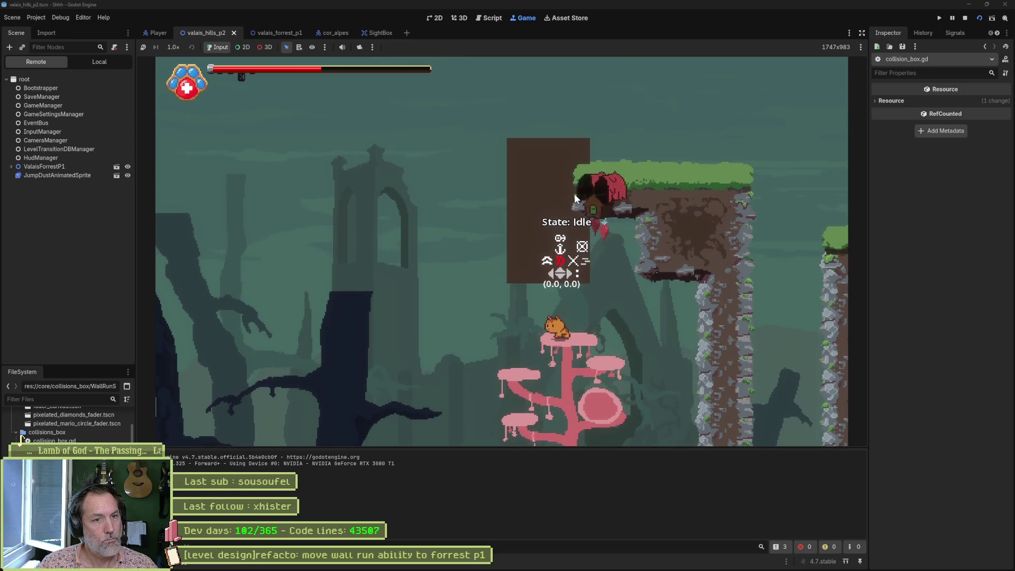
Jump-attack, run along the grassy ledge, wall-run up the cliff and dash off it
key(space)
key(space)
key(Right)
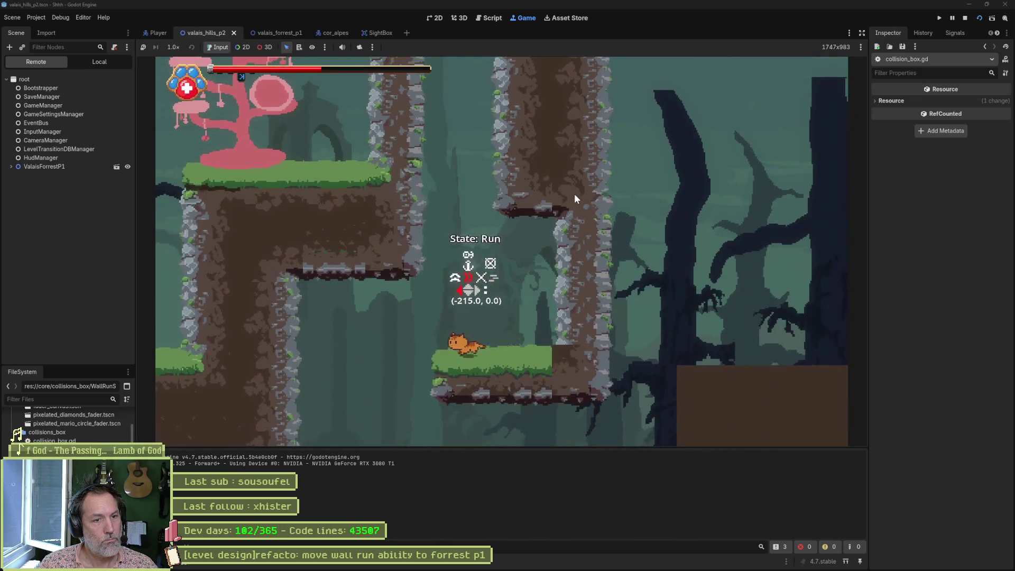
key(space)
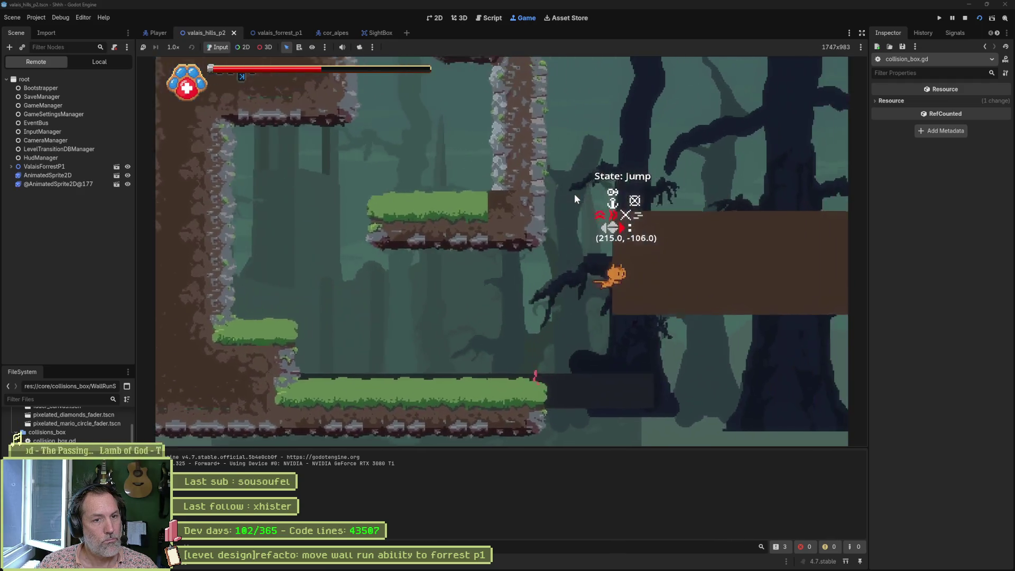
key(shift)
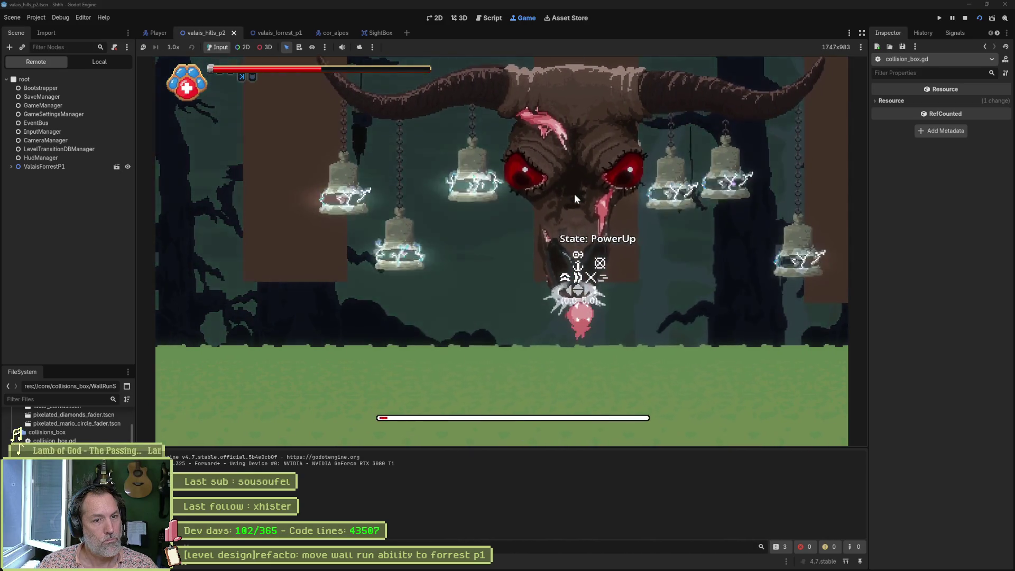
Wall-run and attack through the bull boss arena, then stop the game with F8
key(Left)
key(space)
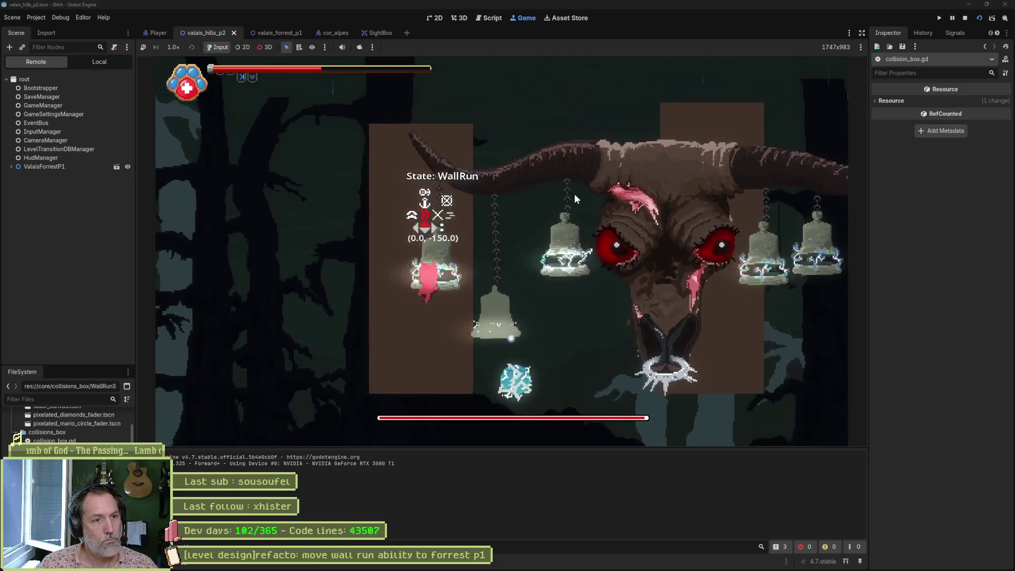
key(Right)
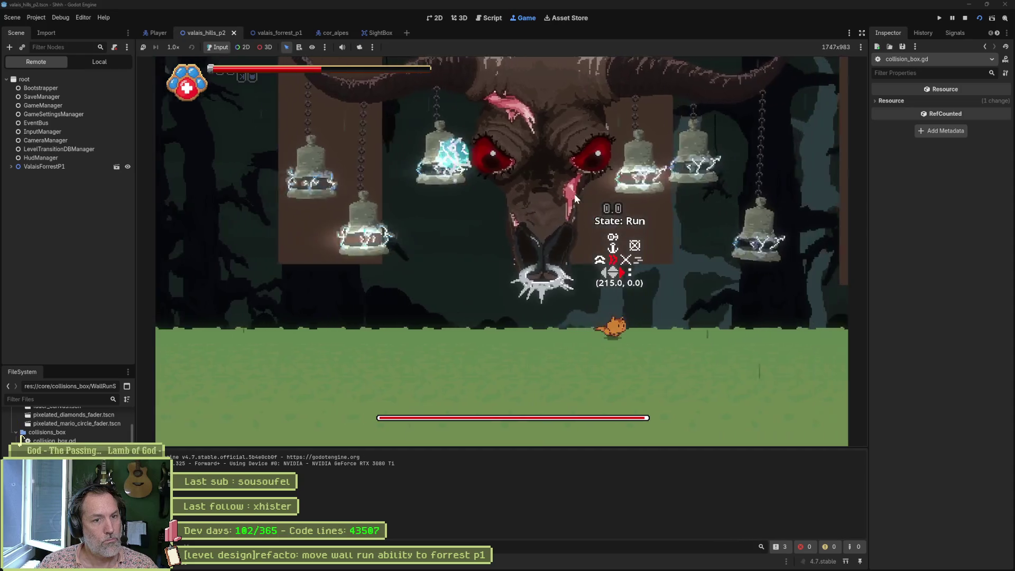
key(Right)
key(space)
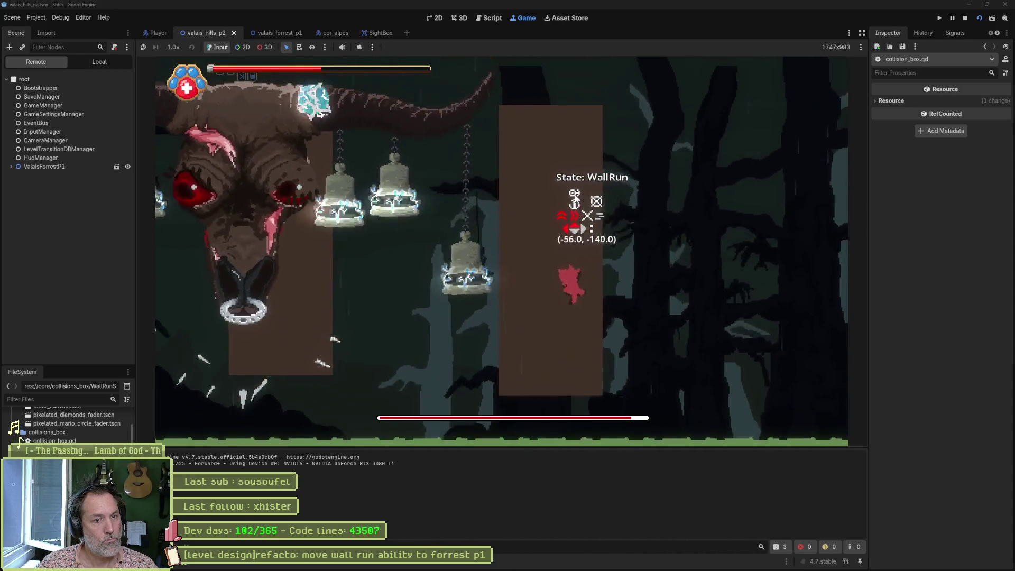
key(Up)
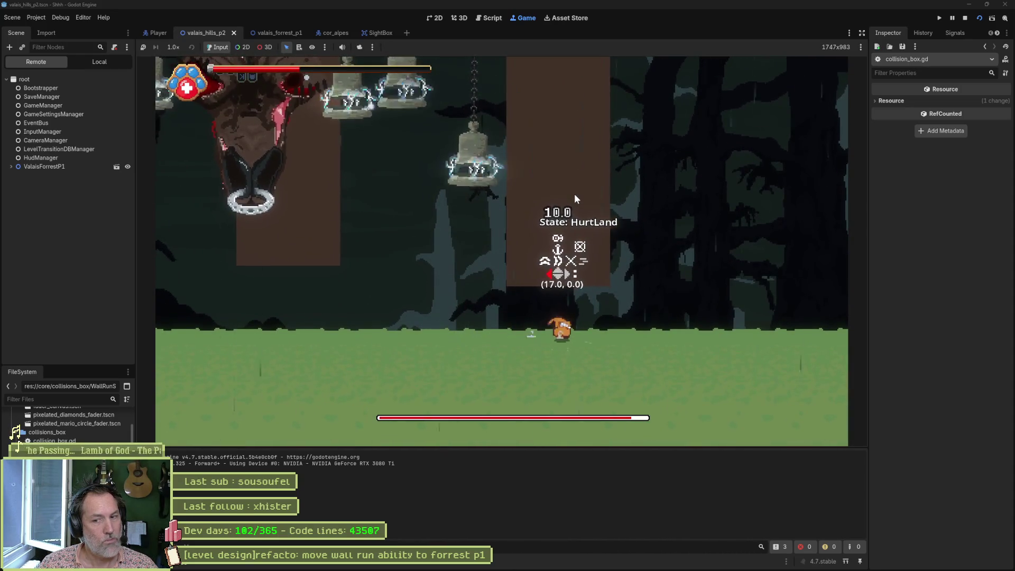
key(F8)
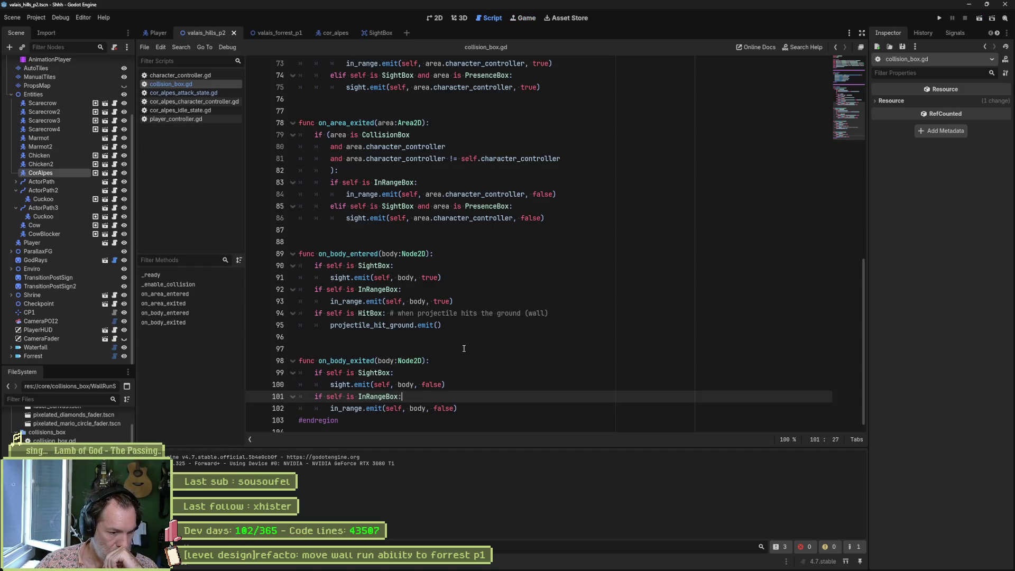
Rerun the game, repeatedly test the cat running up the tree trunk, stop it, and switch to Aseprite
key(F5)
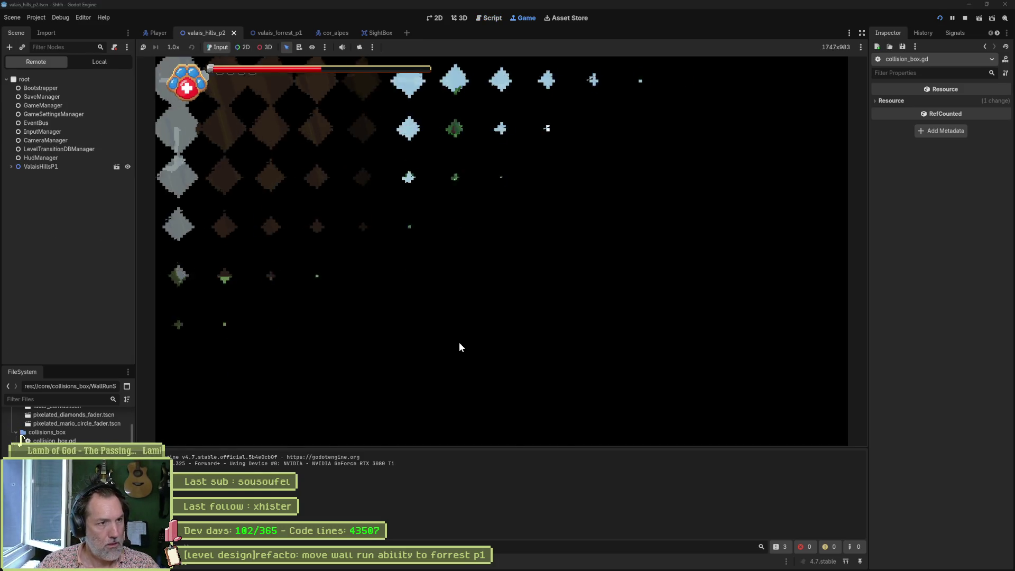
key(space)
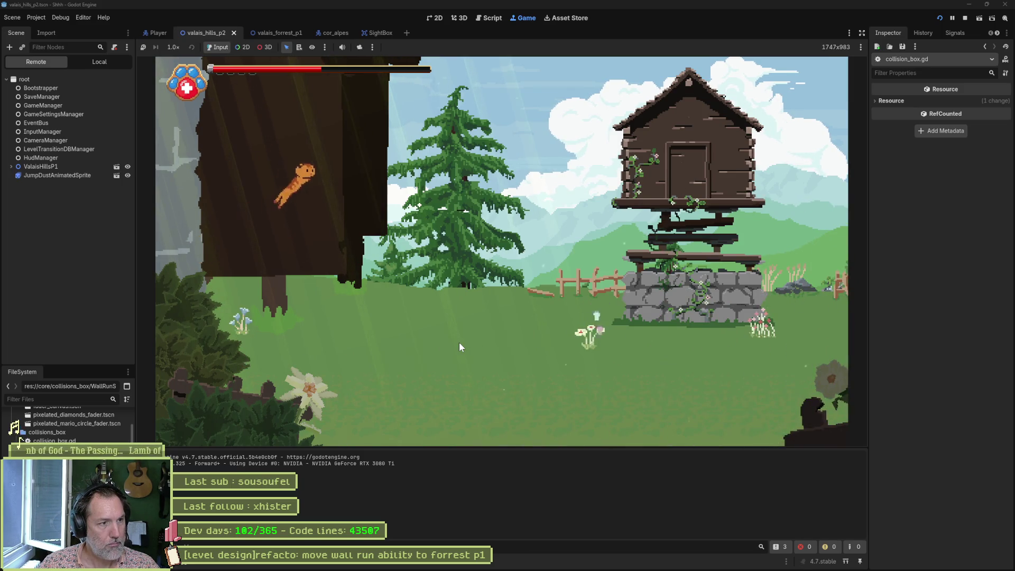
key(Right)
key(Left)
key(space)
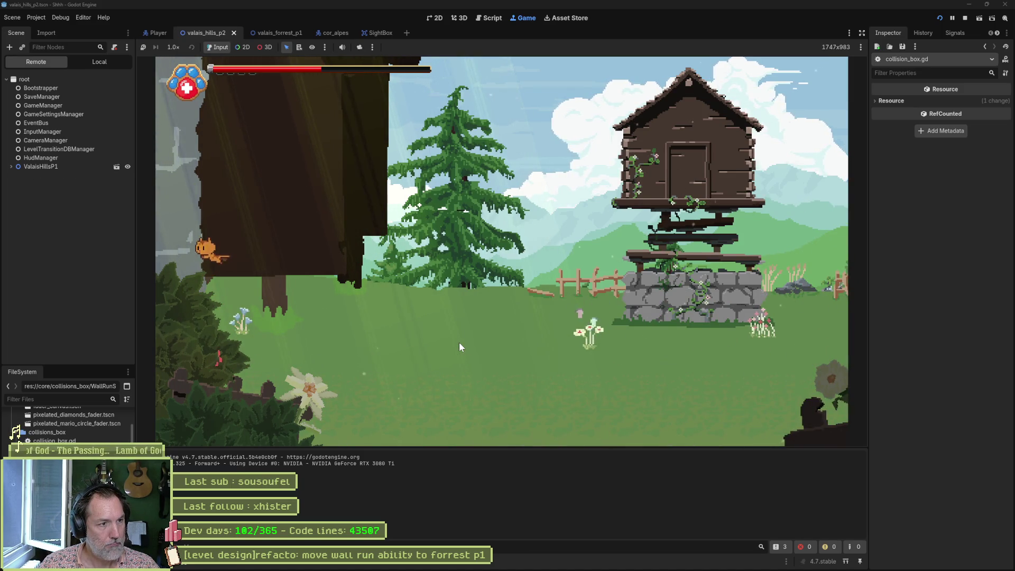
key(Right)
key(Left)
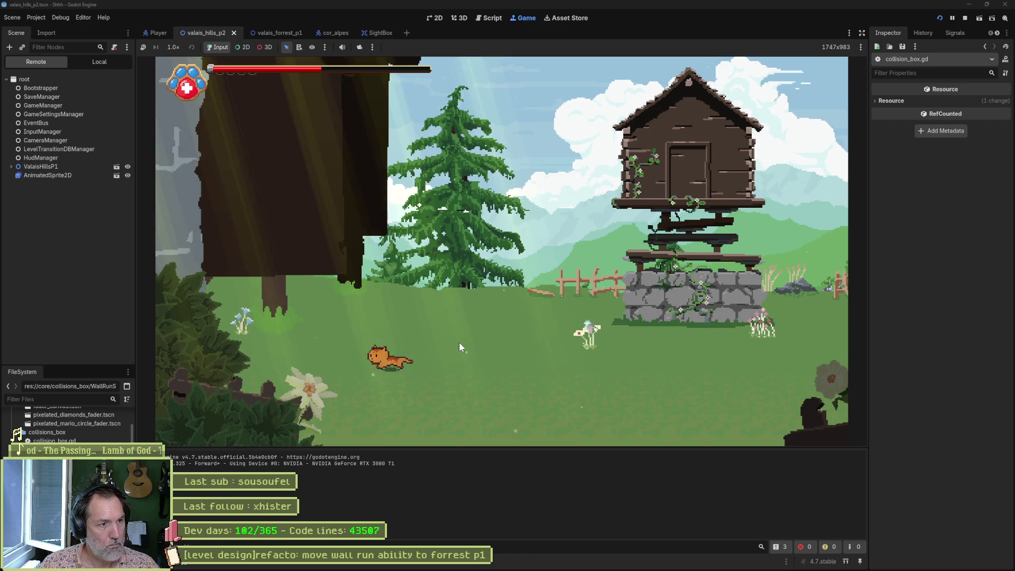
key(space)
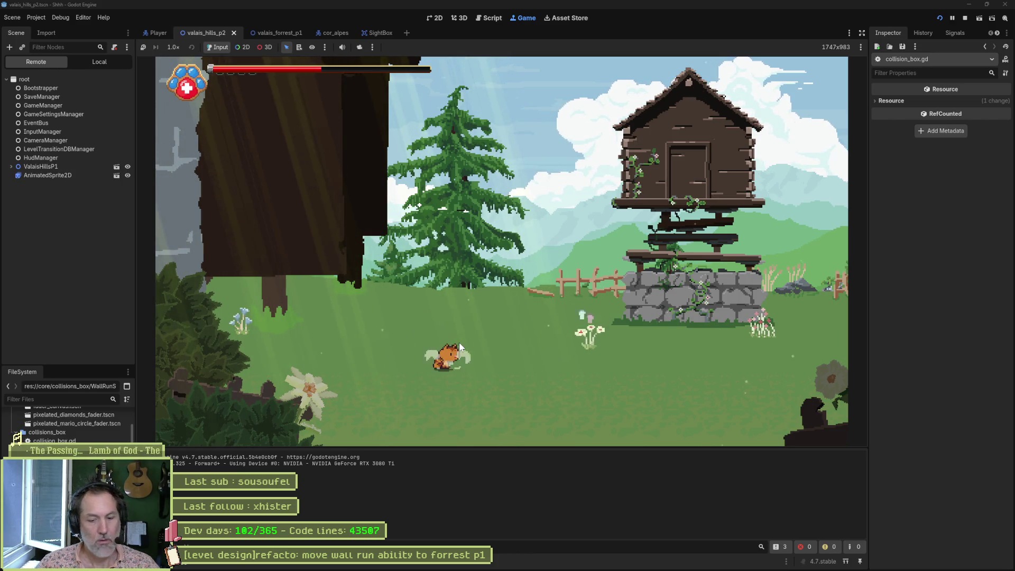
key(F8)
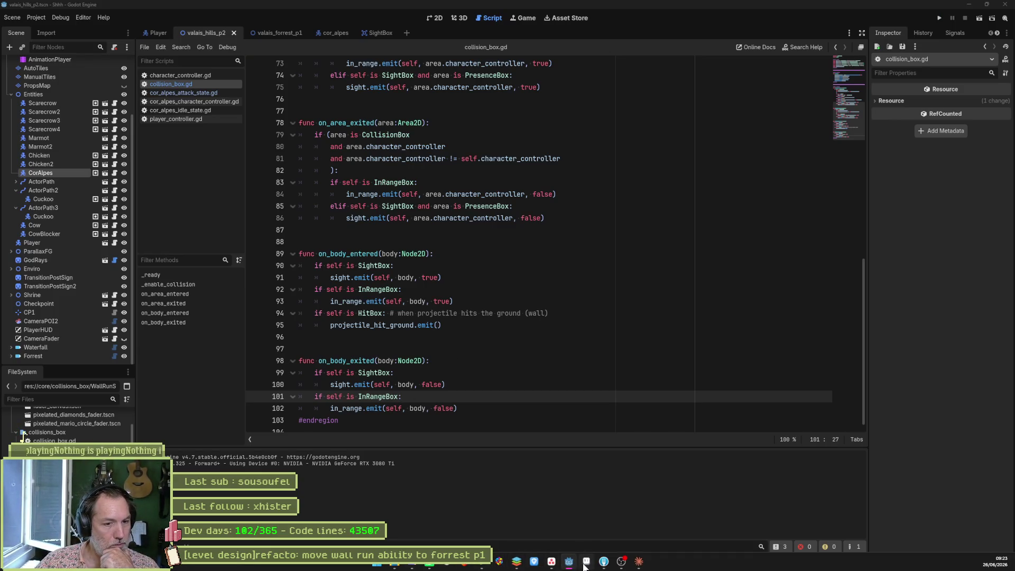
key(alt+Tab)
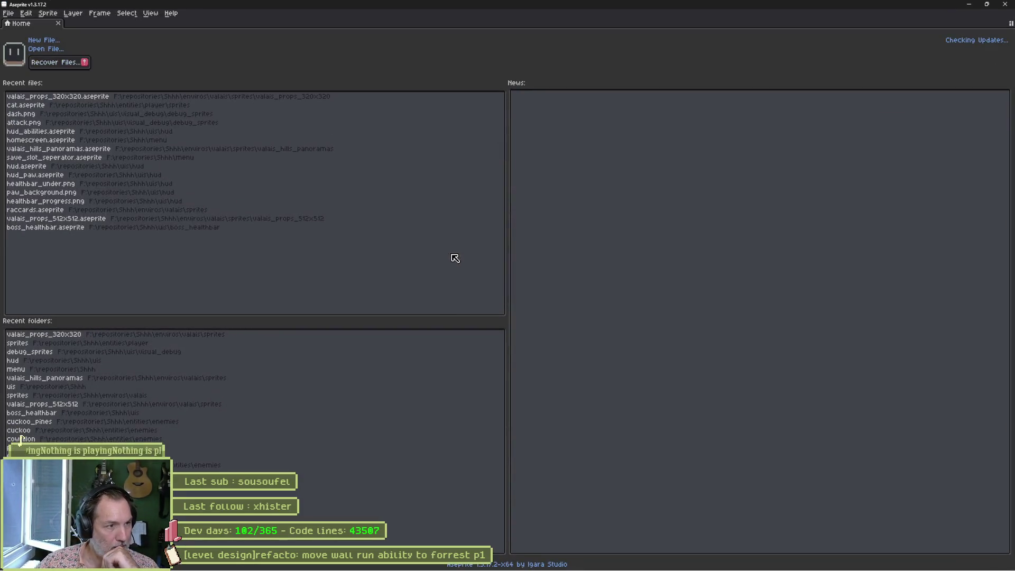
Open cat.aseprite from recent files and scroll the timeline to the wall_jump frames
click(79, 105)
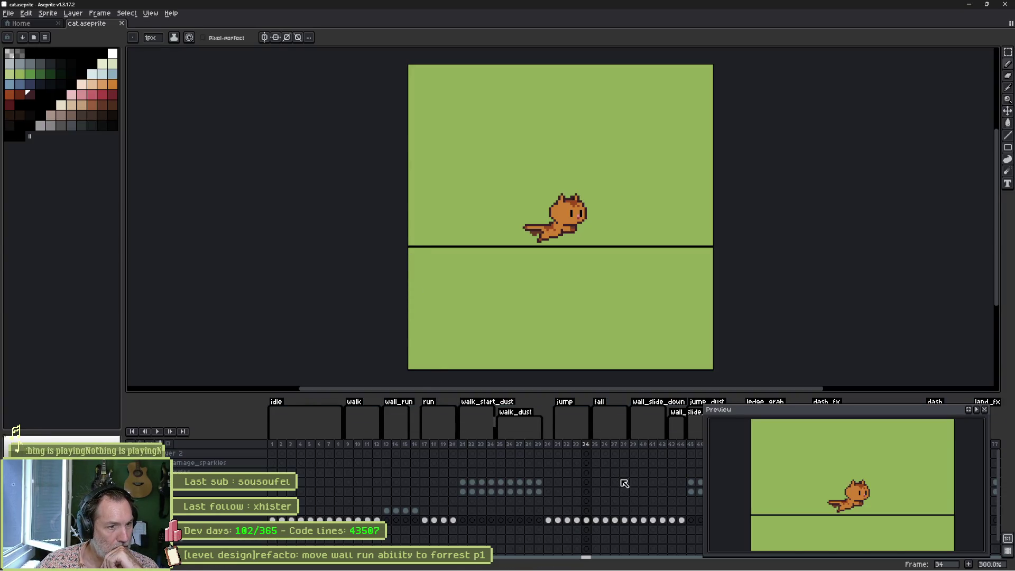
drag(638, 485, 428, 478)
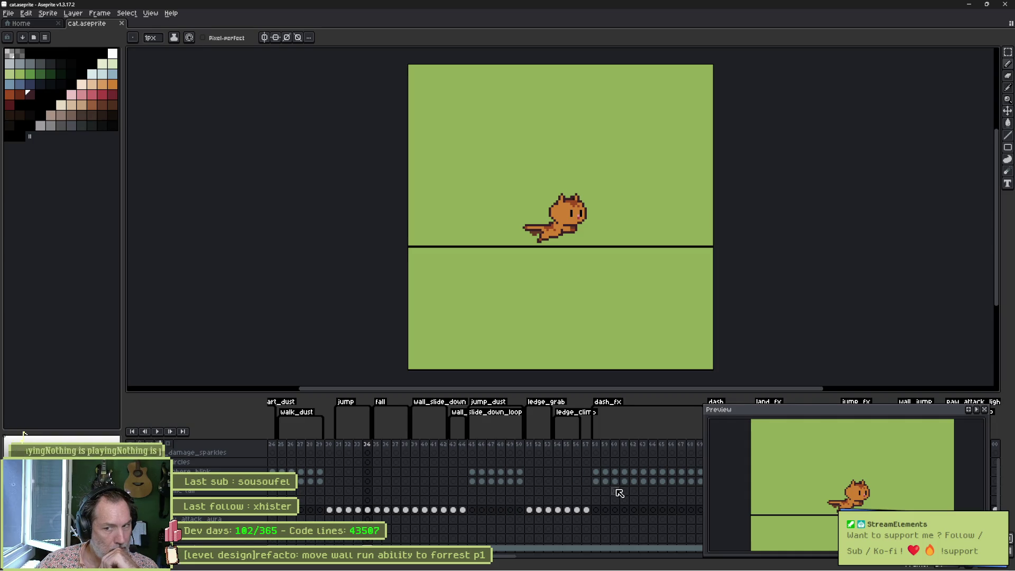
drag(620, 493, 219, 494)
mouse_move(509, 445)
mouse_down()
mouse_move(527, 449)
mouse_move(512, 455)
mouse_up()
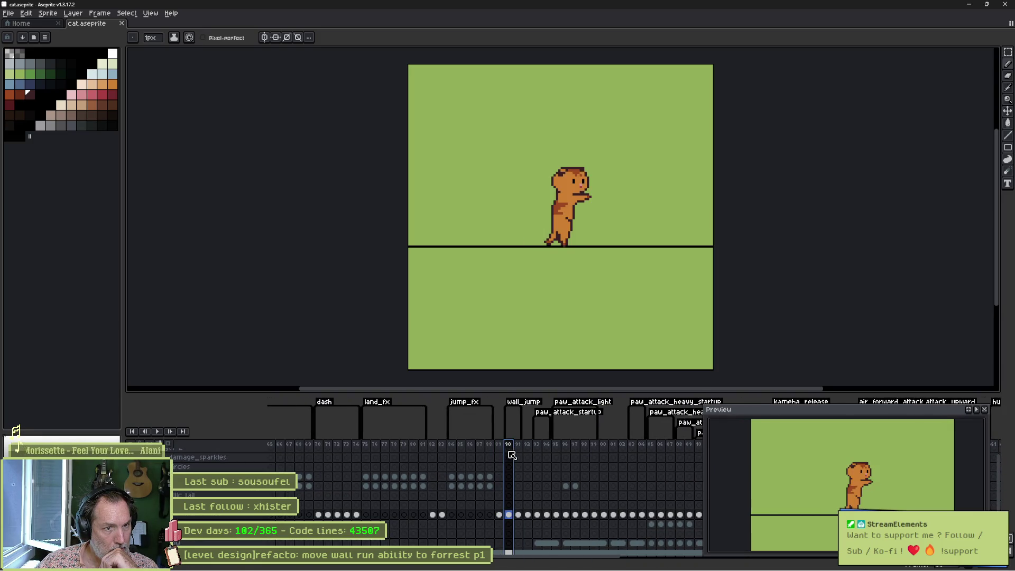
Step through frames 89 to 91, select them and drag them in the timeline
click(502, 457)
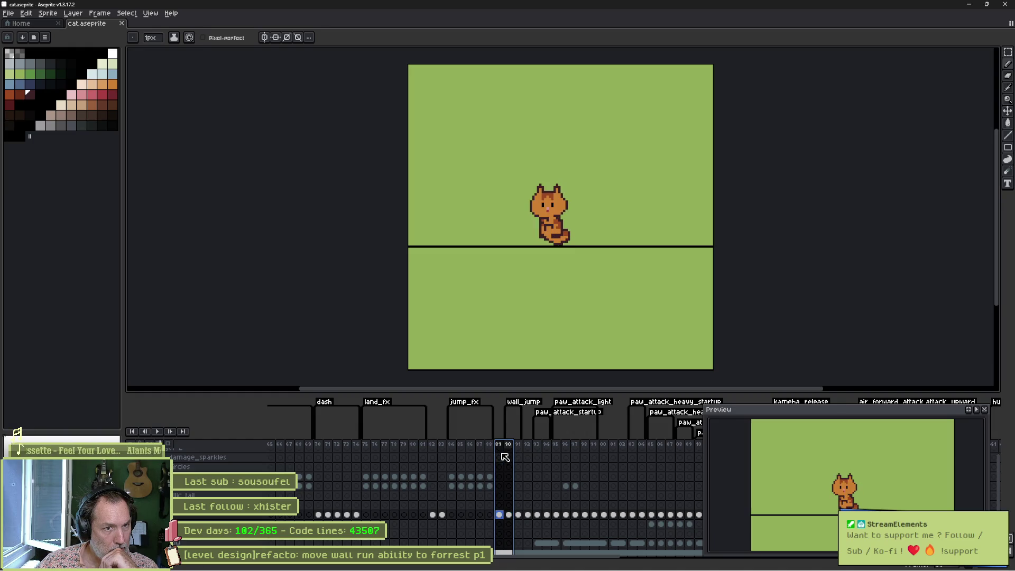
click(508, 457)
click(519, 456)
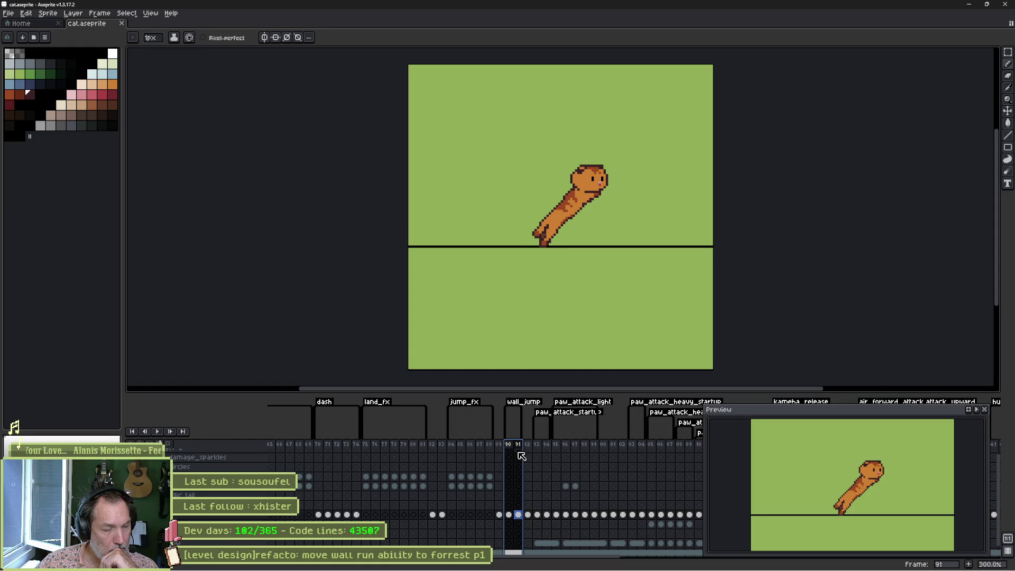
click(500, 447)
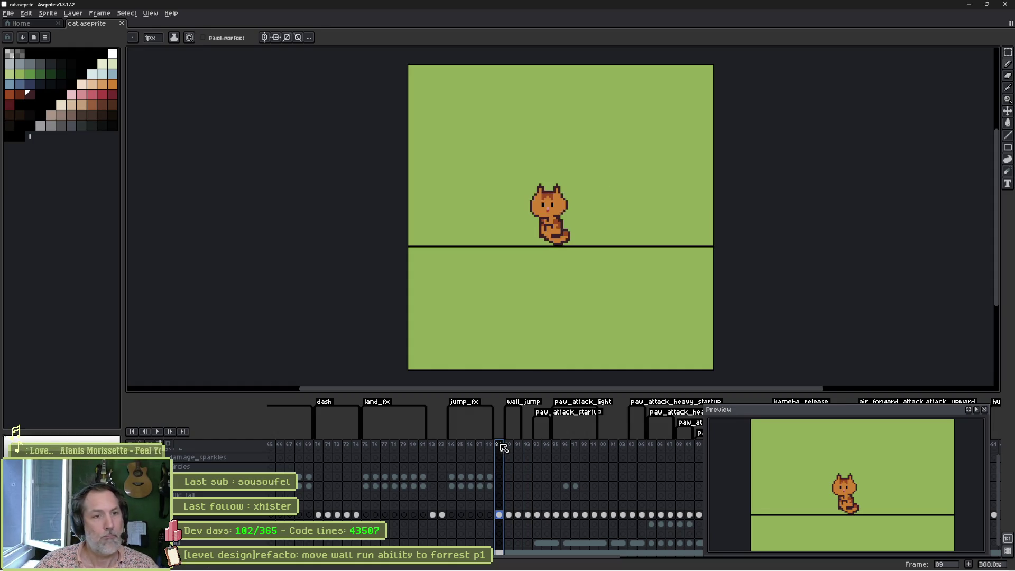
drag(504, 448, 521, 448)
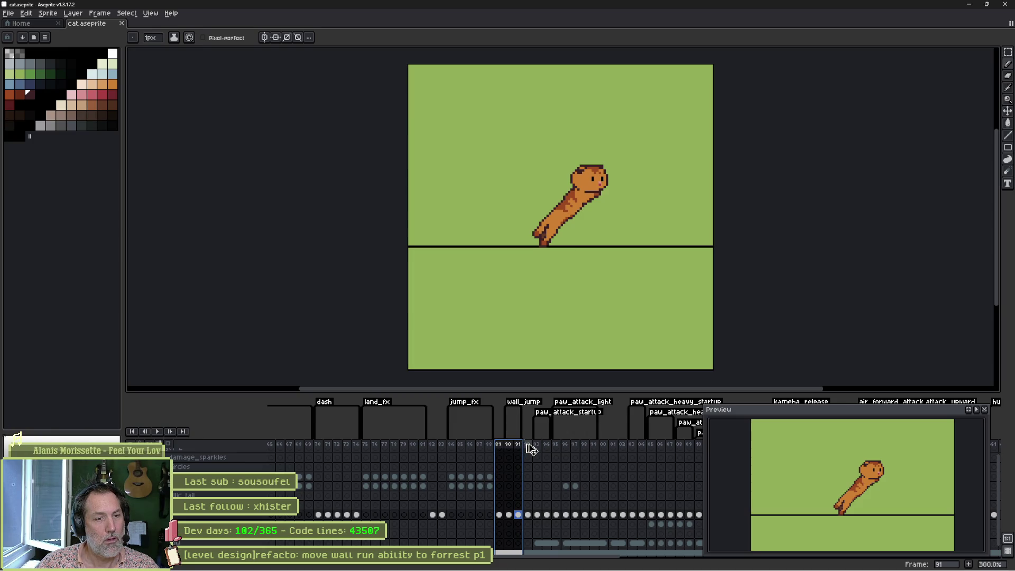
drag(531, 450, 556, 449)
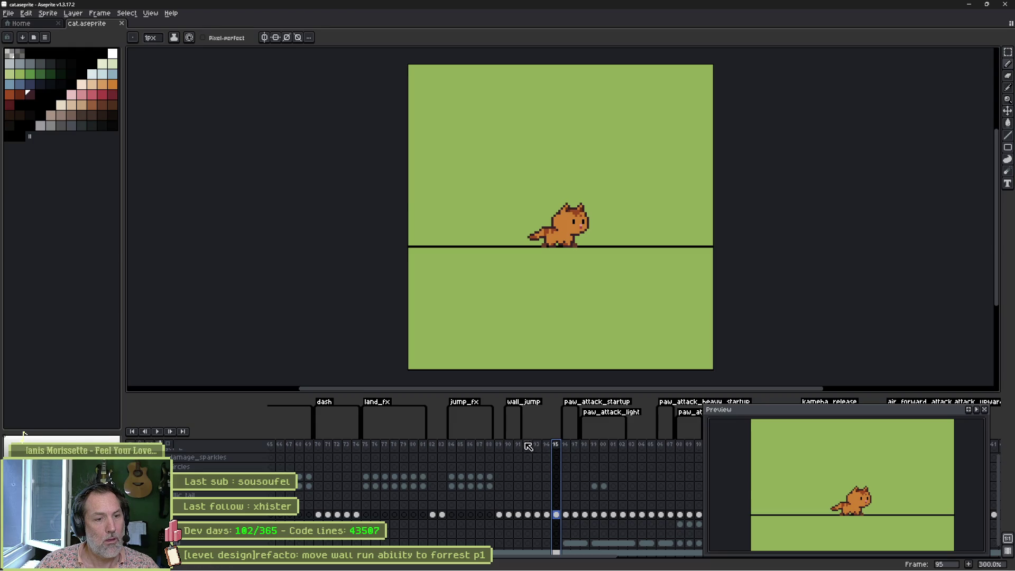
Flip between the sitting cat at frame 89 and the standing cat at frame 90
click(537, 447)
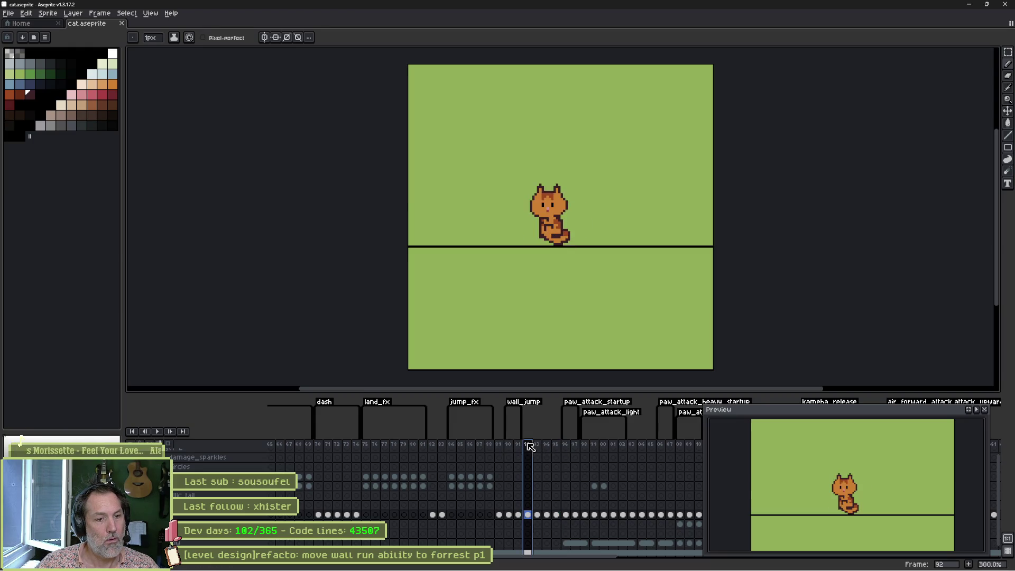
click(527, 447)
click(511, 447)
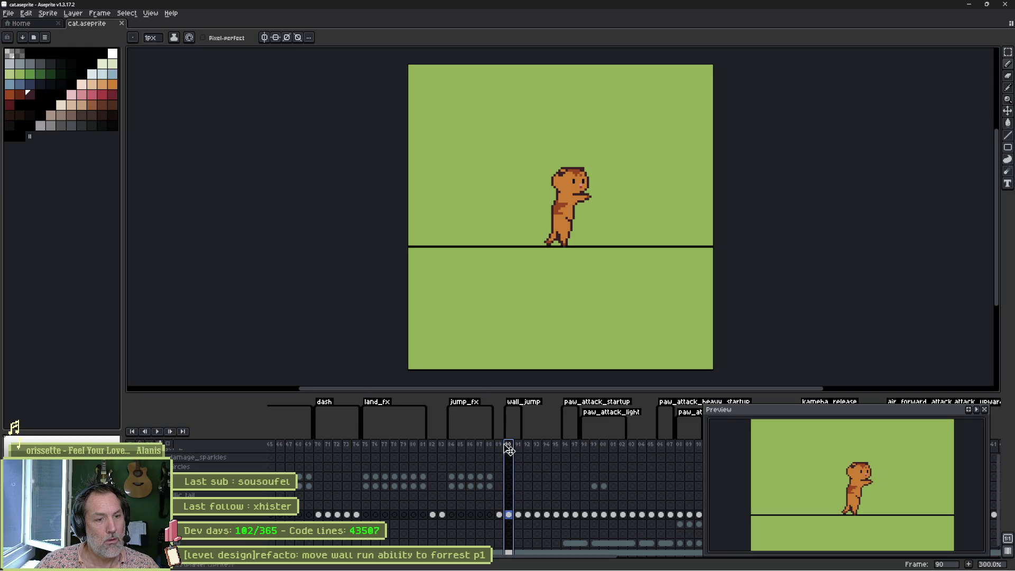
click(500, 448)
drag(502, 448, 516, 450)
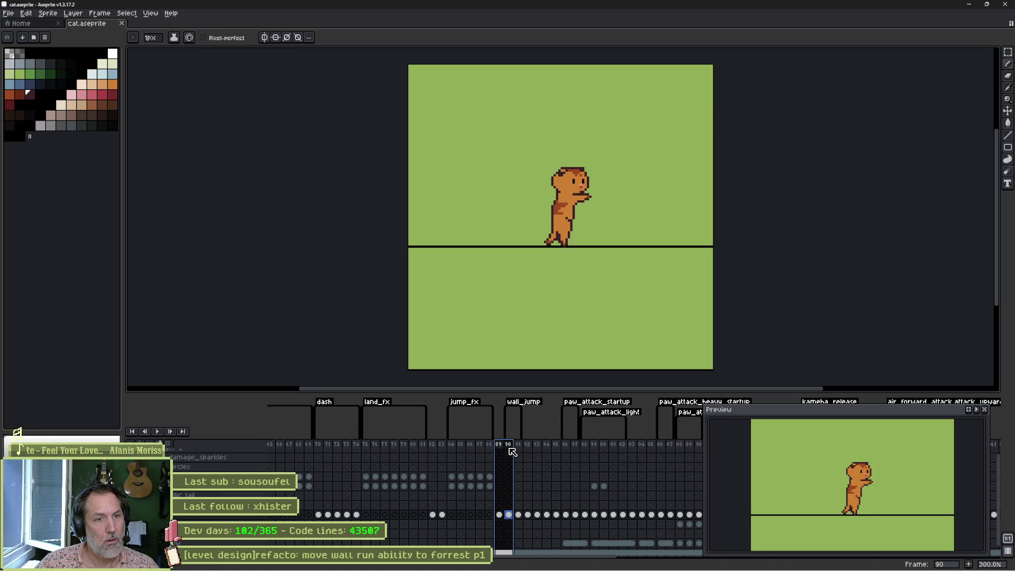
click(501, 448)
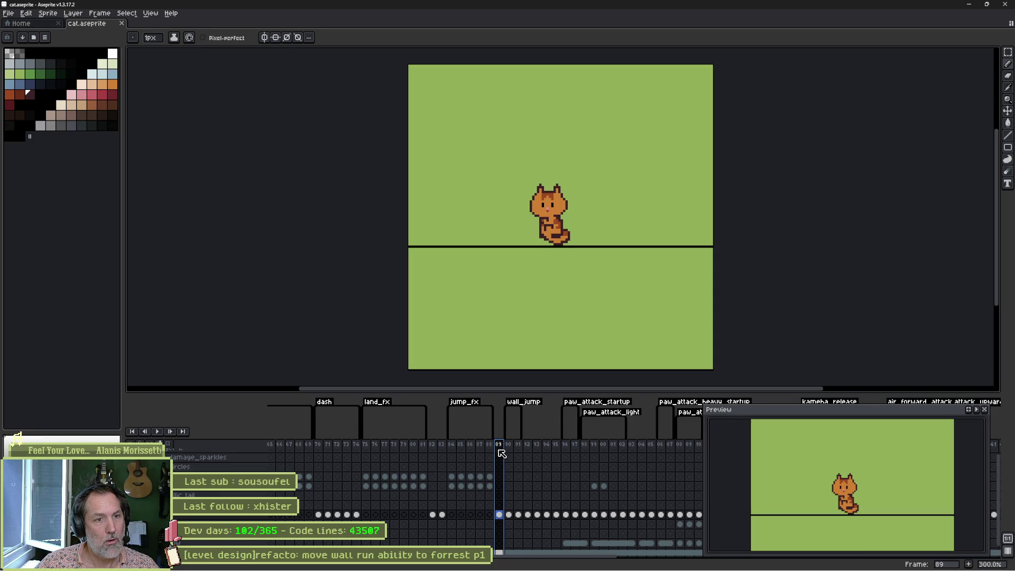
click(510, 449)
click(500, 449)
click(510, 450)
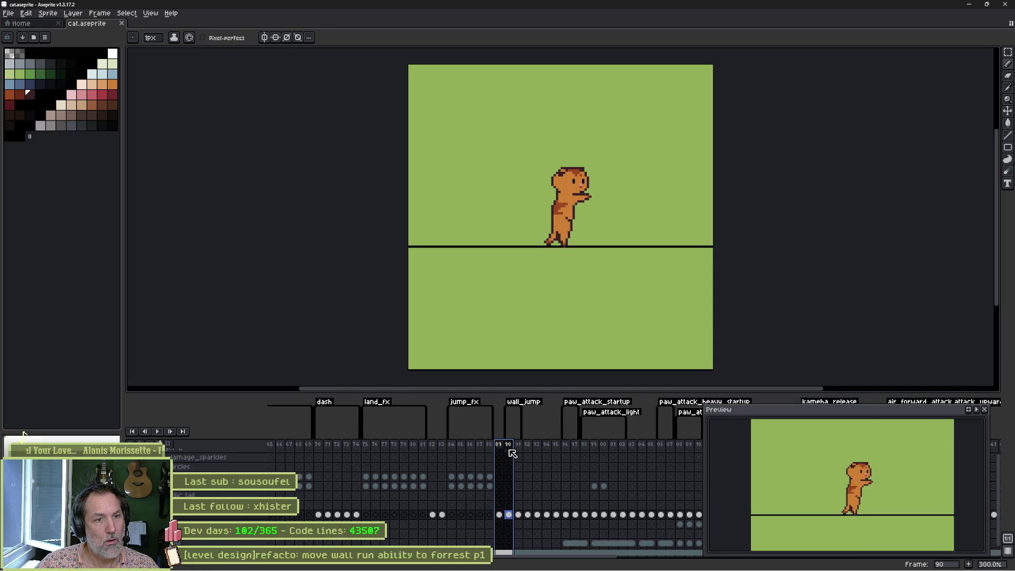
Extend the wall_jump tag to start at frame 89 and turn on onion skin
click(510, 516)
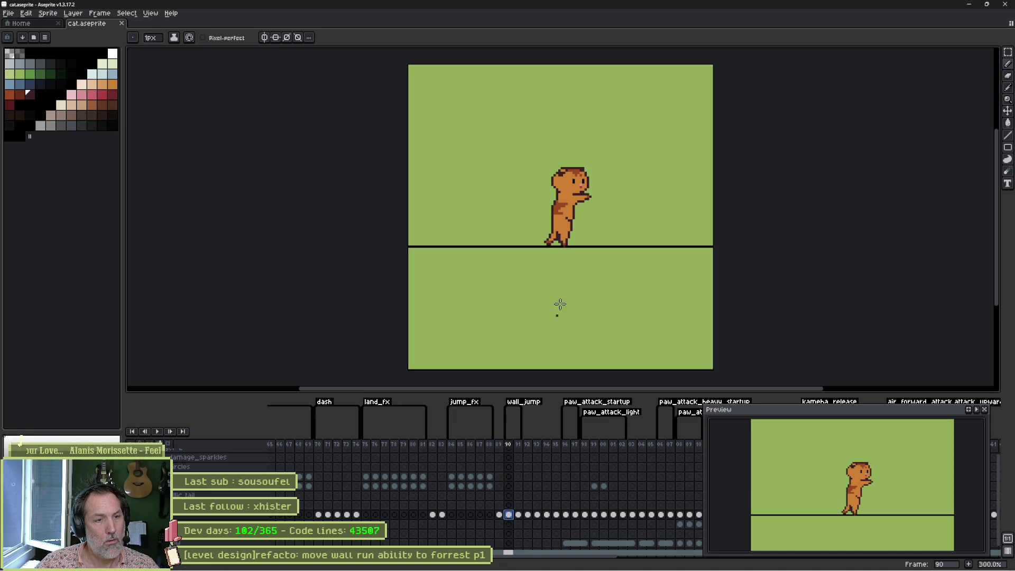
scroll(585, 226, up, 2)
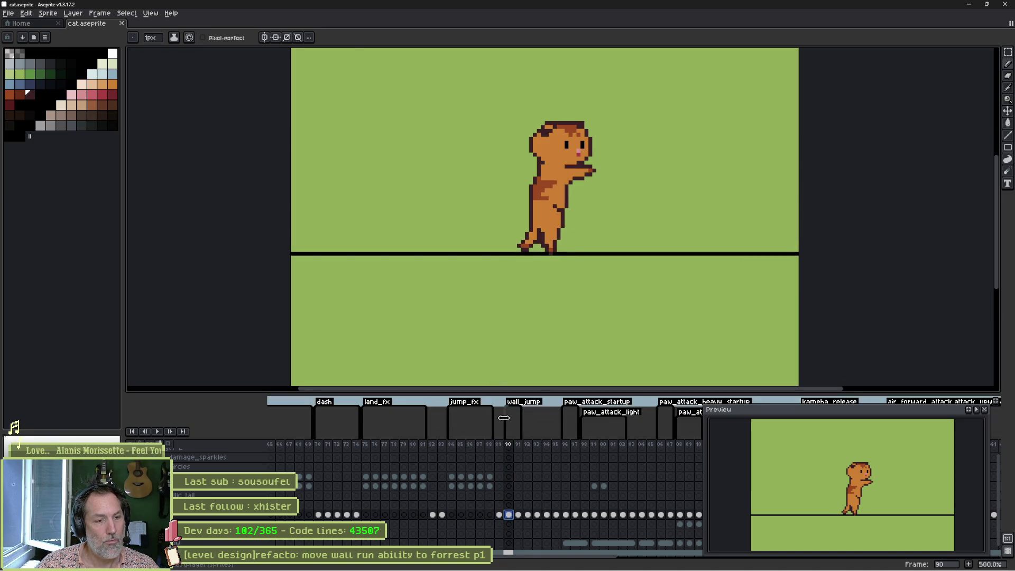
drag(505, 418, 496, 418)
click(168, 444)
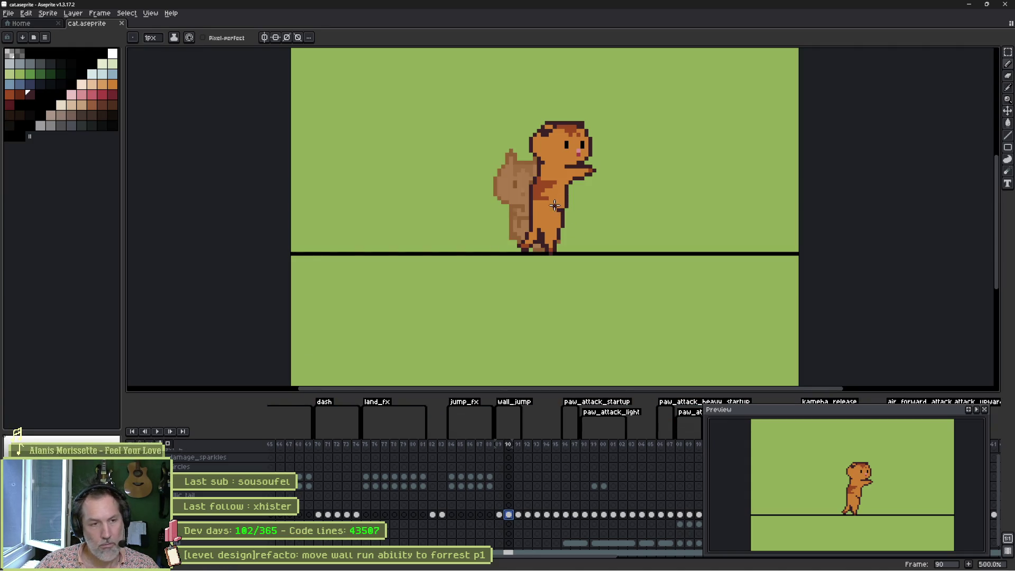
Lasso and reposition frame 90's lower body, then shift the whole cat about 22 px left and down
key(v)
key(q)
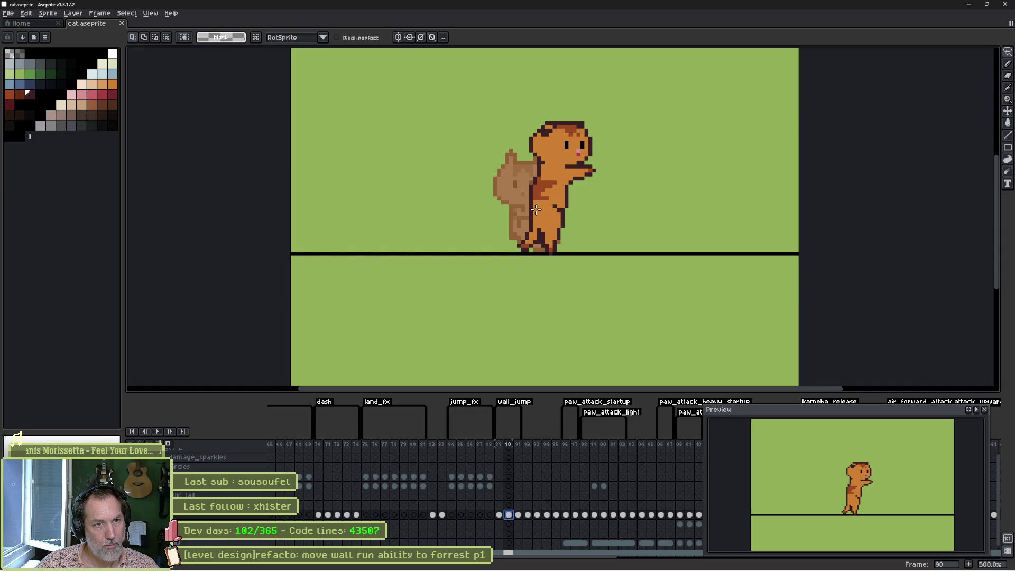
mouse_move(529, 203)
mouse_down()
mouse_move(580, 203)
mouse_move(492, 271)
mouse_up()
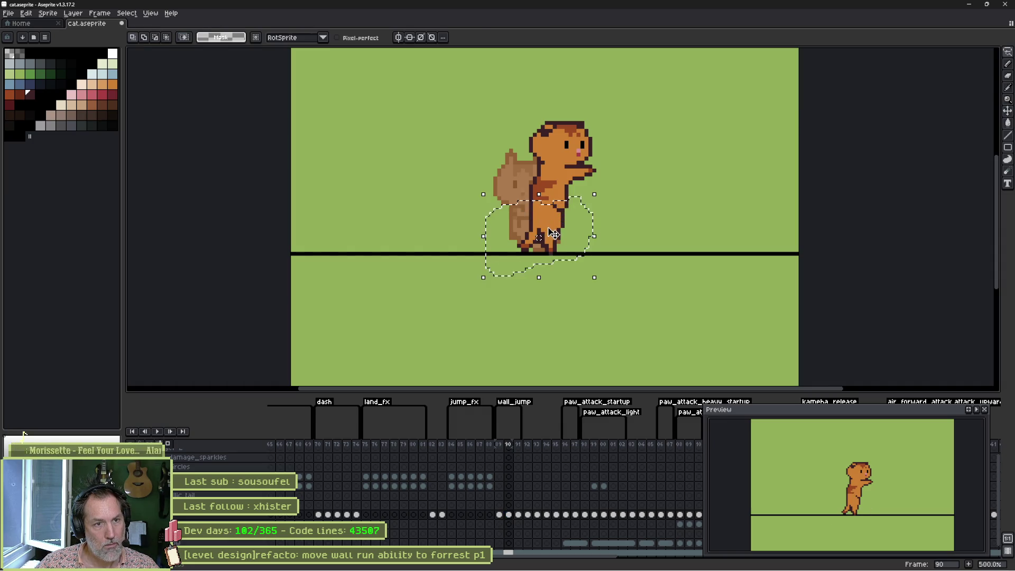
drag(548, 229, 551, 219)
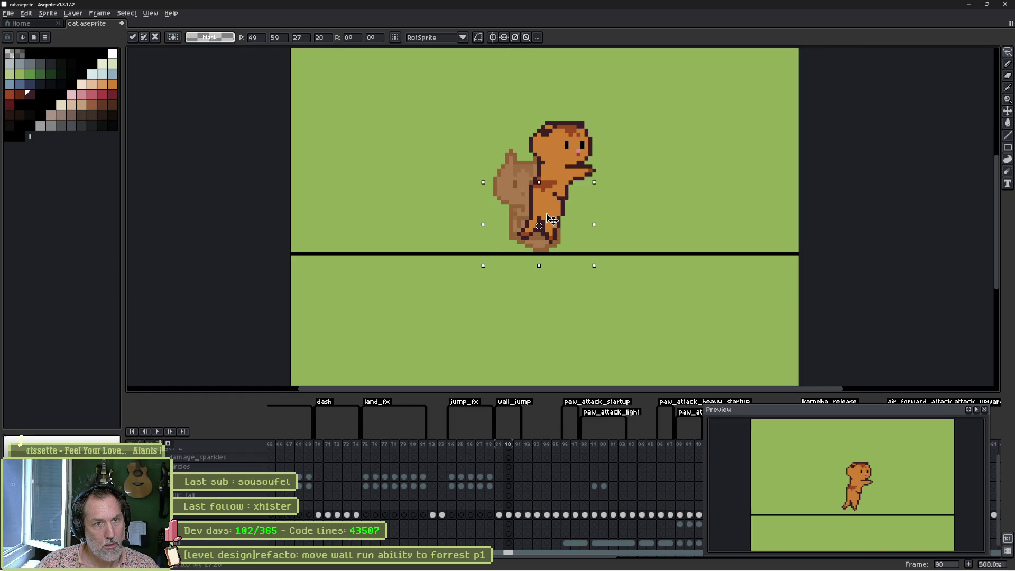
key(ctrl+d)
mouse_move(565, 181)
mouse_down()
mouse_move(552, 197)
mouse_move(590, 183)
mouse_move(547, 188)
mouse_up()
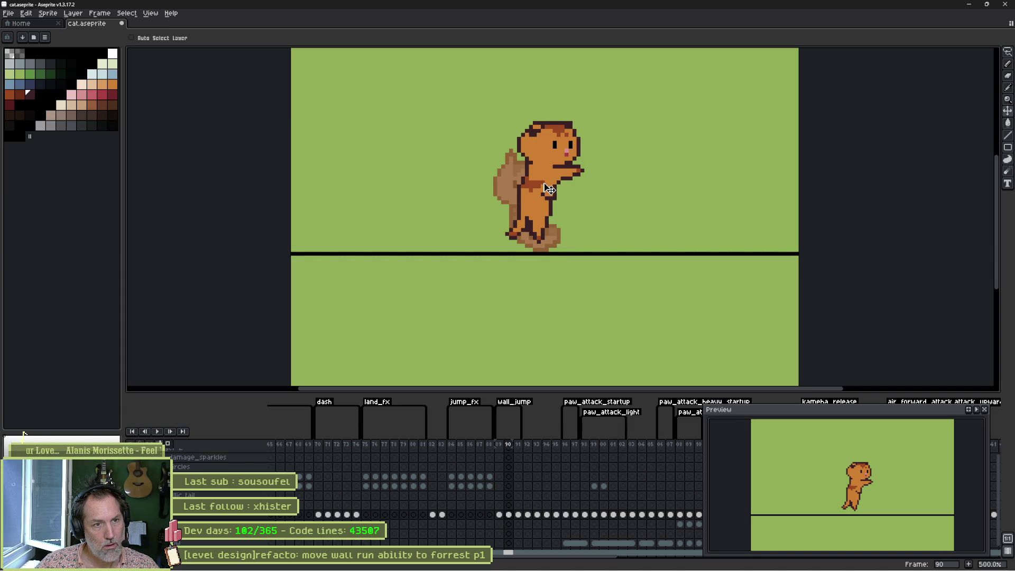
mouse_move(549, 190)
mouse_down()
mouse_move(537, 189)
mouse_move(549, 188)
mouse_up()
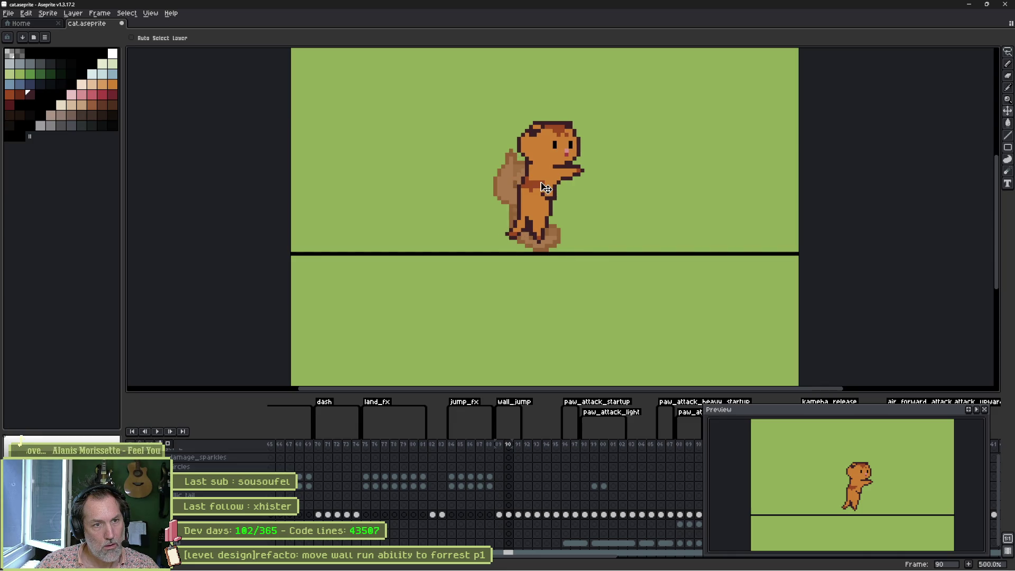
click(519, 516)
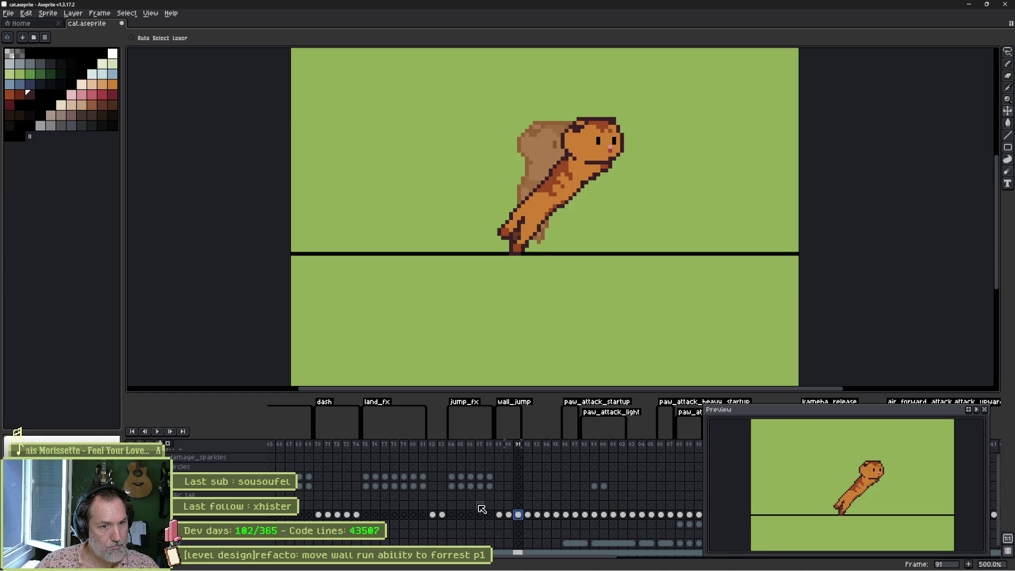
Review the jump animation frames for reference, then reselect frames 89 through 91
scroll(514, 505, left, 5)
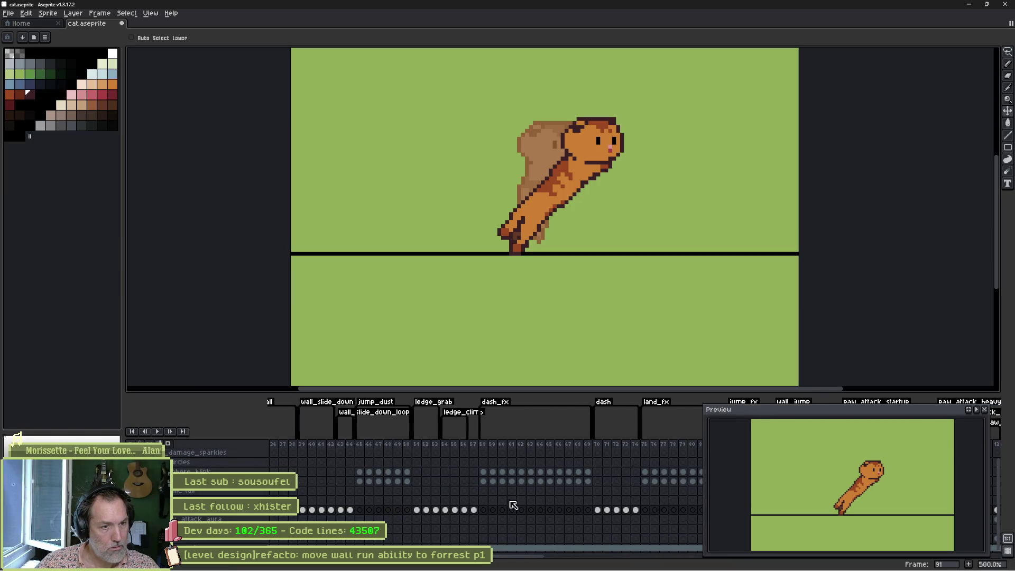
scroll(393, 501, left, 5)
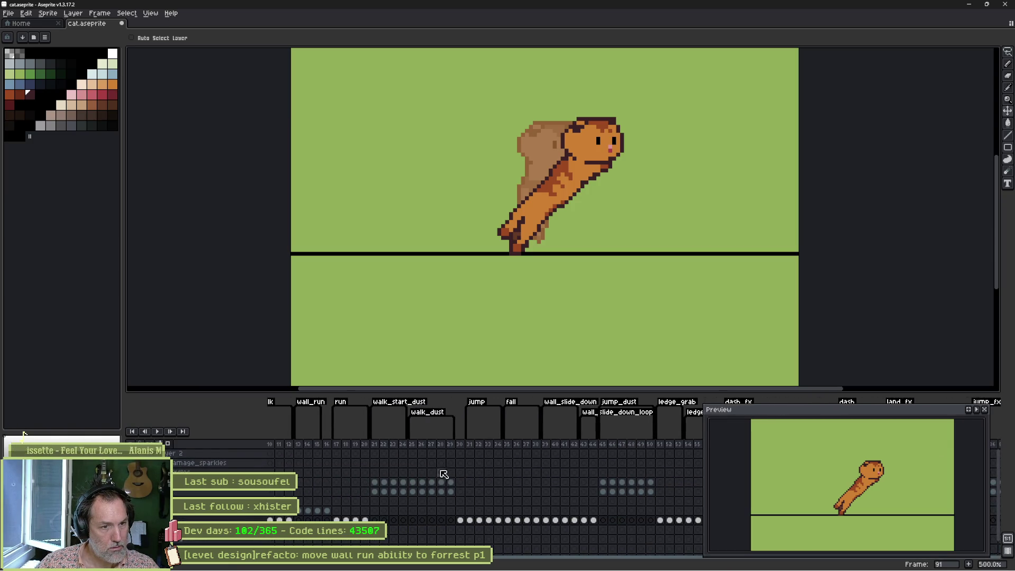
drag(474, 448, 492, 452)
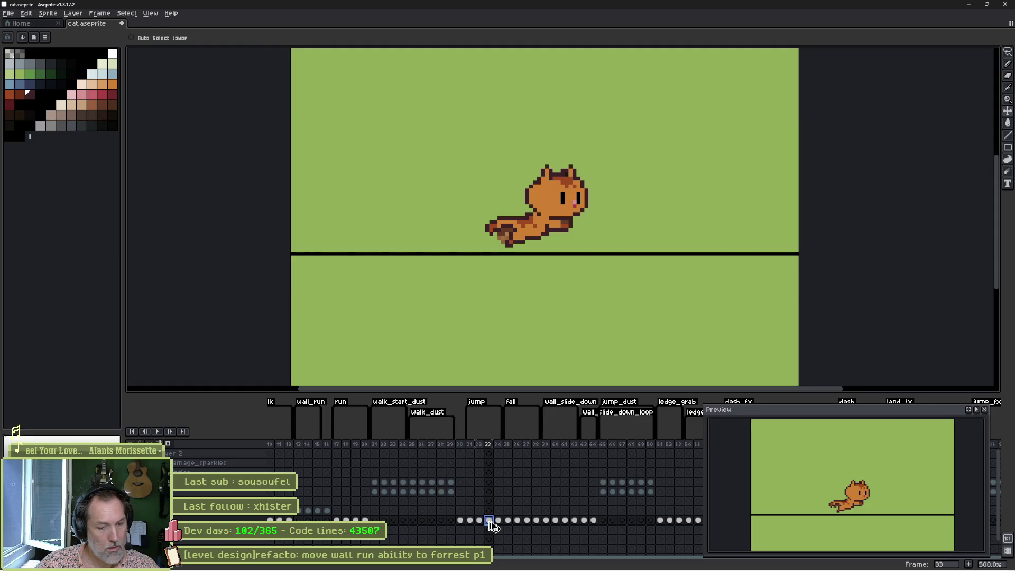
scroll(441, 490, right, 5)
scroll(440, 490, right, 5)
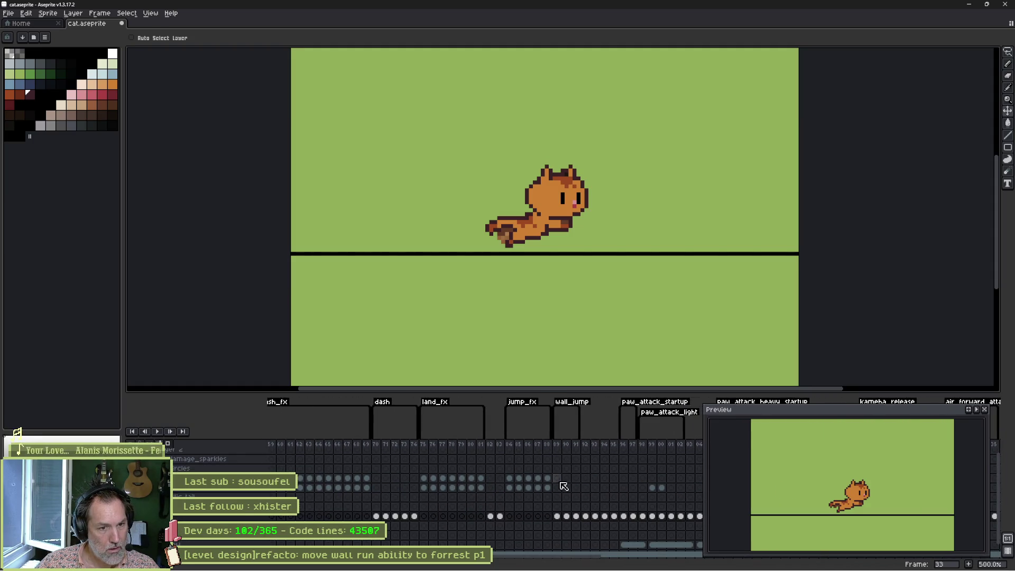
click(577, 517)
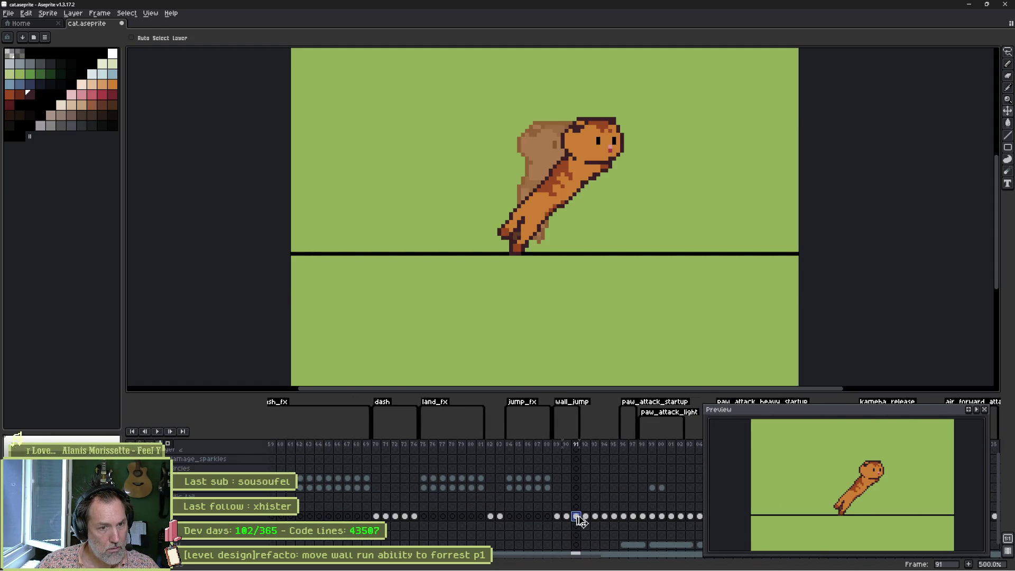
click(558, 444)
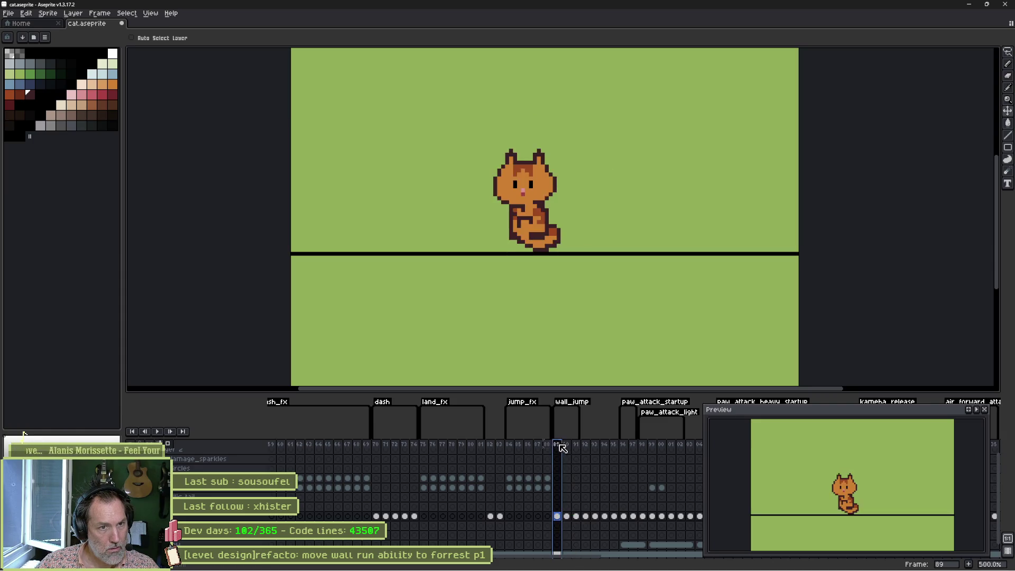
mouse_move(562, 449)
mouse_down()
mouse_move(582, 448)
mouse_move(555, 445)
mouse_move(570, 451)
mouse_up()
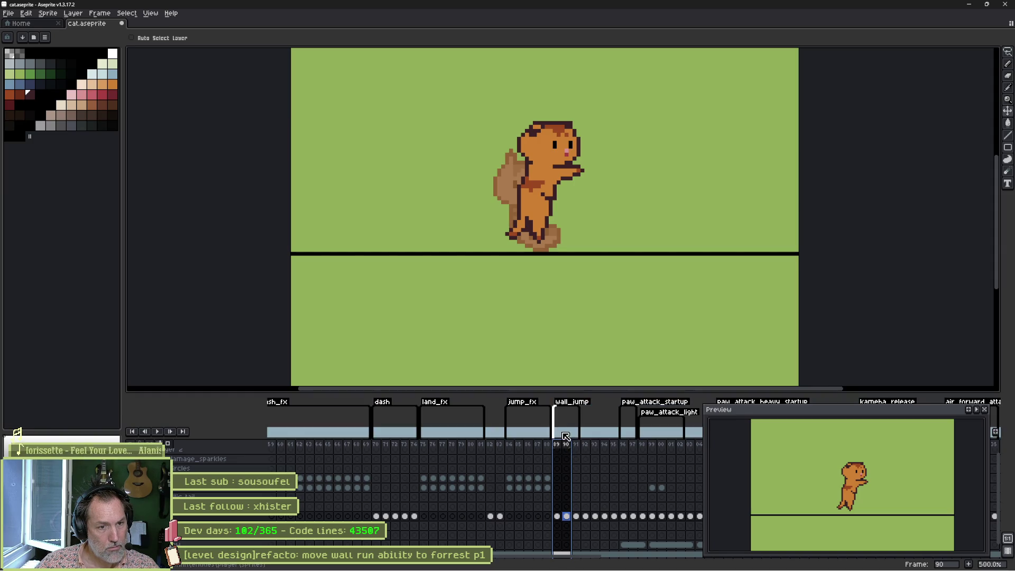
Move the wall_jump tag's start back to frame 90, check its properties, and return to Godot
drag(556, 405, 565, 405)
double_click(569, 456)
key(Escape)
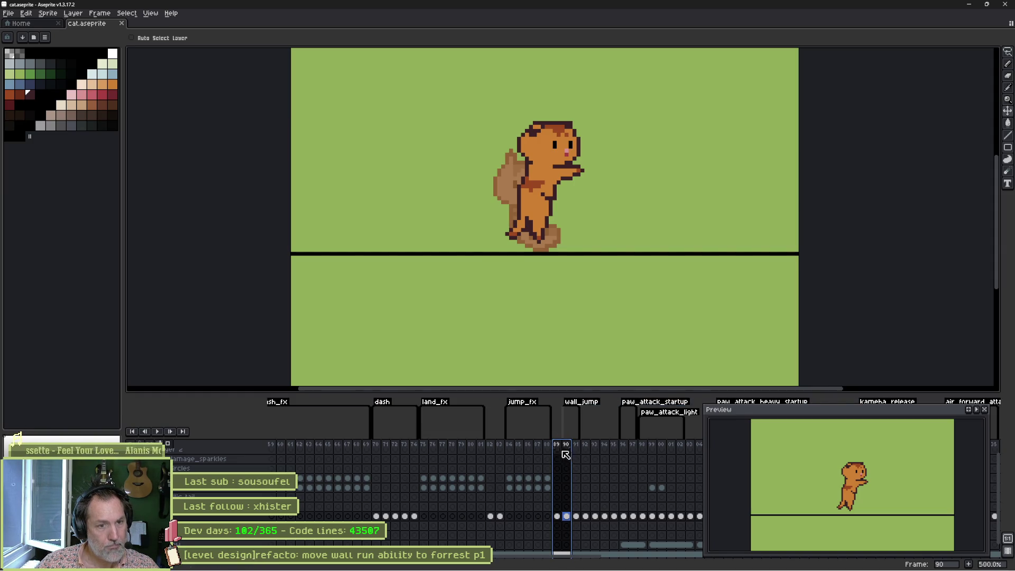
key(alt+Tab)
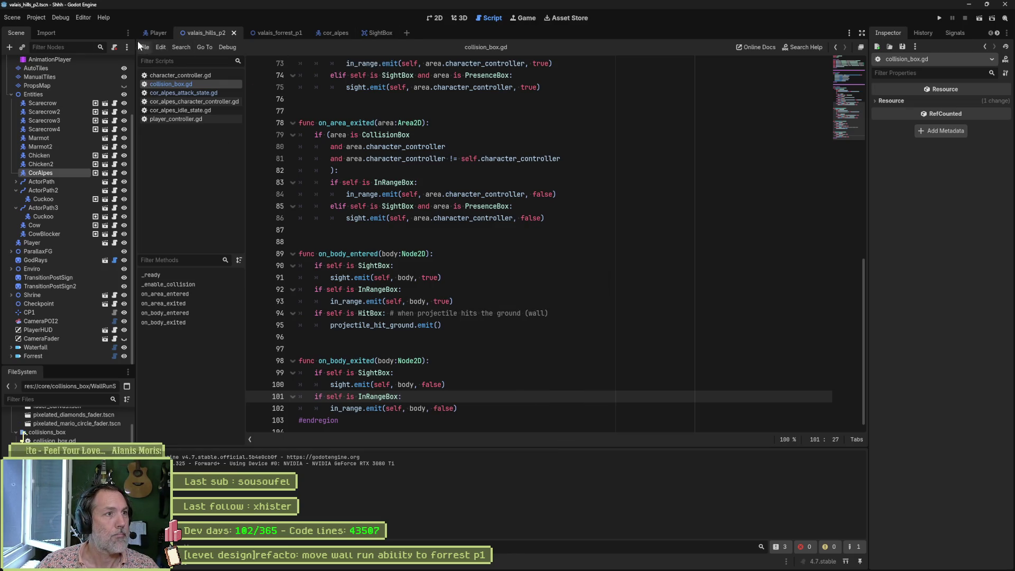
Re-import the cat Aseprite file on the Player scene's CatSprite, then reopen the valais_hills_p2 scene
click(156, 33)
click(434, 18)
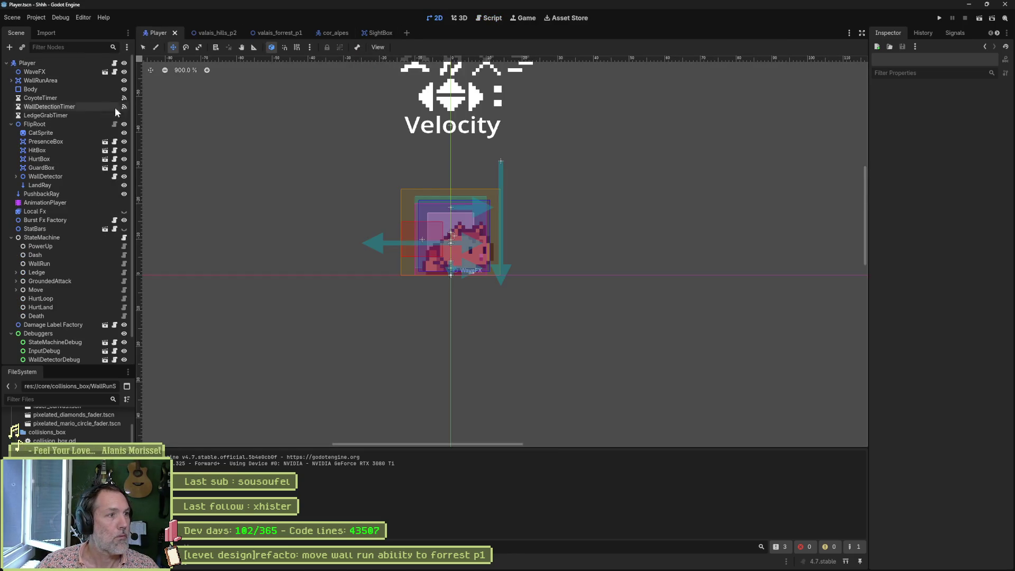
click(50, 133)
scroll(929, 529, down, 5)
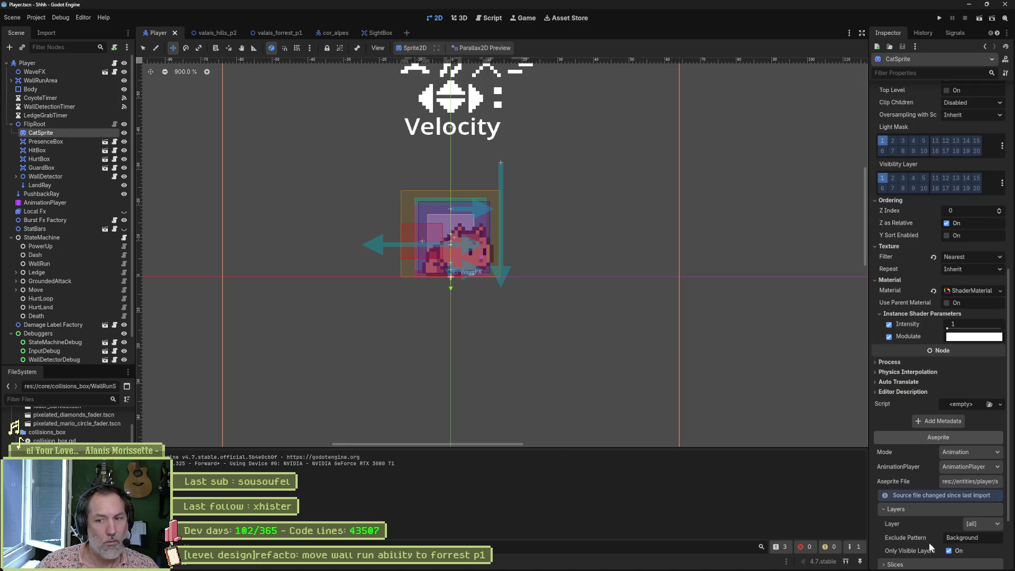
scroll(921, 531, down, 3)
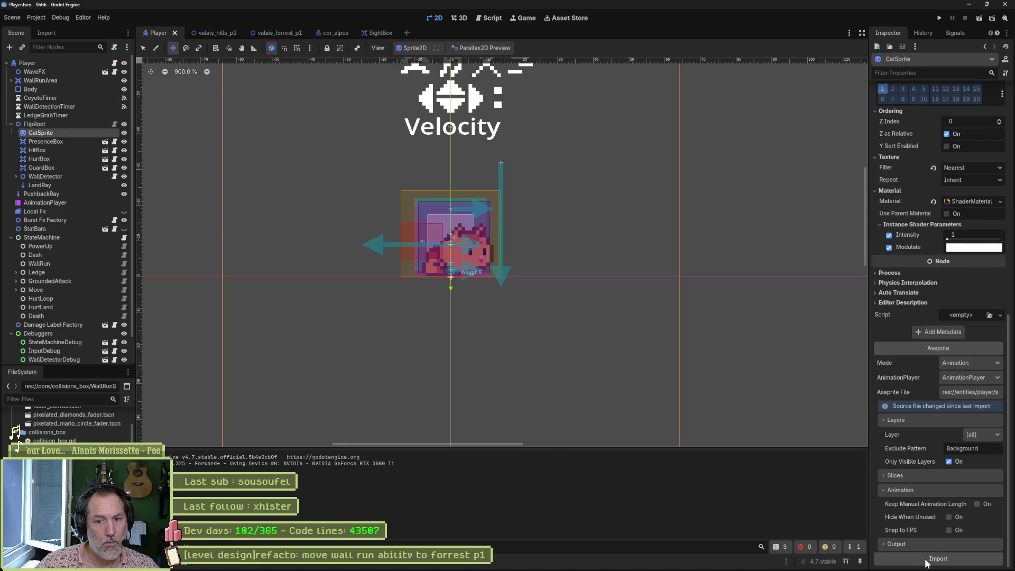
click(930, 559)
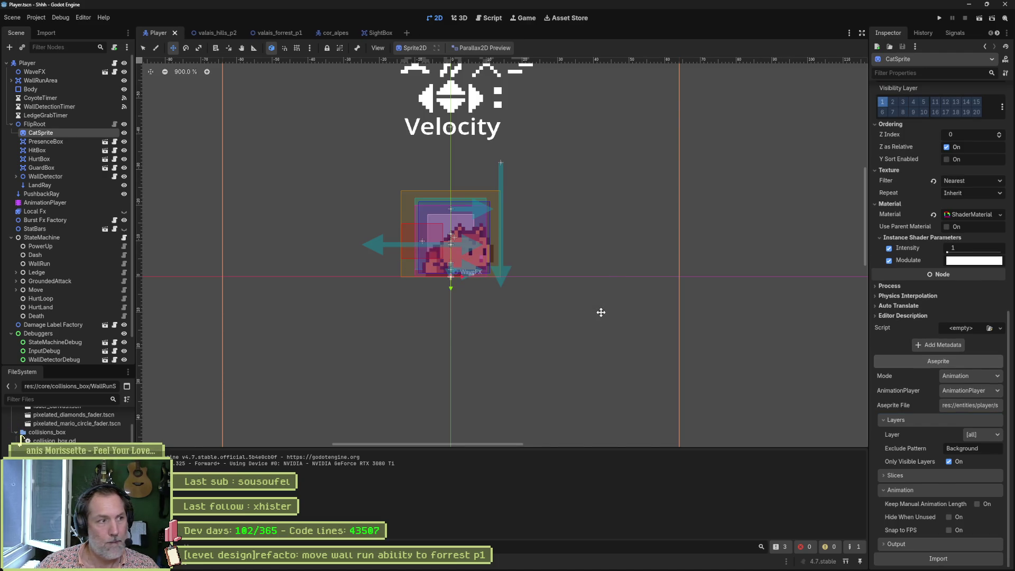
click(214, 33)
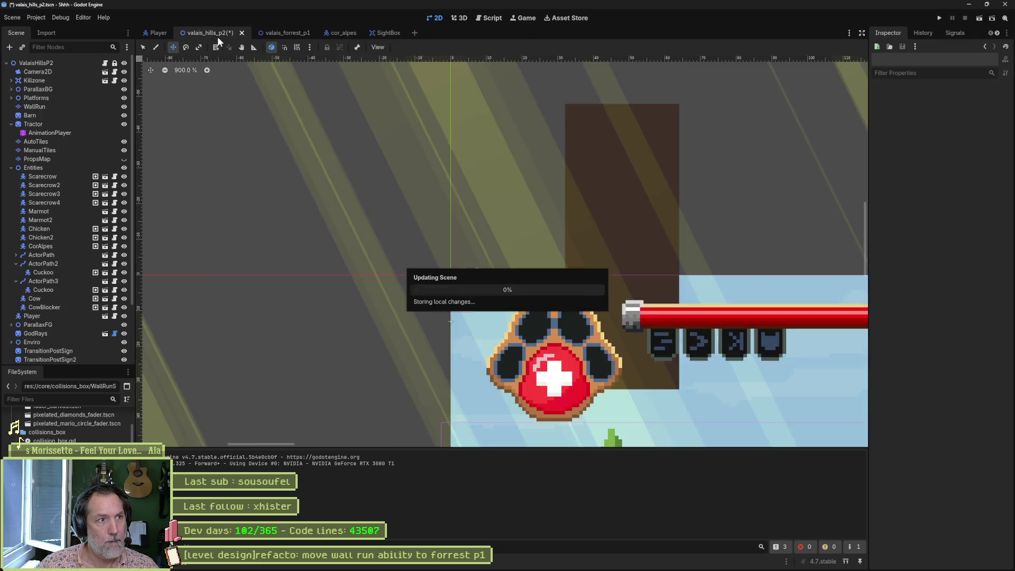
Briefly run and stop the game, then quick-open player_test.tscn via a 'playe' search and view it in 2D
key(F5)
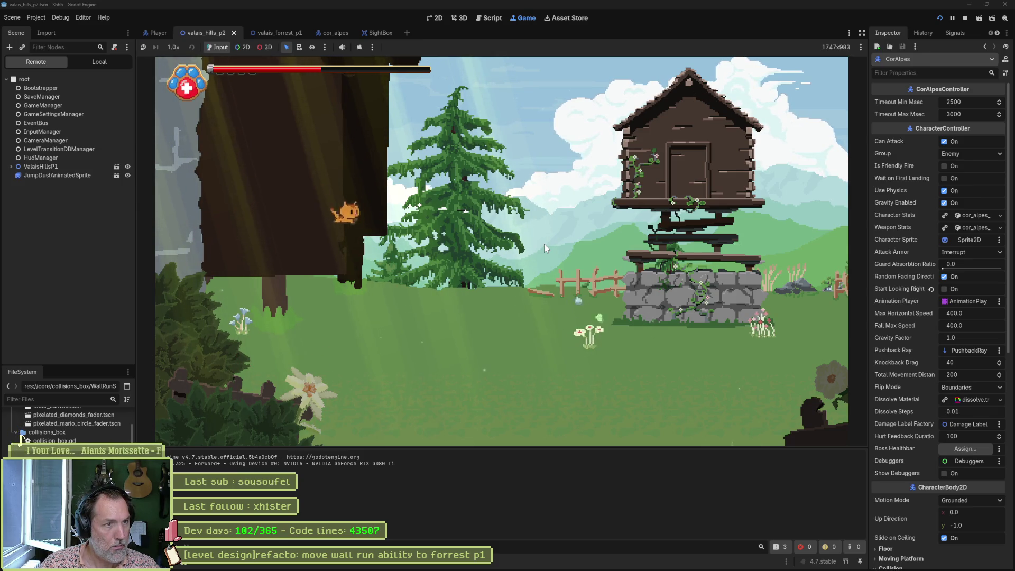
key(F8)
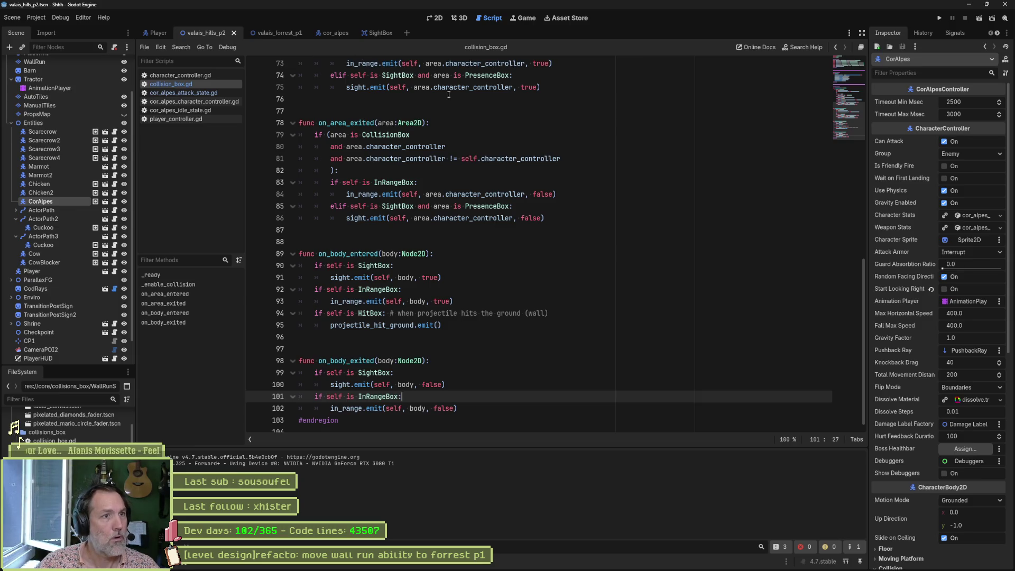
key(alt+shift+o)
text(PLAZER?)
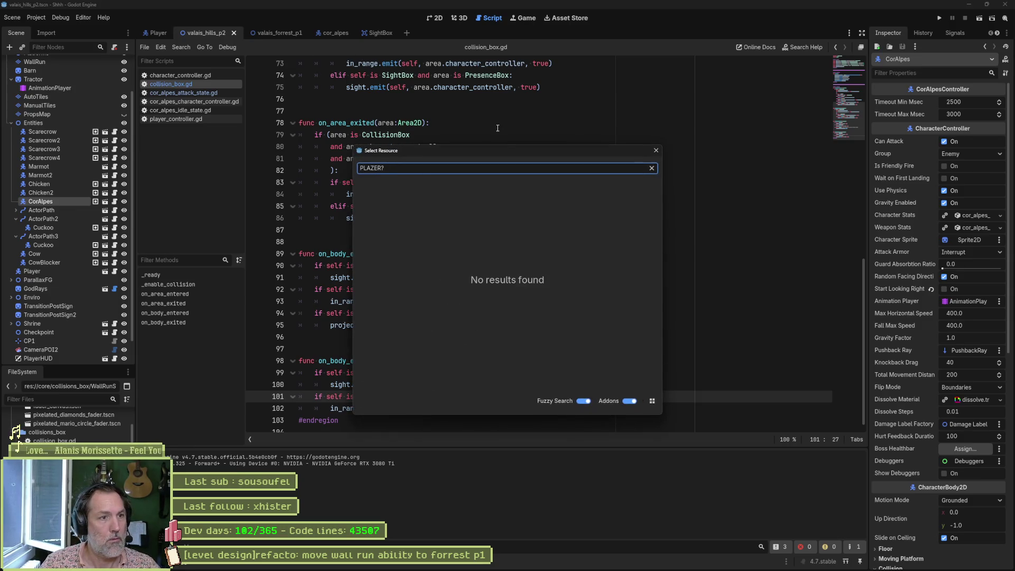
key(BackSpace)
key(BackSpace)
key(BackSpace)
key(BackSpace)
text(Y)
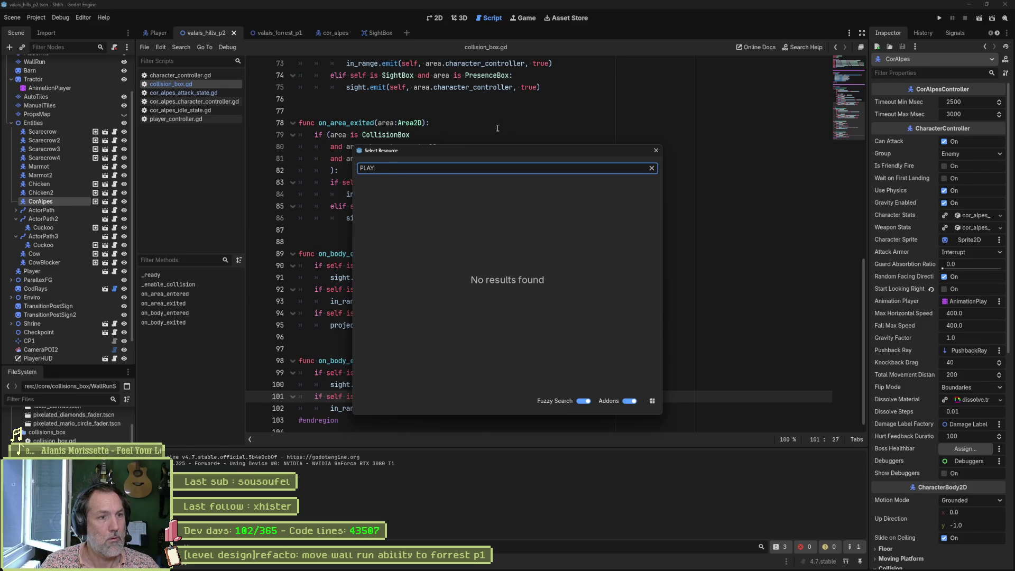
key(BackSpace)
key(BackSpace)
key(BackSpace)
text(playe)
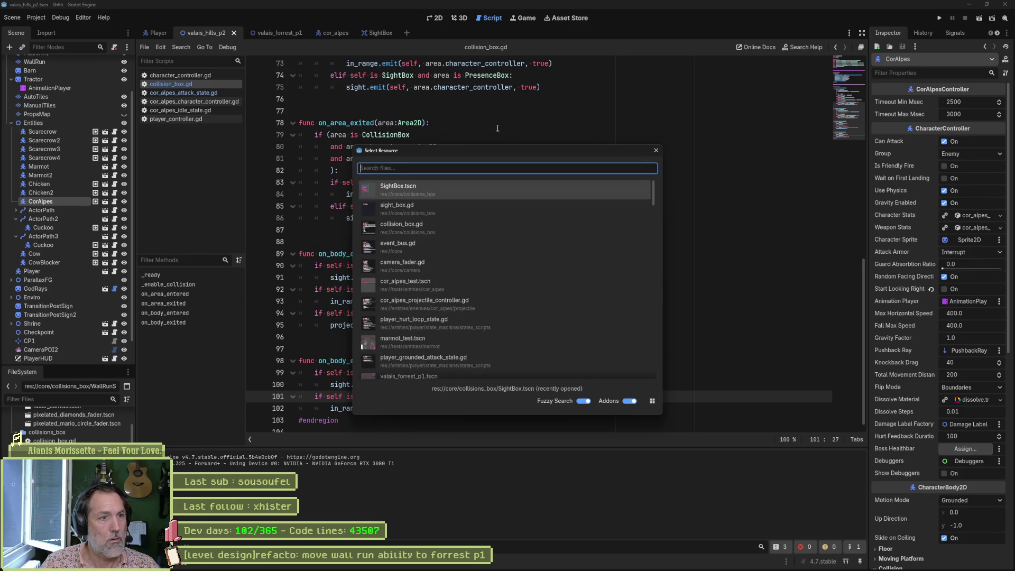
key(Down)
key(Down)
key(Down)
key(Return)
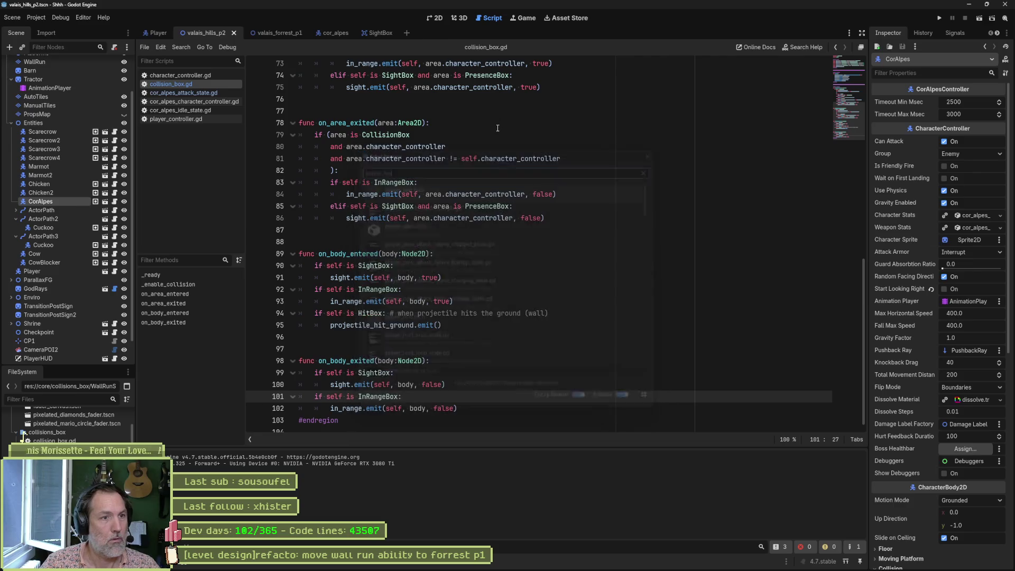
click(430, 22)
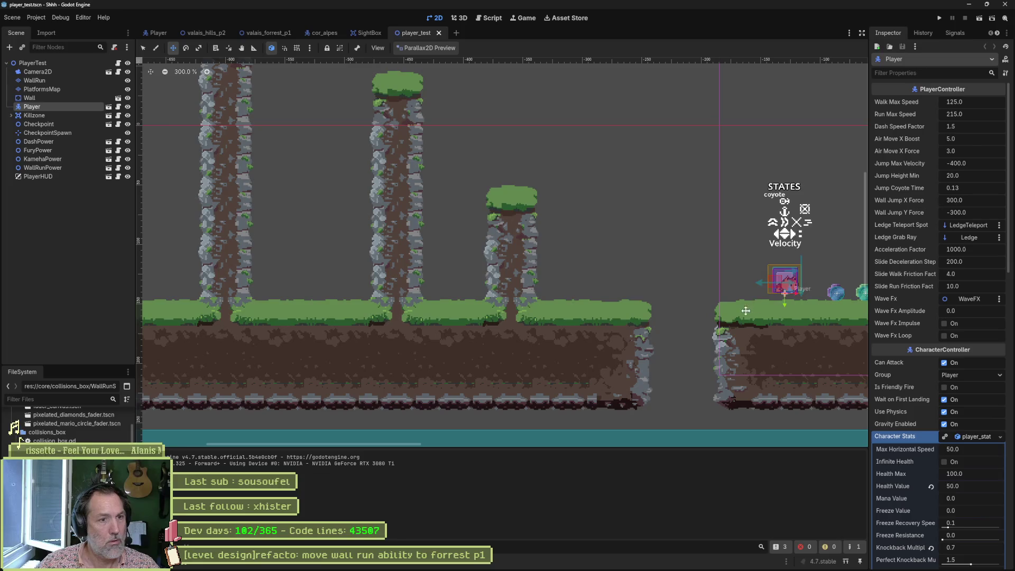
Drag the Player to the left pillars, run the scene with F6, wall-jump between pillars, then stop
drag(746, 311, 279, 302)
key(F6)
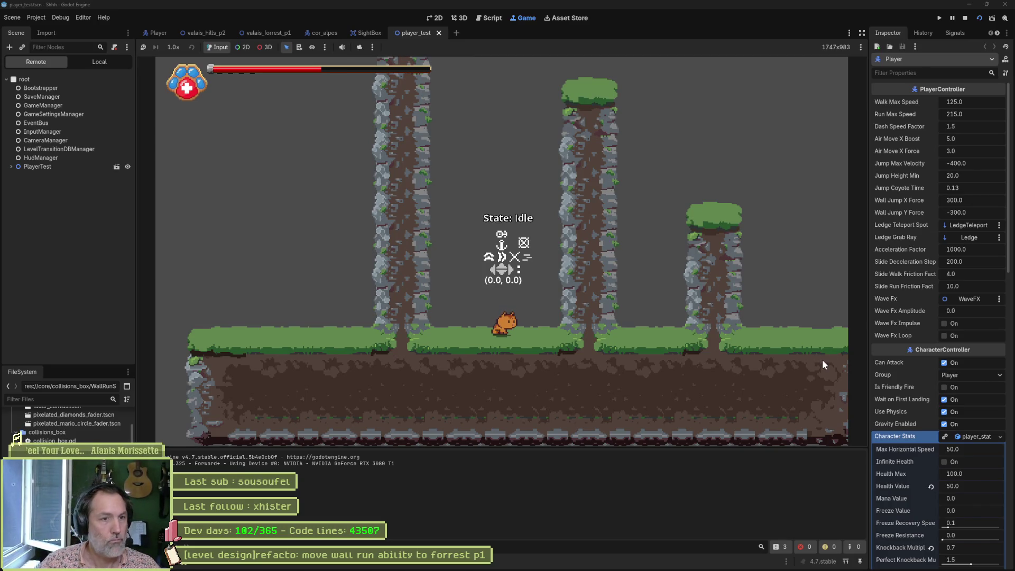
key(Right)
key(space)
key(space)
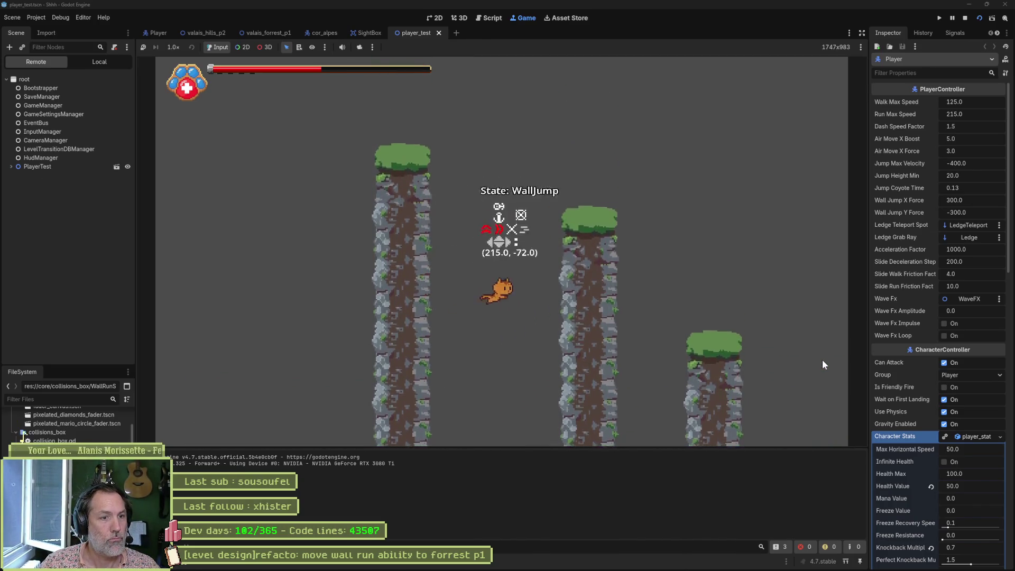
key(Right)
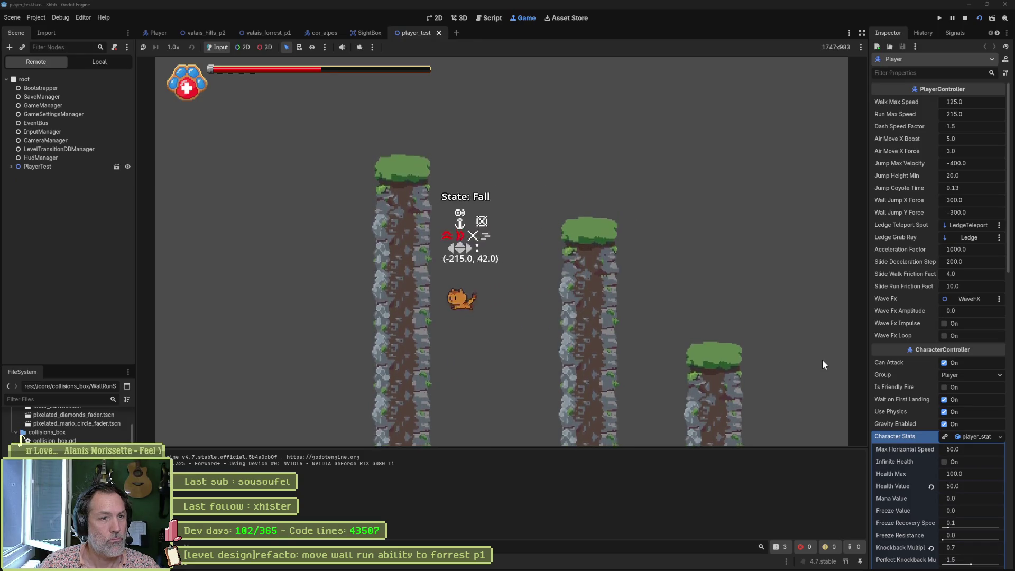
key(space)
key(F8)
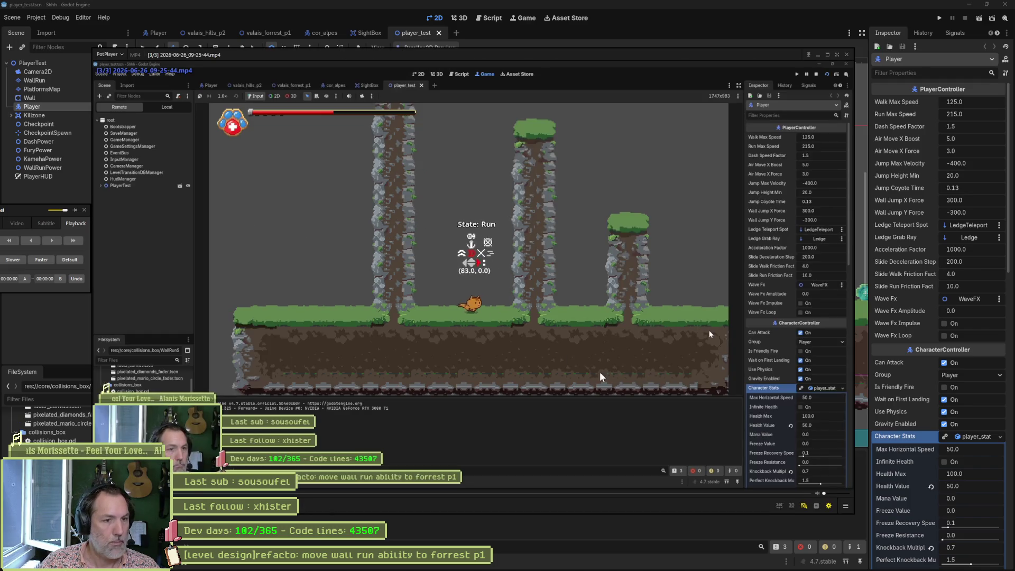
Step the recorded clip frame by frame with F and D through the cat's wall-slide, wall-jump and fall poses
click(608, 382)
key(f)
key(f)
key(f)
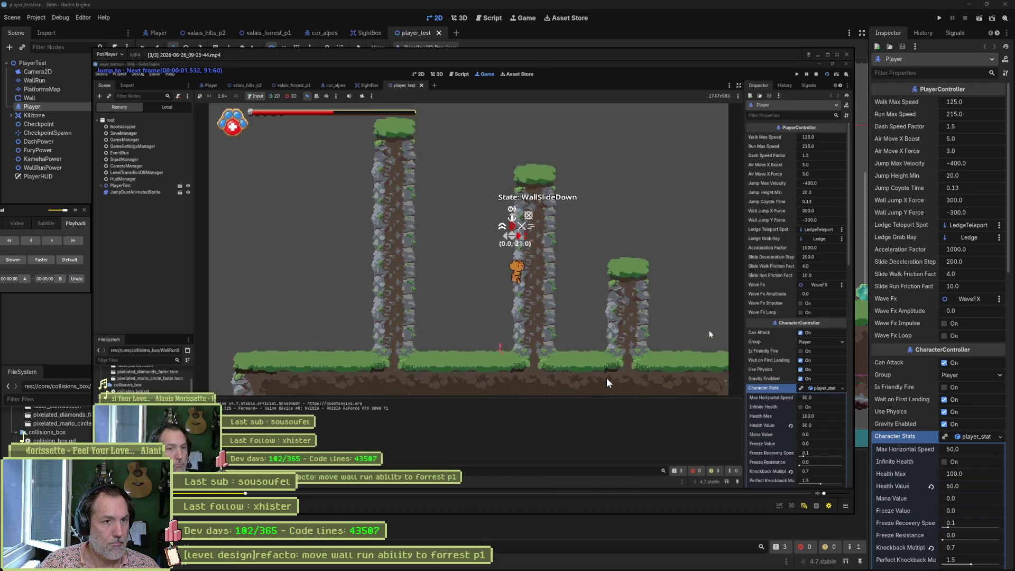
key(d)
key(d)
key(d)
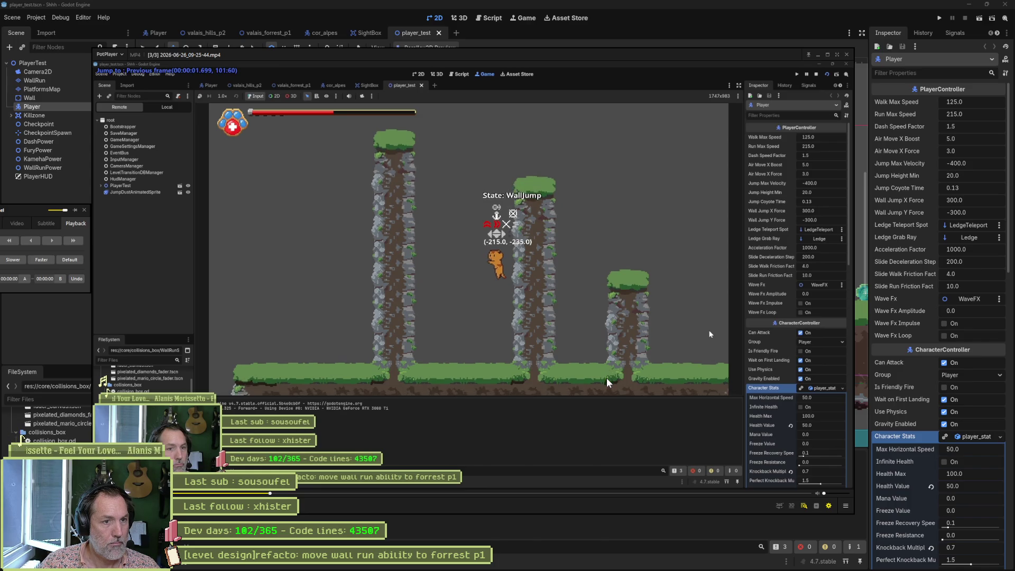
key(f)
key(f)
key(f)
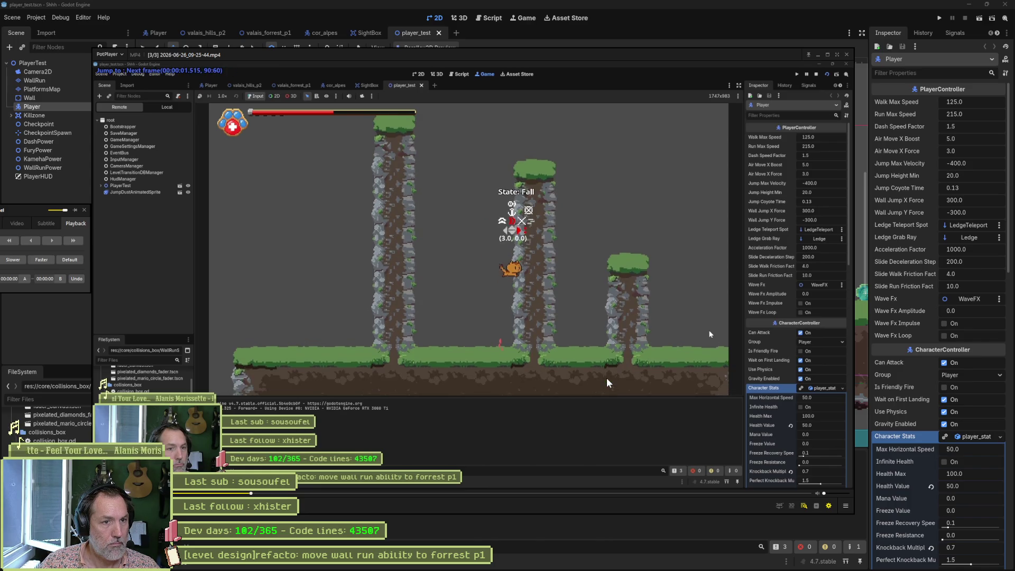
key(f)
key(f)
key(f)
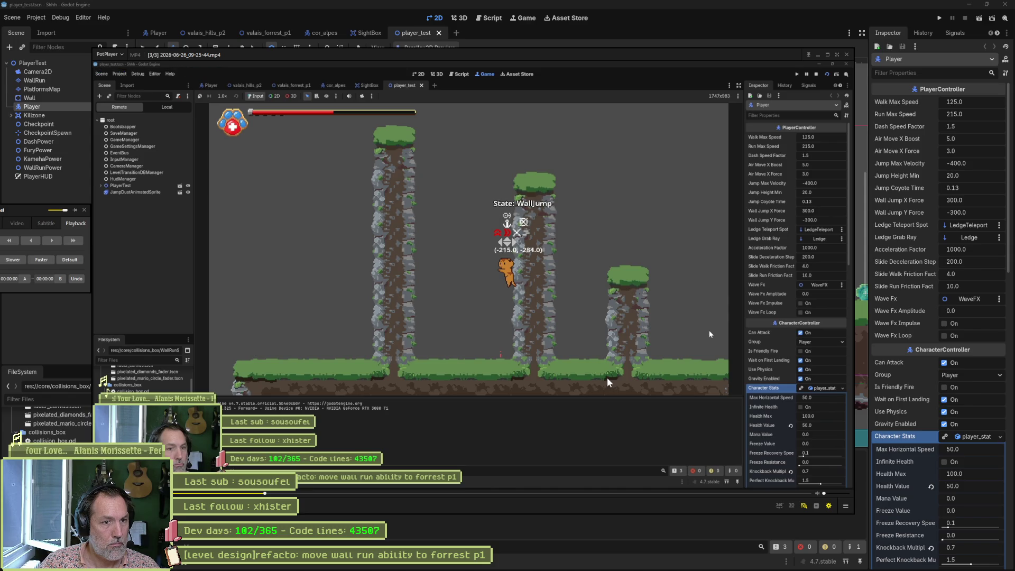
key(f)
key(f)
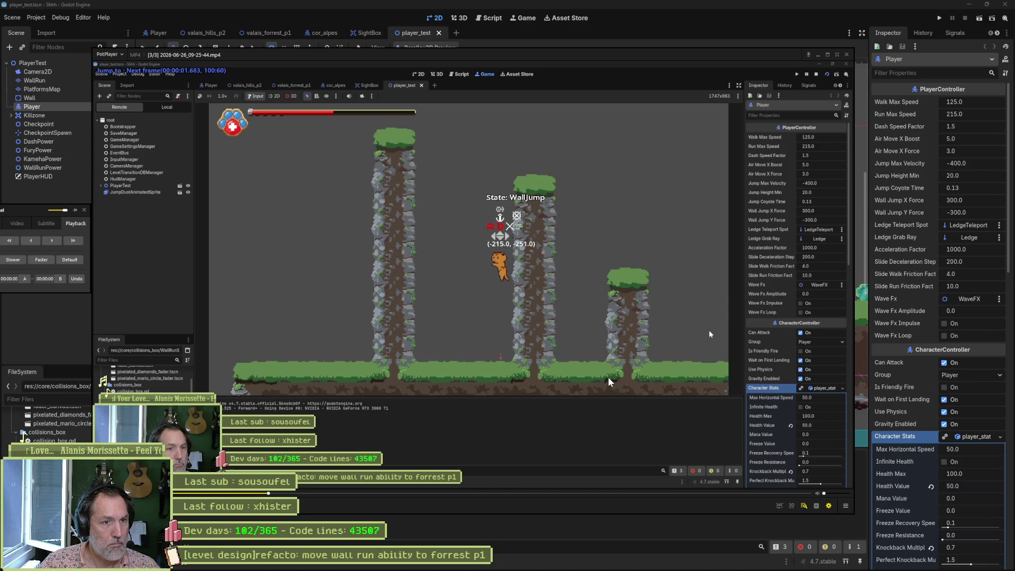
key(f)
key(f)
key(f)
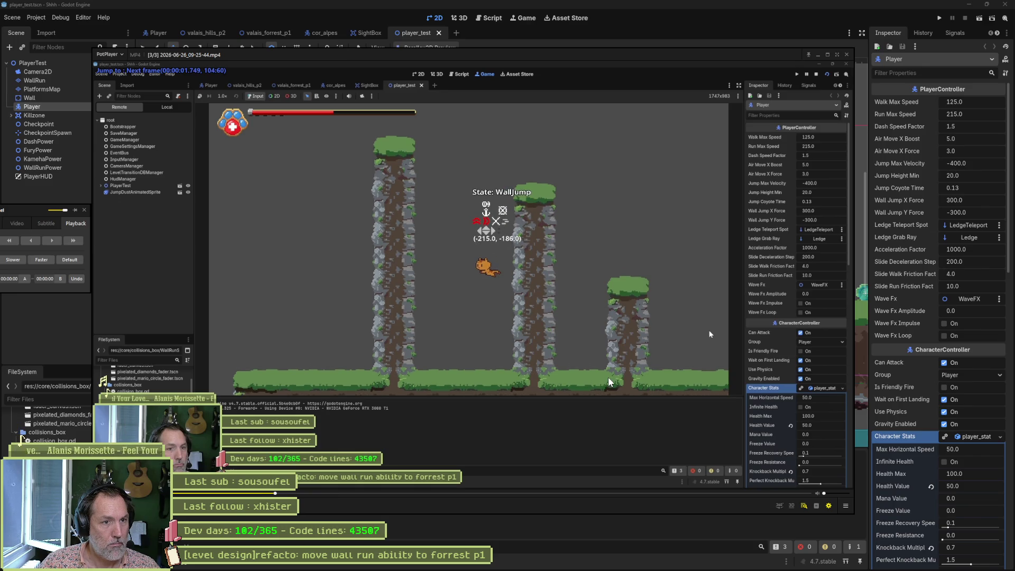
key(f)
key(f)
key(f)
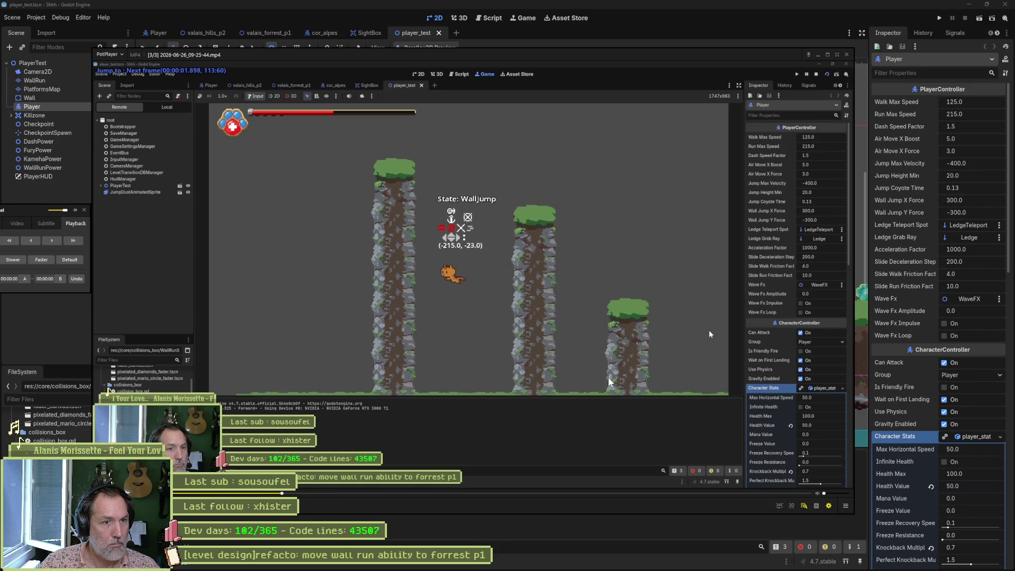
key(d)
key(d)
key(d)
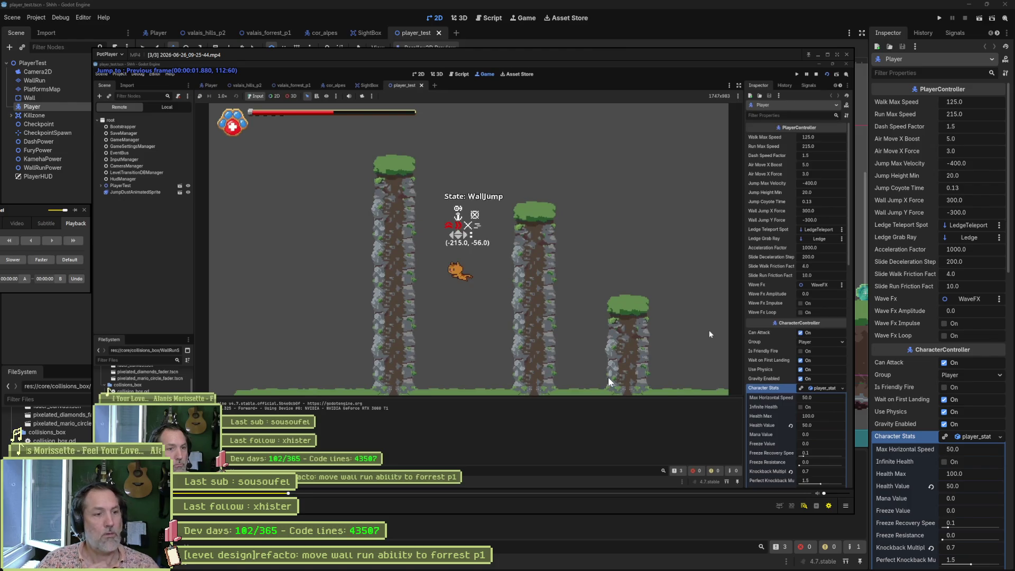
key(d)
key(d)
key(d)
key(d)
key(d)
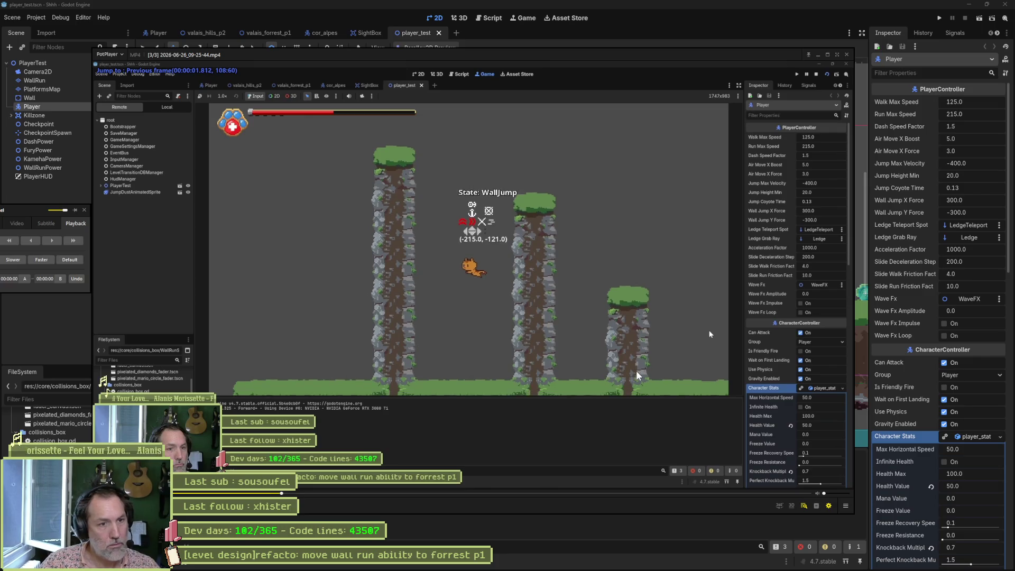
key(d)
key(d)
key(d)
key(f)
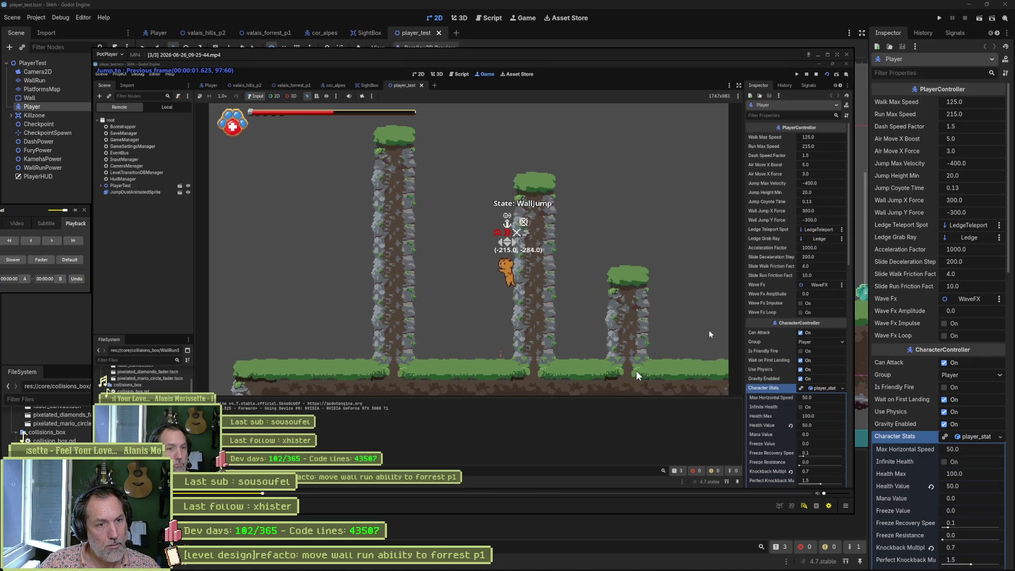
key(f)
key(f)
key(f)
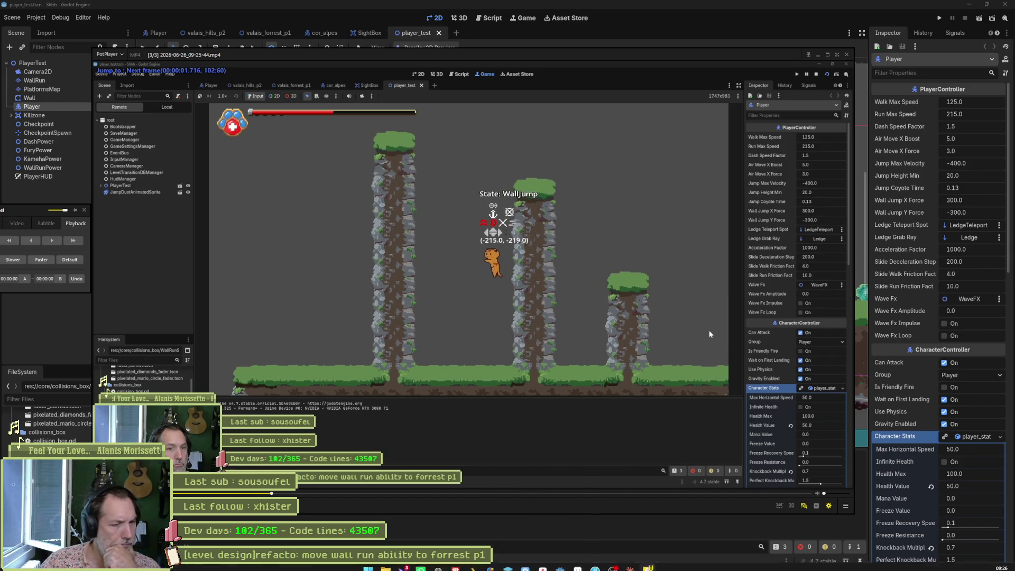
Return to the Godot editor and bring up the Player scene
mouse_move(543, 566)
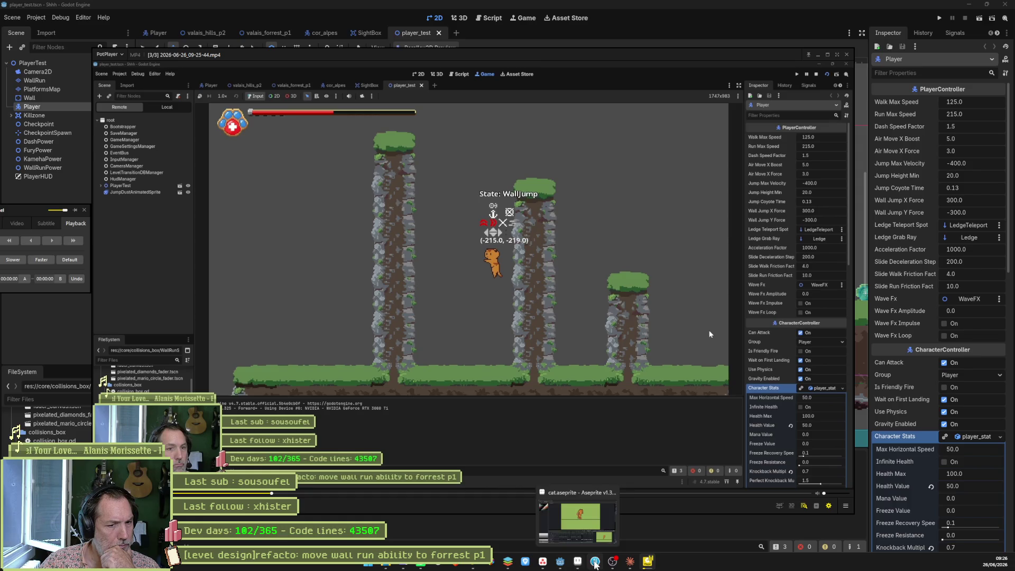
click(561, 561)
click(159, 32)
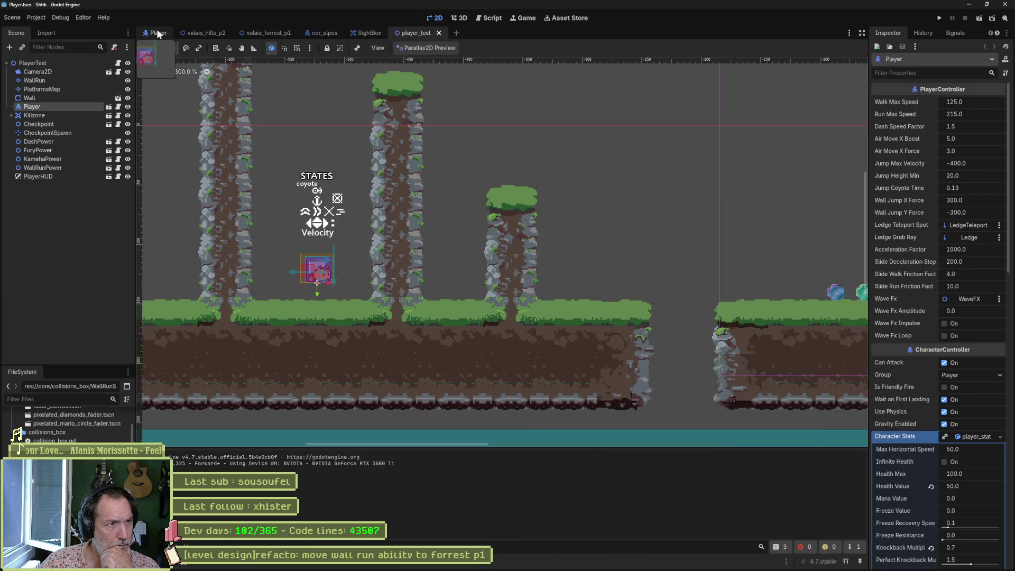
Load the wall_jump animation in the Player's AnimationPlayer and fit it to the timeline
click(43, 203)
click(461, 399)
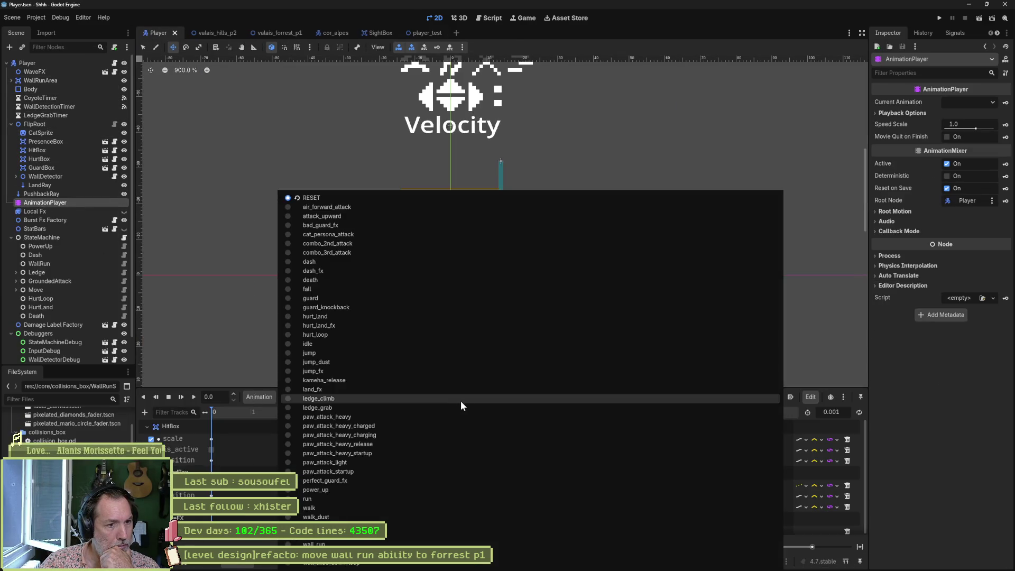
click(440, 539)
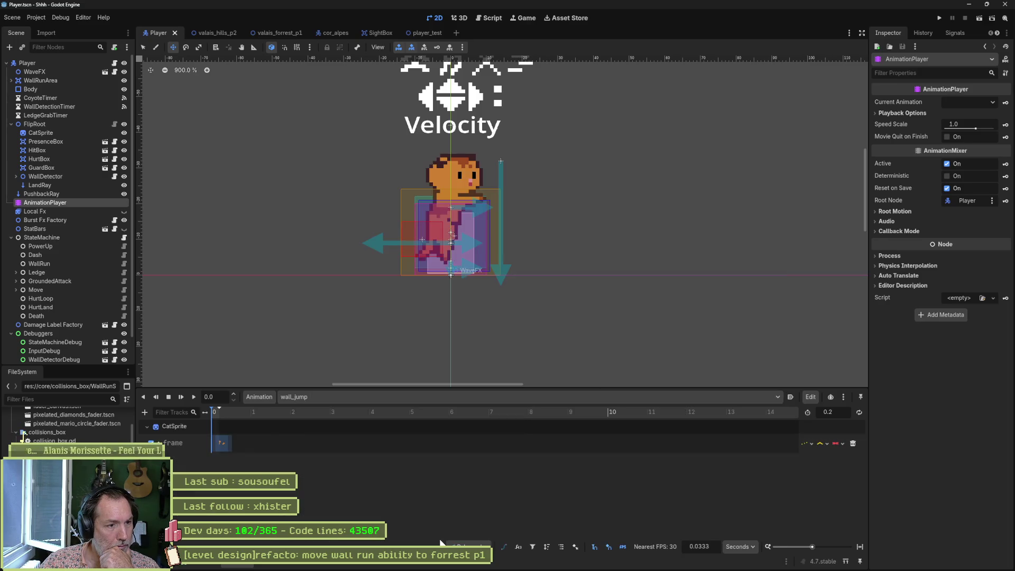
click(860, 549)
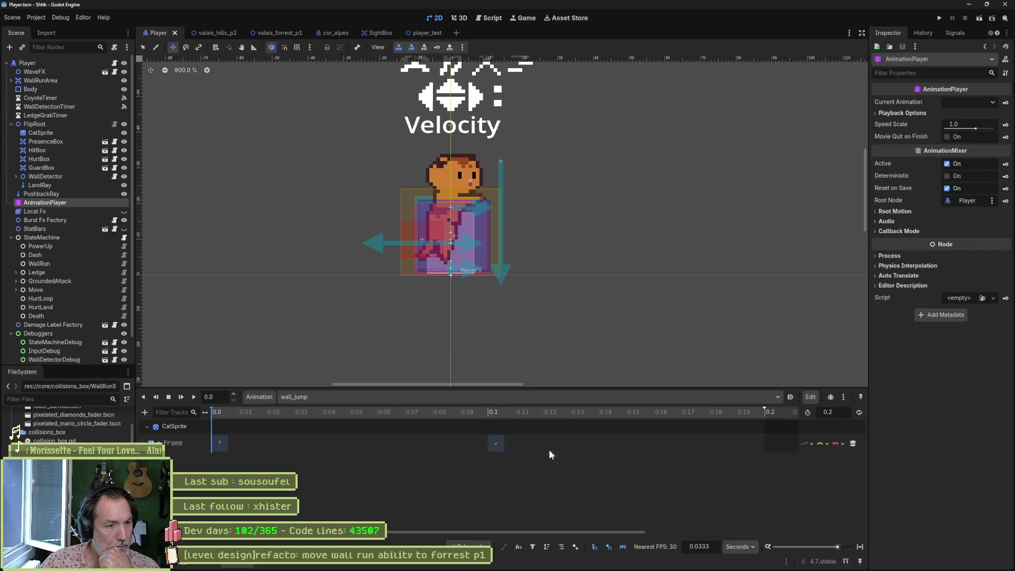
Expand the StateMachine's Move states, select WallJump and open its player_wall_jump_state.gd script
mouse_move(214, 412)
mouse_down()
mouse_move(608, 428)
mouse_move(576, 441)
mouse_move(181, 302)
mouse_up()
scroll(65, 288, down, 1)
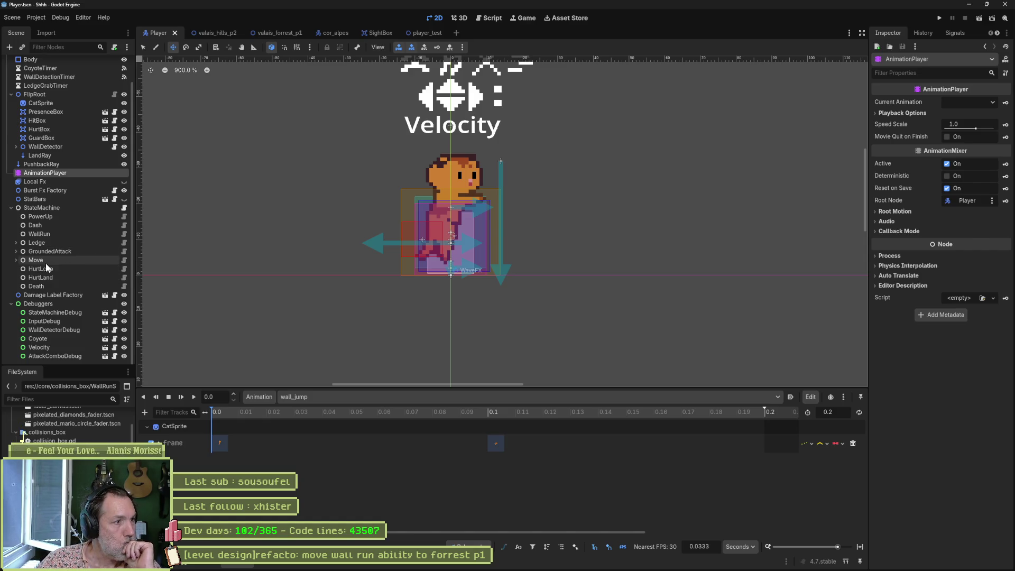
click(16, 260)
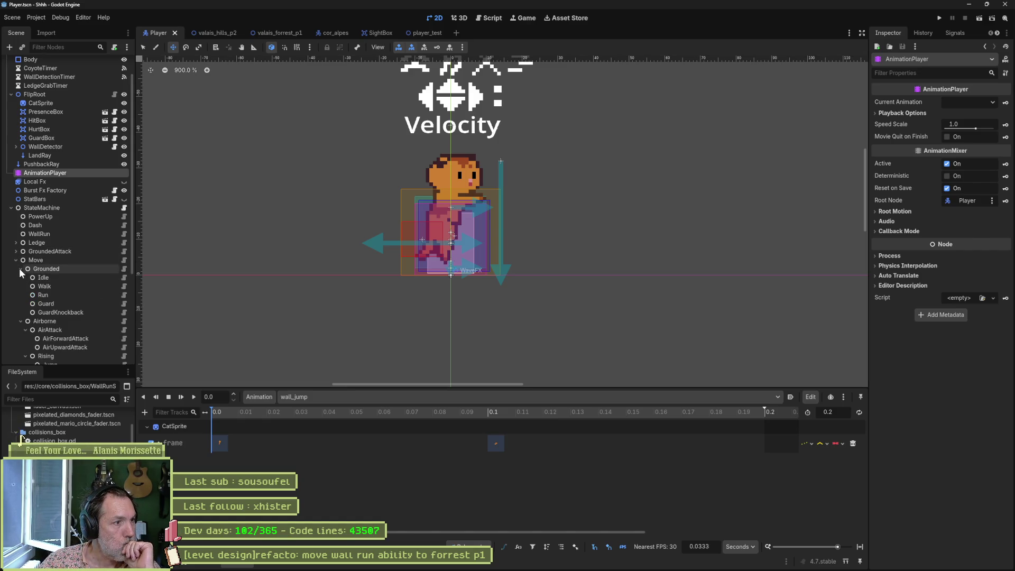
click(19, 269)
click(26, 287)
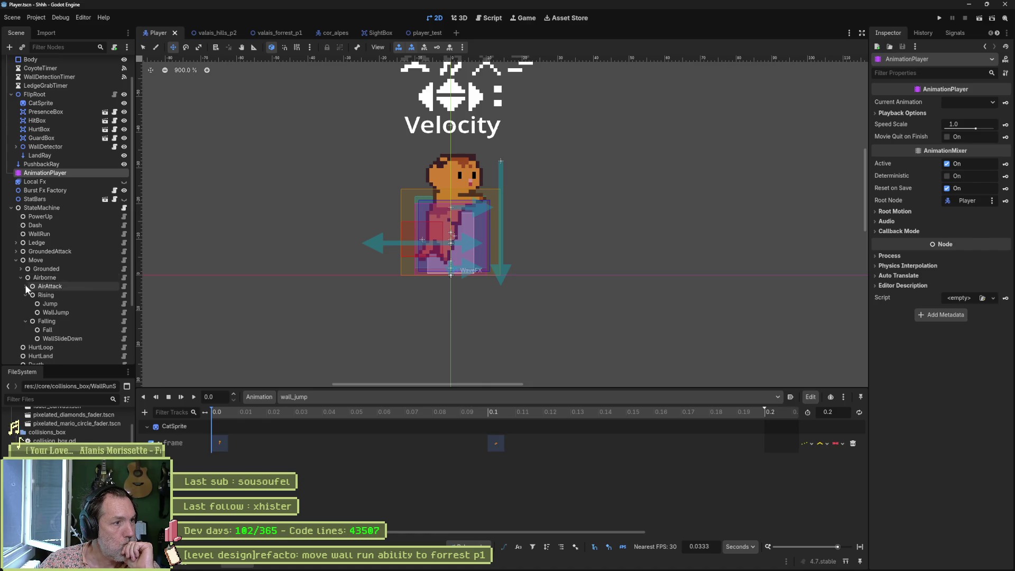
click(51, 312)
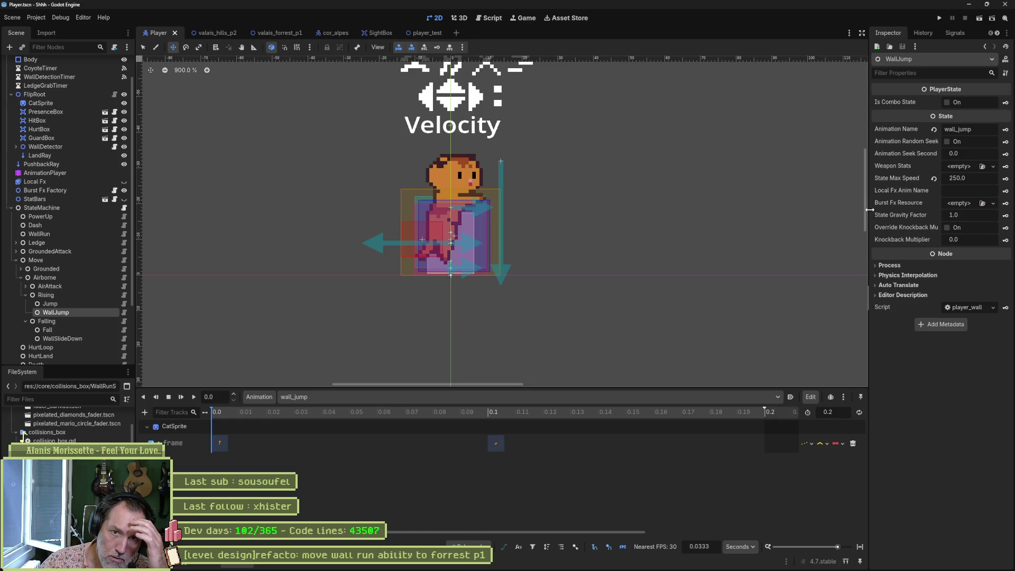
click(124, 313)
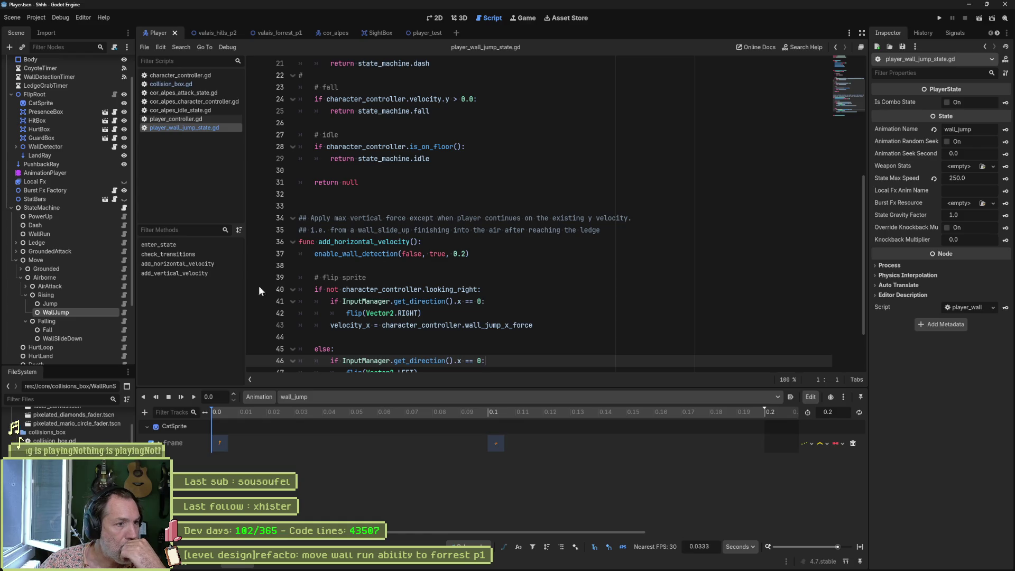
Read through the enter_state function of the wall-jump state script
click(158, 244)
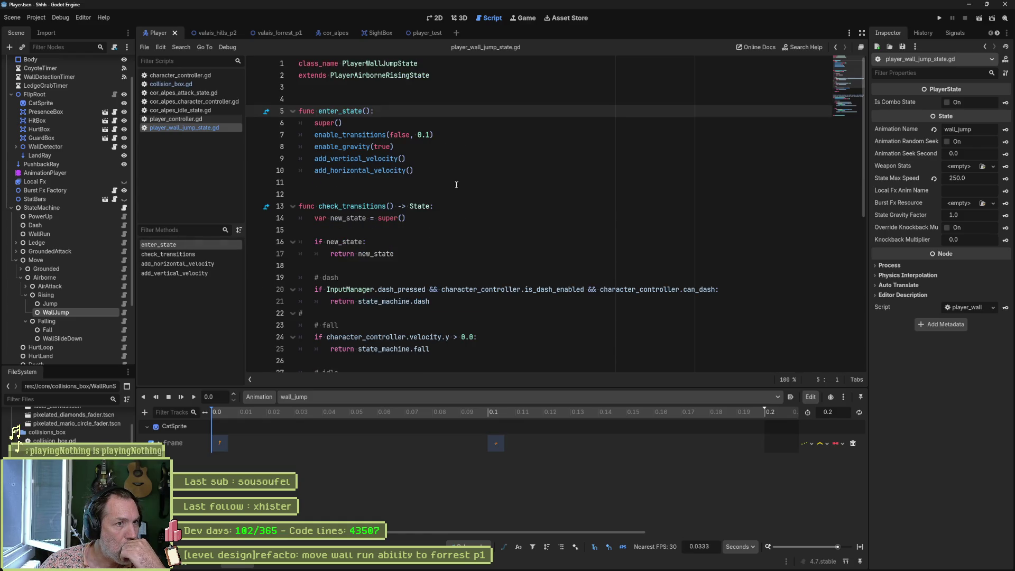
key(Down)
key(Down)
key(Down)
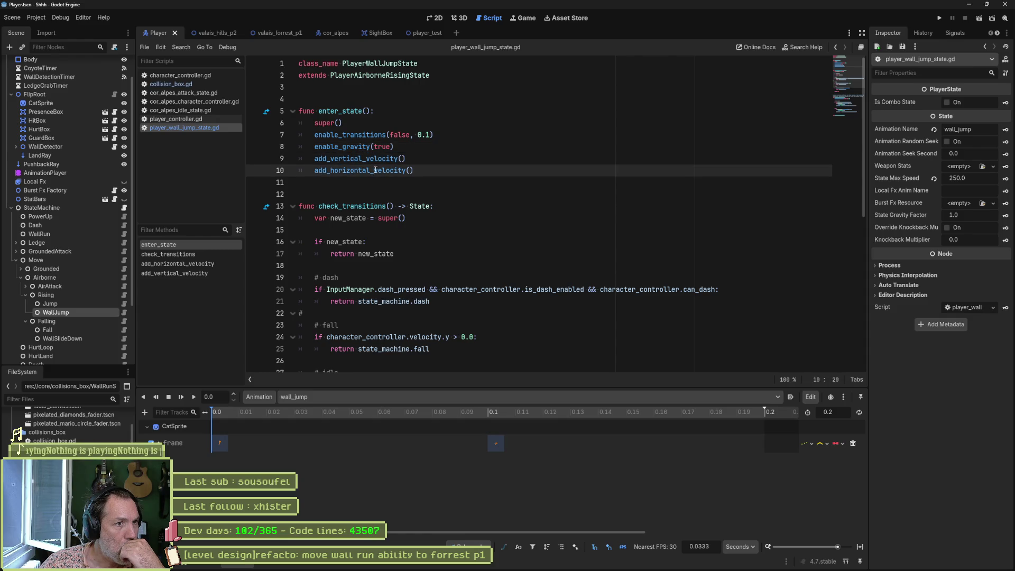
scroll(399, 223, down, 1)
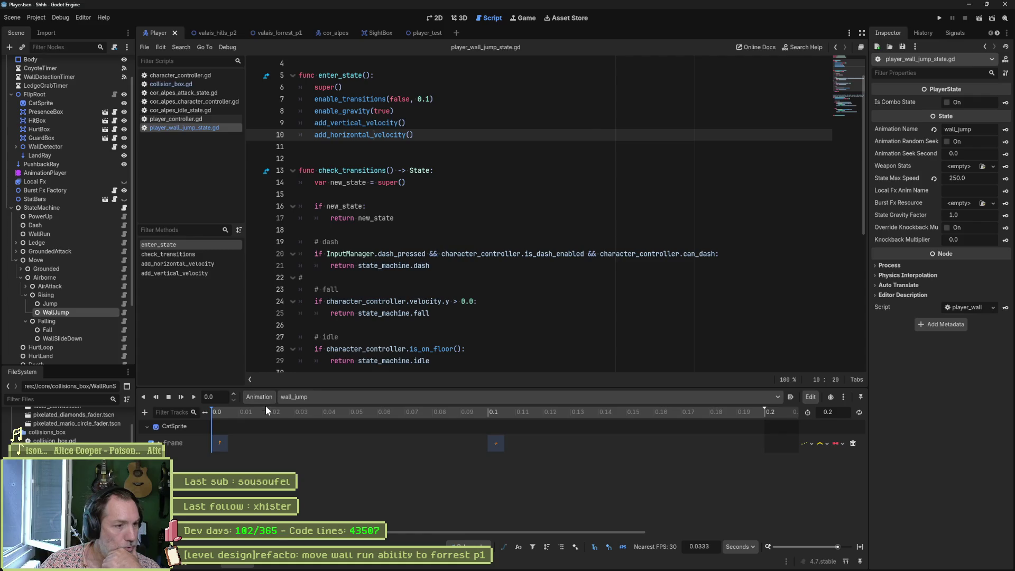
Back in the 2D workspace, play the wall_jump animation twice to check it
key(ctrl+F1)
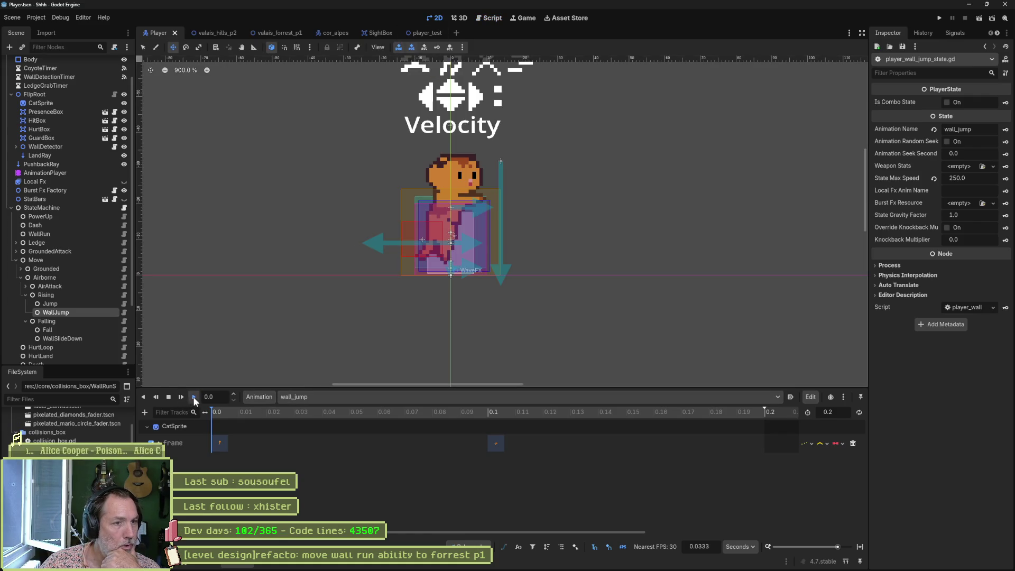
click(193, 397)
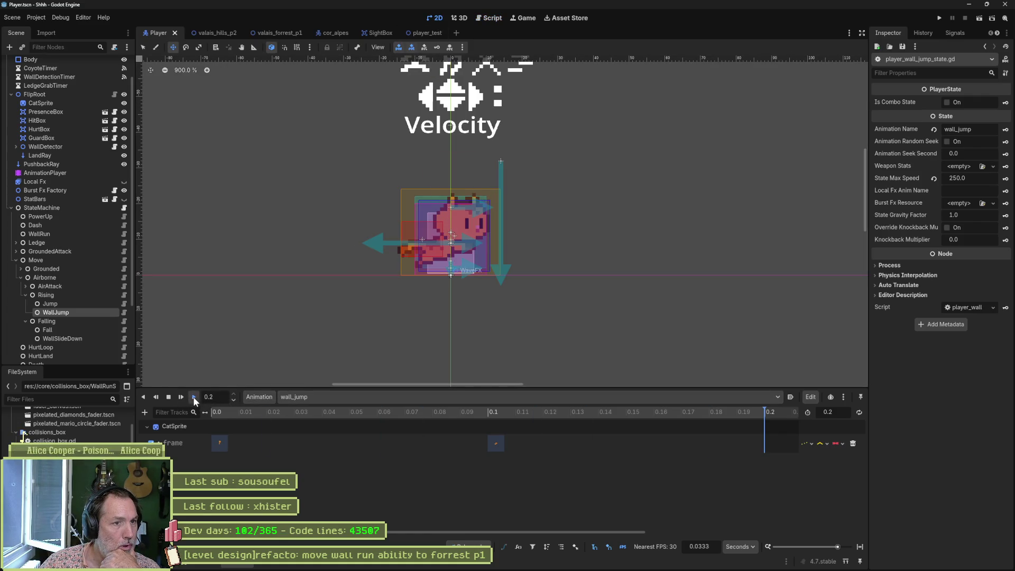
click(195, 398)
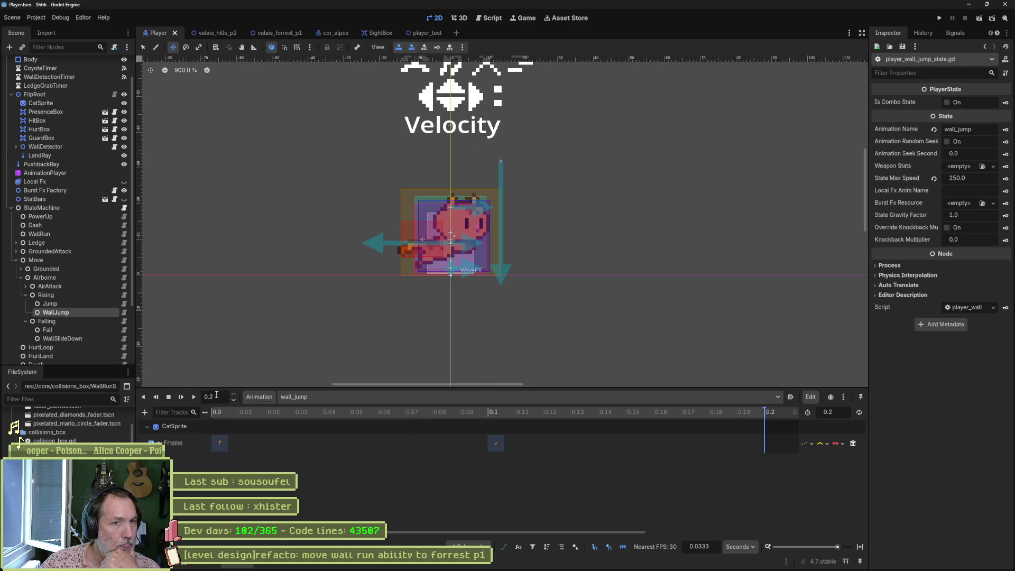
mouse_move(581, 560)
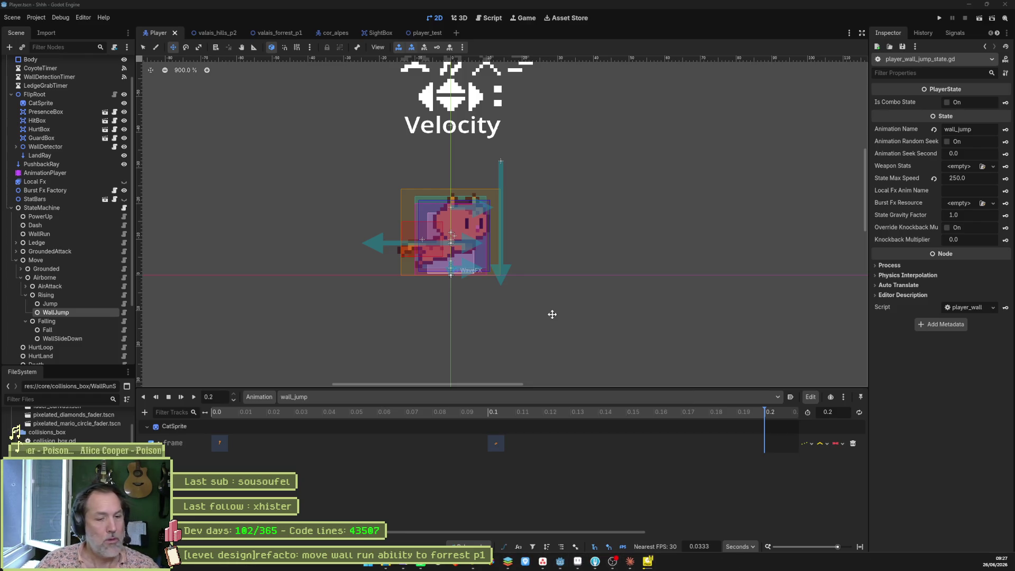
click(582, 562)
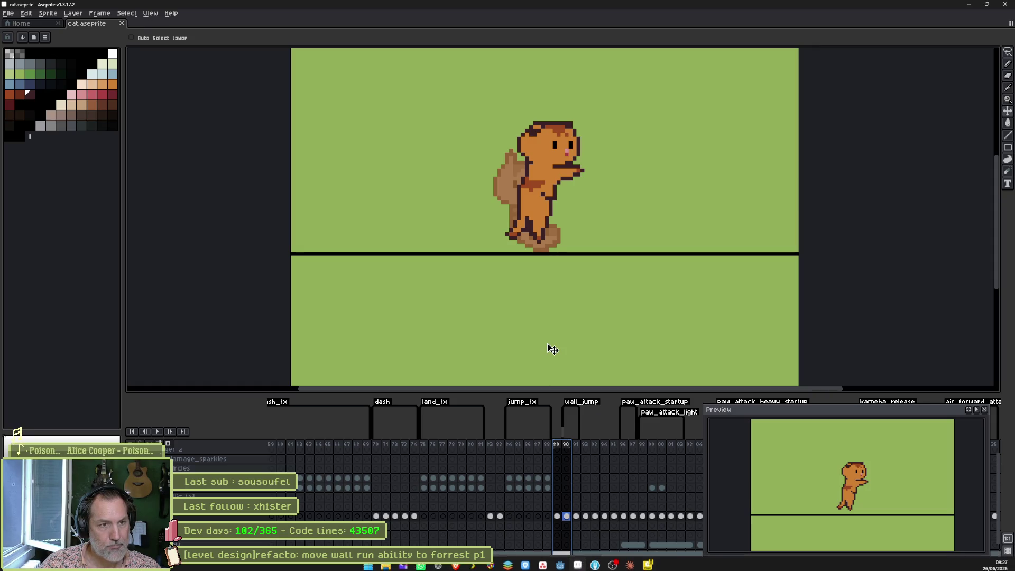
Move frame 90 to position 93 in the timeline, then reselect frame 90
click(568, 517)
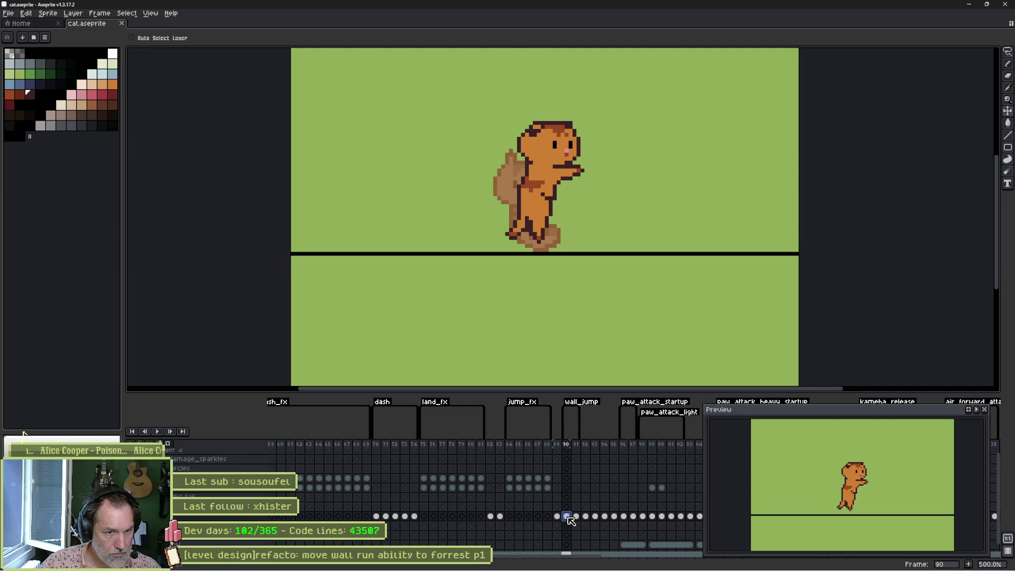
click(569, 444)
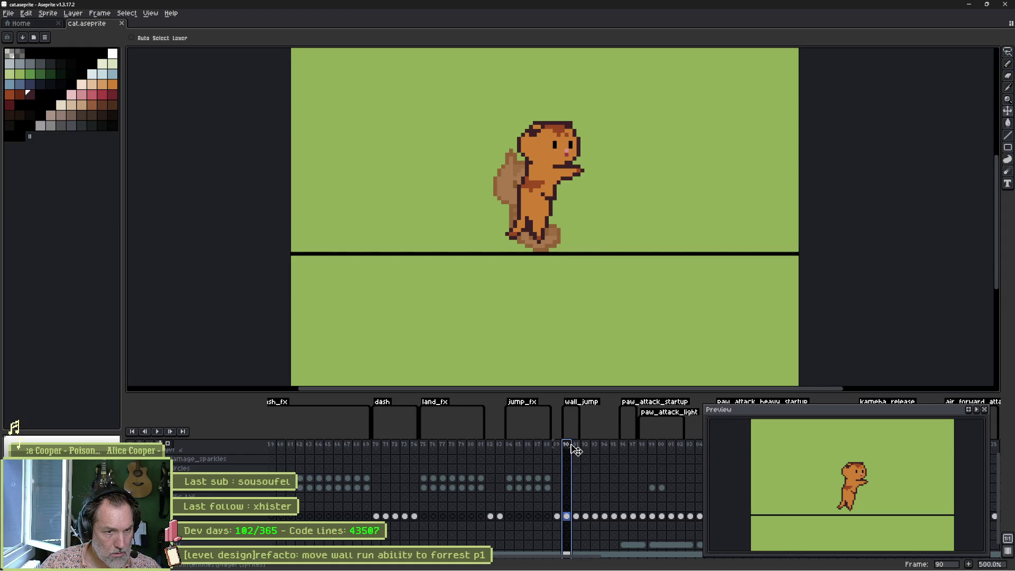
drag(595, 451, 594, 450)
click(567, 517)
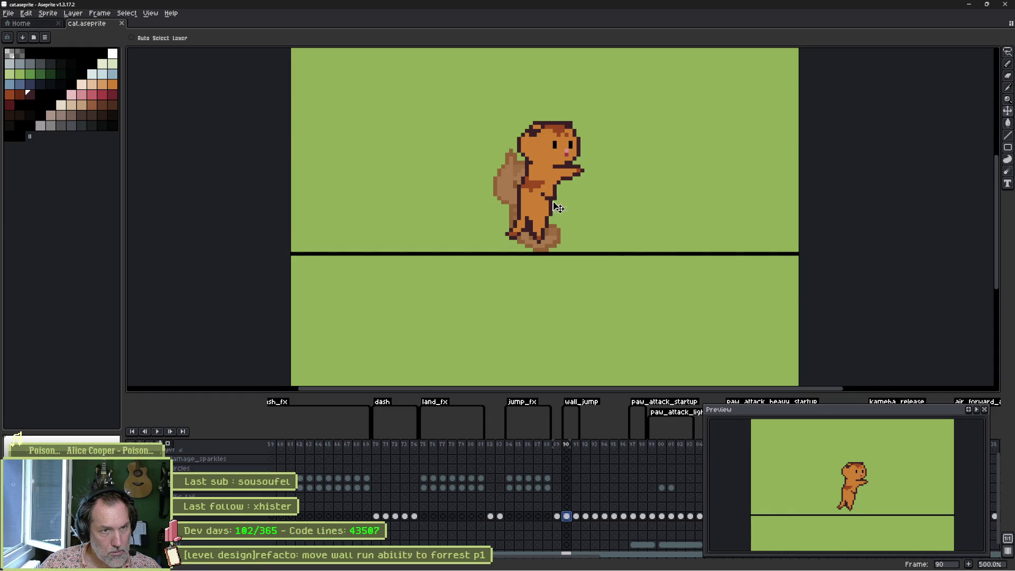
Eyedrop the light beige belly colour from the dash sprite in frame 73, then return to frame 90
scroll(558, 207, up, 4)
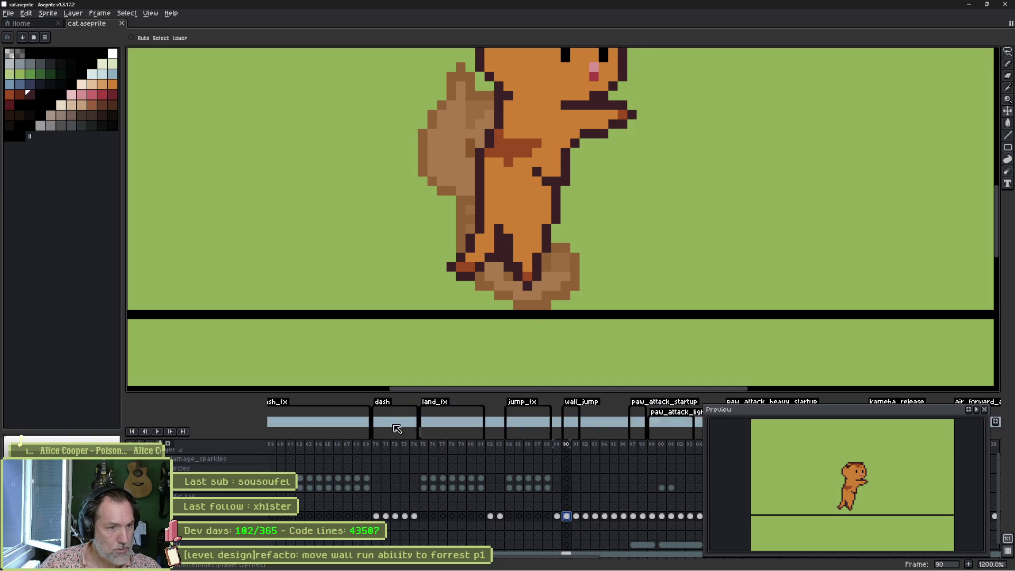
click(387, 516)
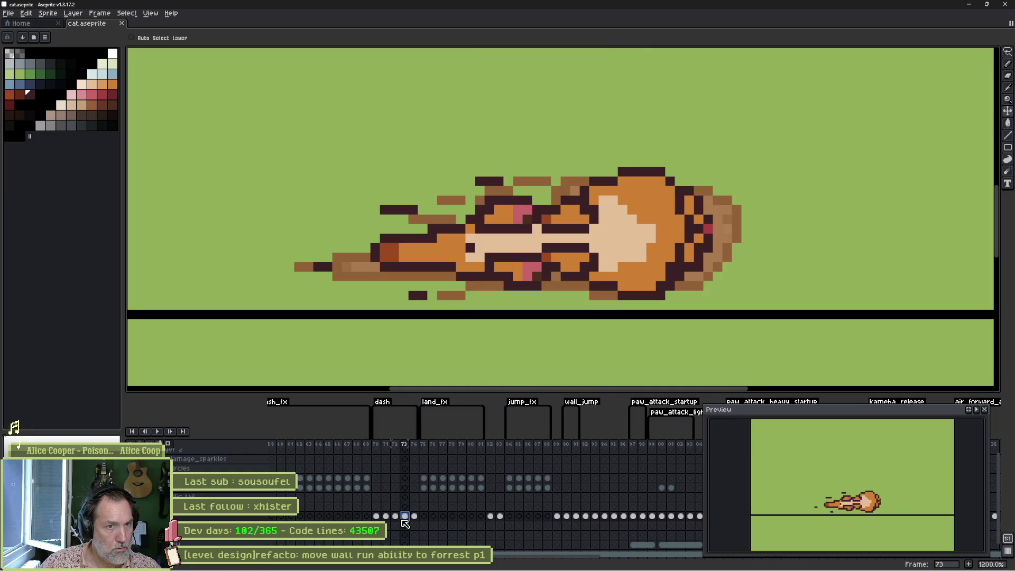
click(406, 517)
key(b)
alt+click(642, 227)
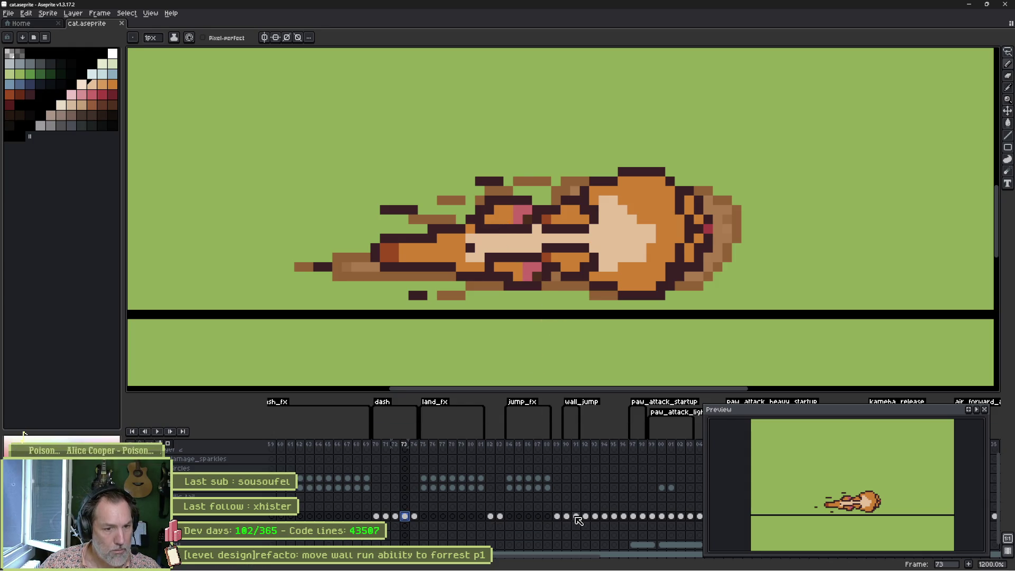
click(567, 517)
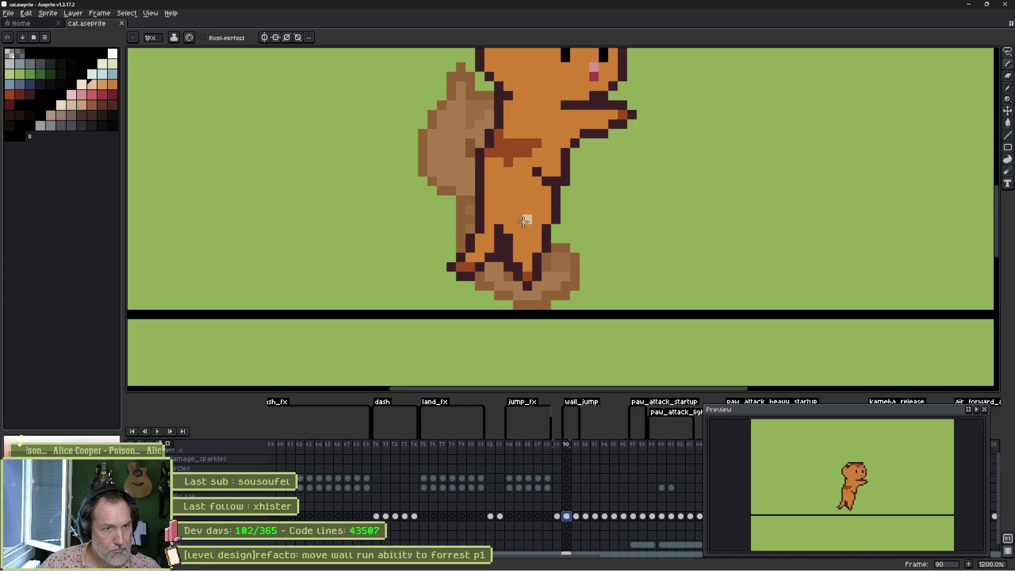
Paint a light beige belly patch on the standing cat and sample its outline and fur colours
mouse_move(519, 222)
mouse_down()
mouse_move(542, 196)
mouse_move(503, 190)
mouse_move(527, 230)
mouse_up()
key(i)
alt+click(533, 270)
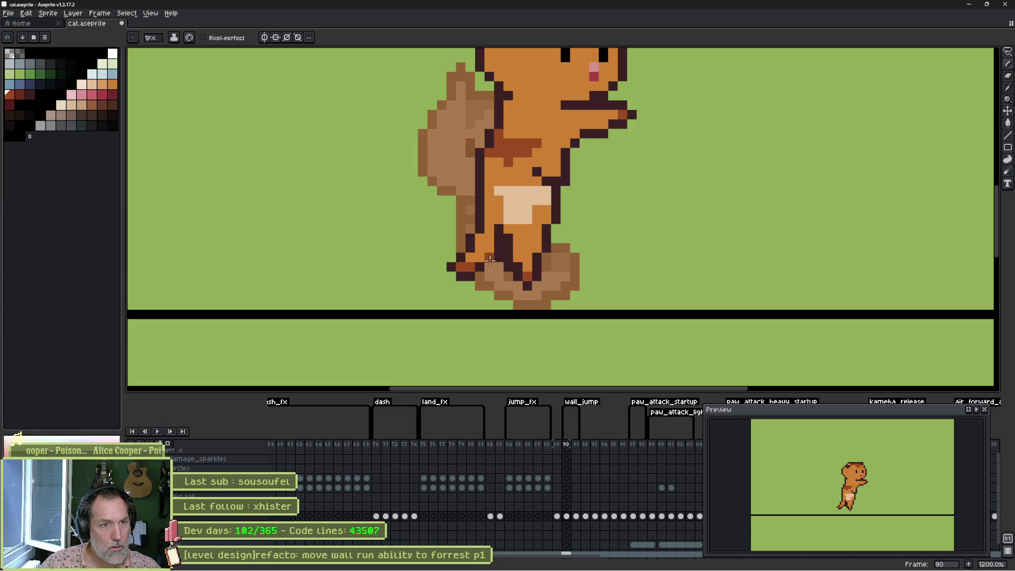
alt+click(482, 208)
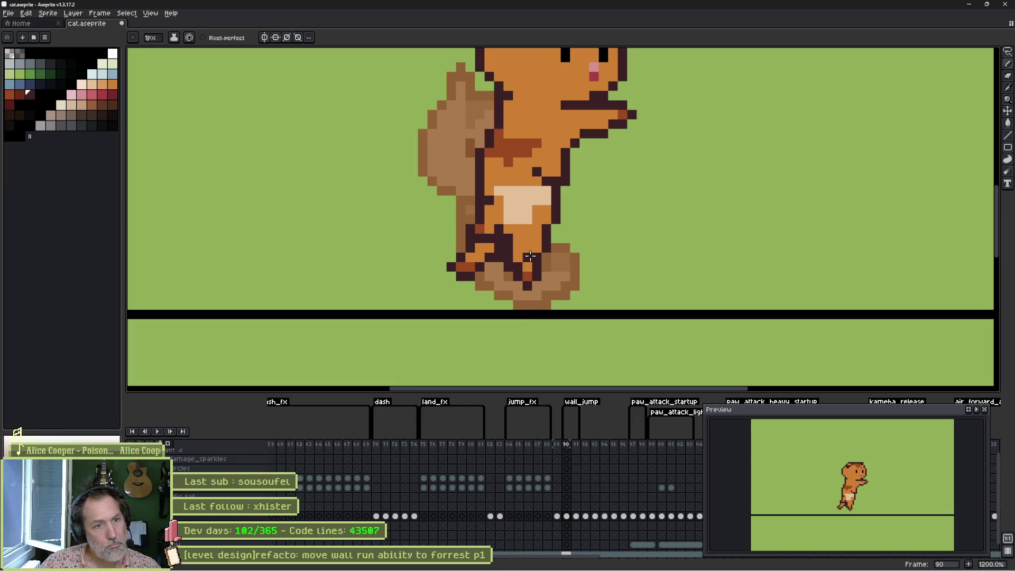
alt+click(501, 246)
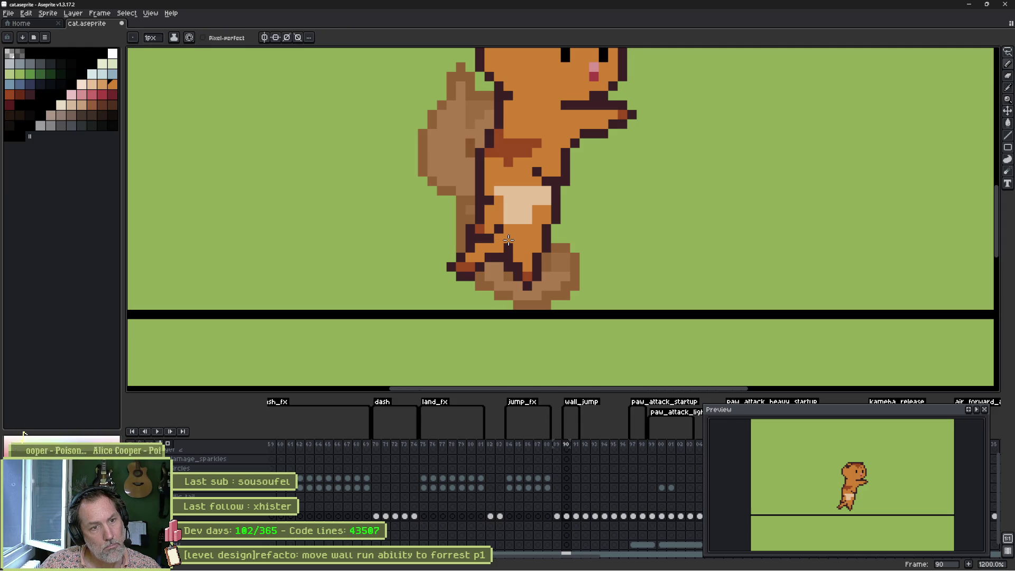
alt+click(529, 277)
Place a dark-red pixel beside the belly and outline it with dark pixels
click(569, 224)
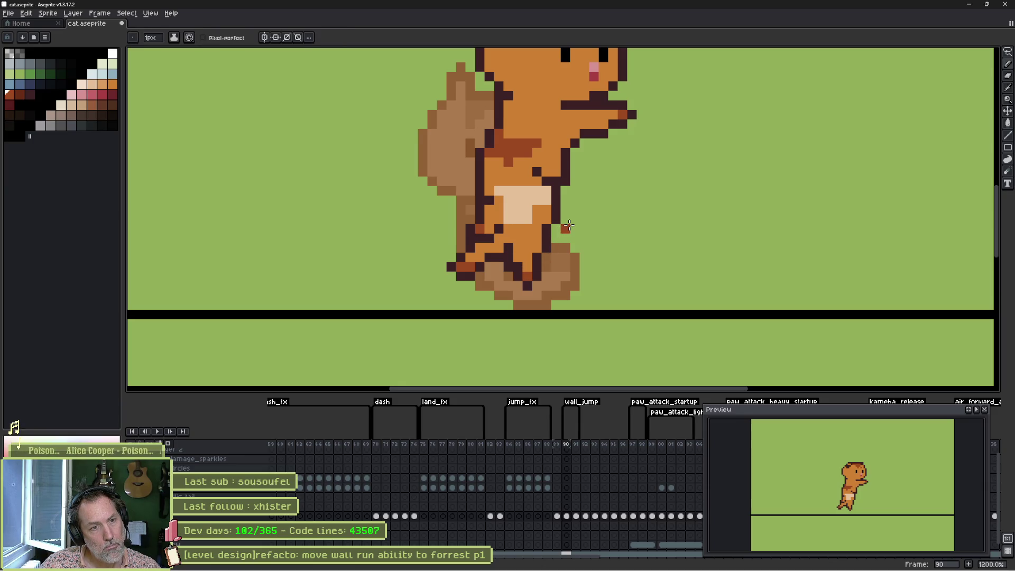
alt+click(563, 214)
click(565, 218)
click(575, 229)
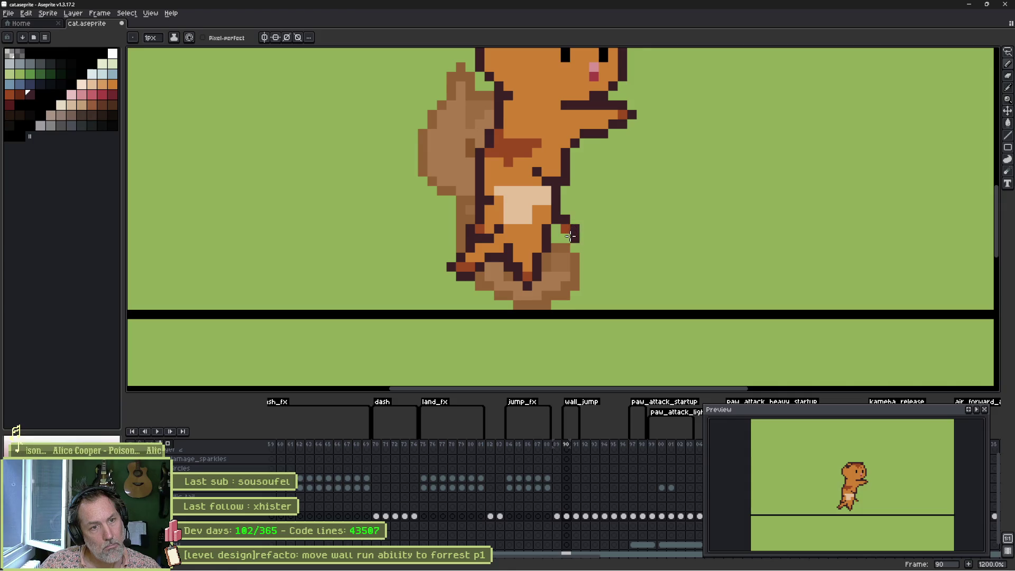
mouse_move(565, 238)
mouse_down()
mouse_move(511, 259)
mouse_move(530, 277)
mouse_move(518, 276)
mouse_up()
Erase stray pixels on the lower leg and draw a dark outline row across the lower belly
key(e)
key(alt)
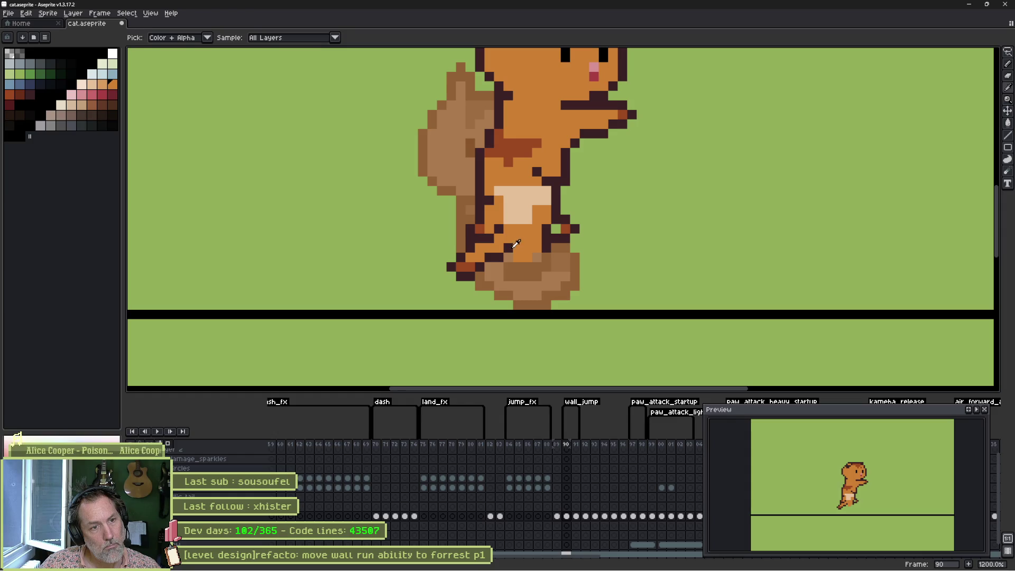
alt+click(513, 246)
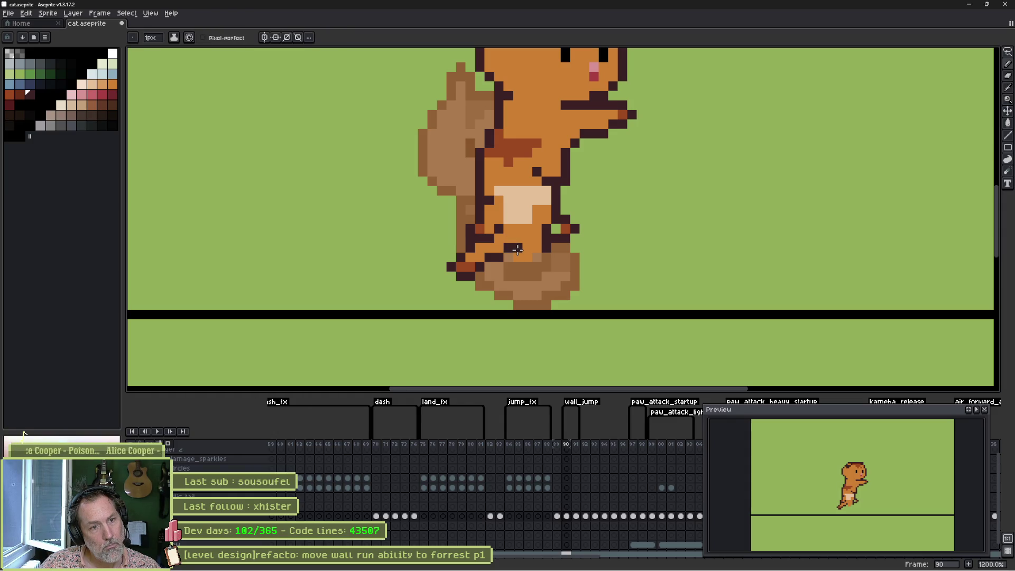
drag(517, 250, 538, 249)
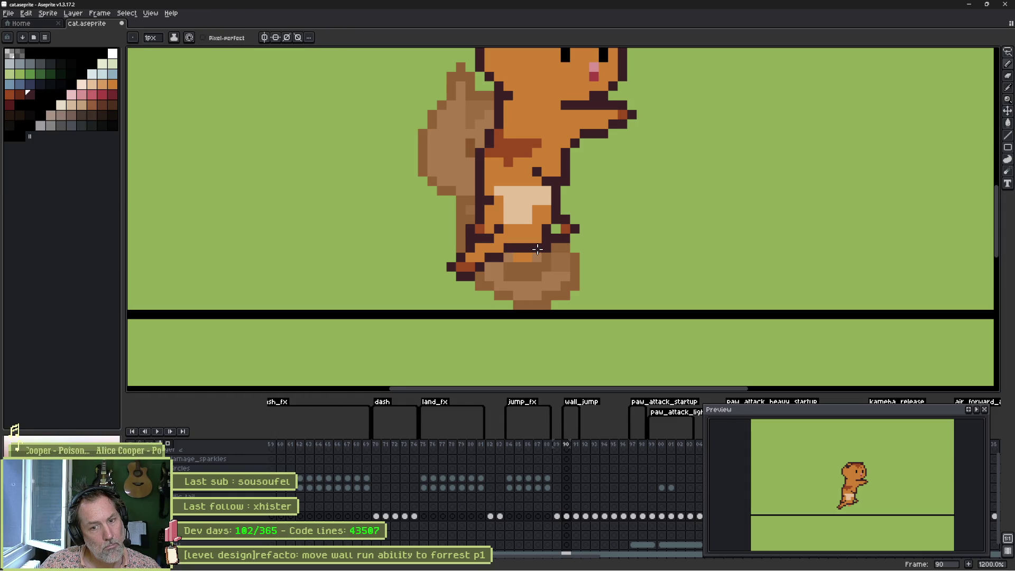
alt+click(528, 224)
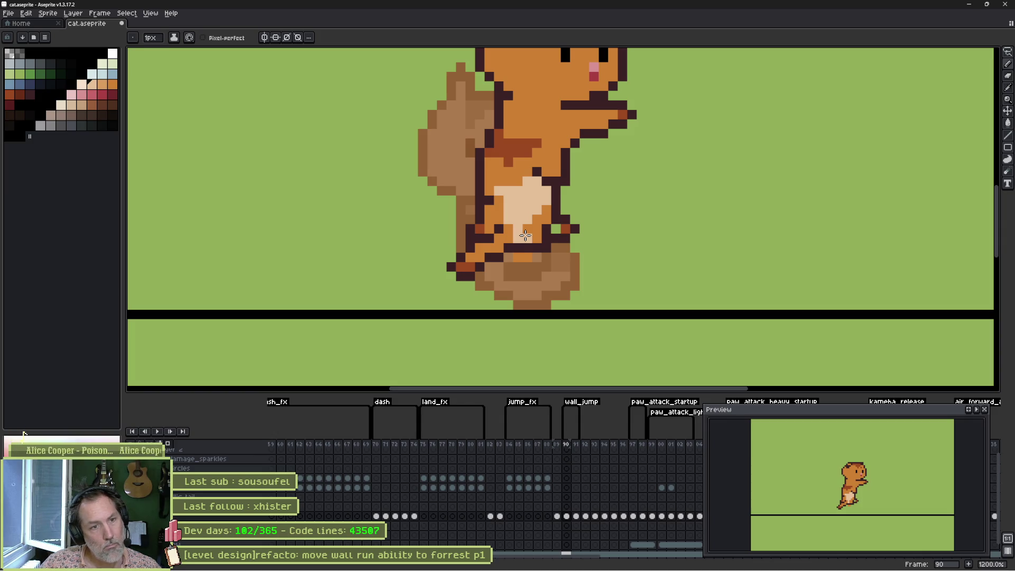
Outline the cat's paw with dark reddish-brown pixels
alt+click(565, 228)
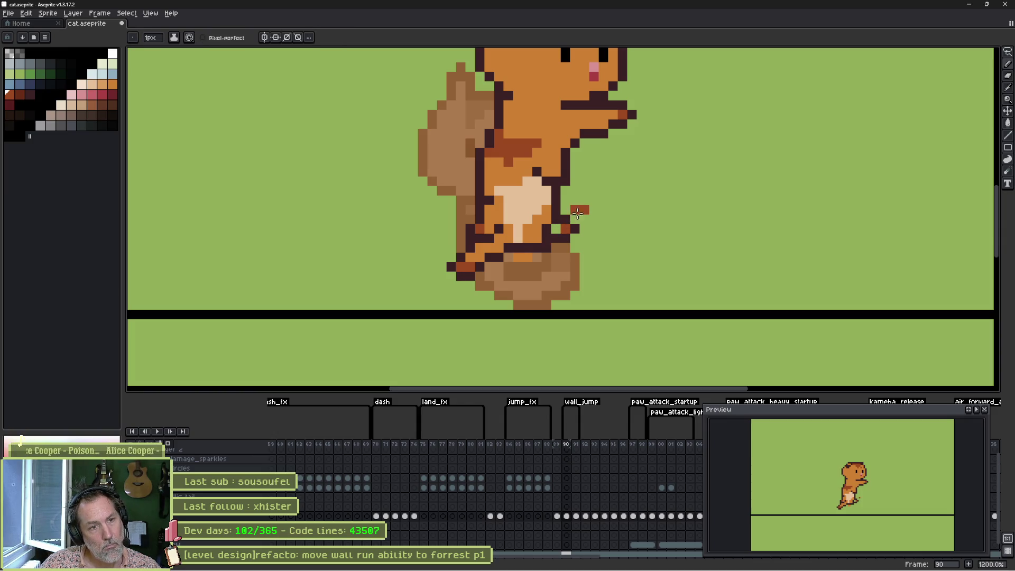
alt+click(575, 229)
click(575, 209)
click(585, 200)
click(594, 209)
click(585, 219)
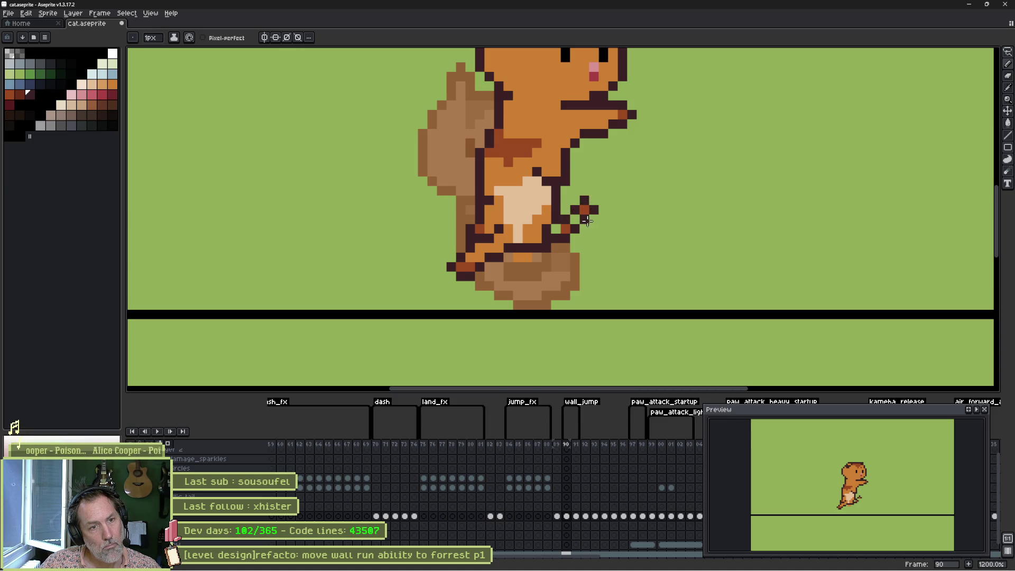
Sample orange from the paw and paint a light belly pixel orange
alt+click(545, 227)
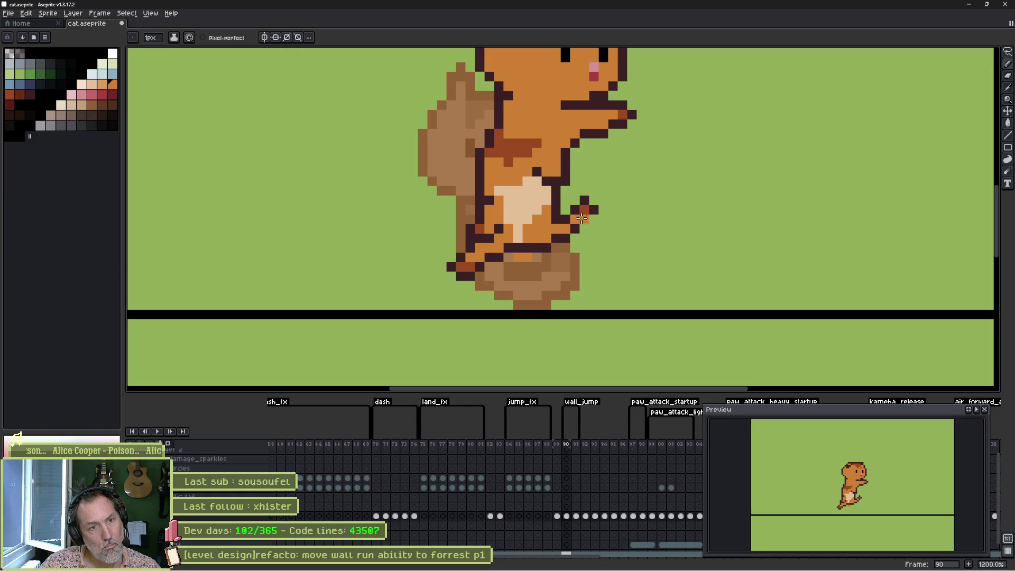
alt+click(575, 219)
alt+click(564, 219)
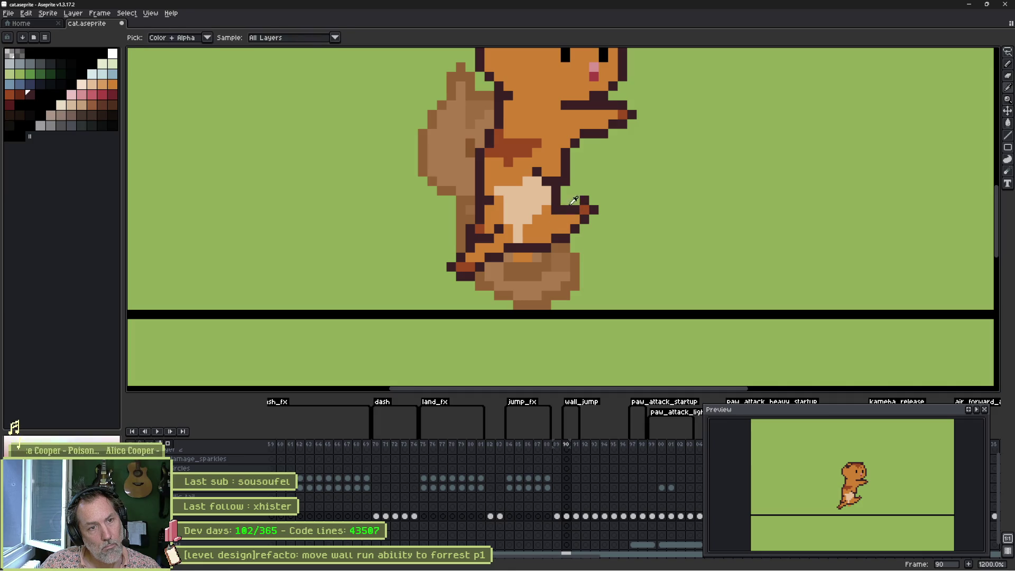
key(alt)
alt+click(551, 220)
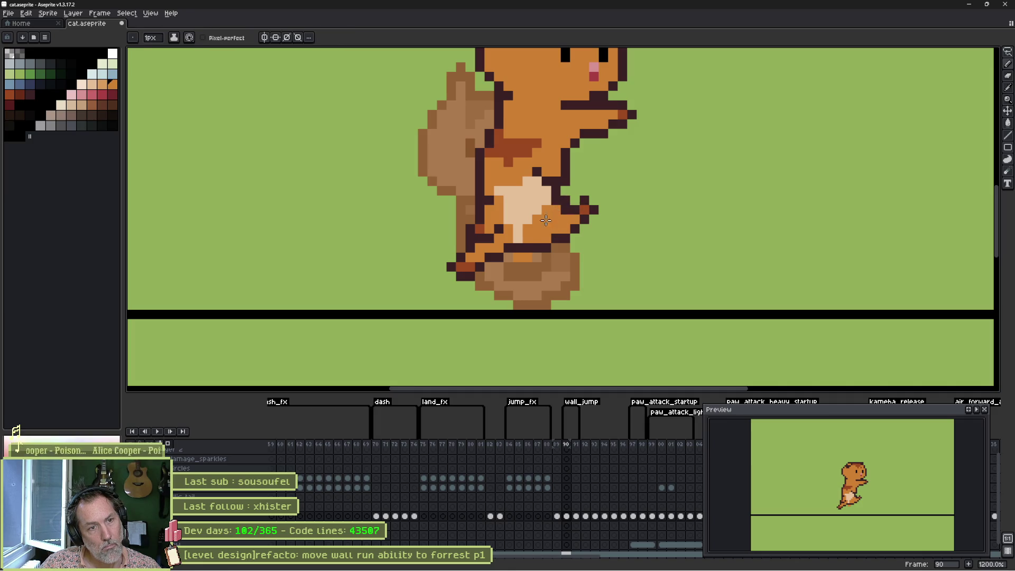
click(518, 240)
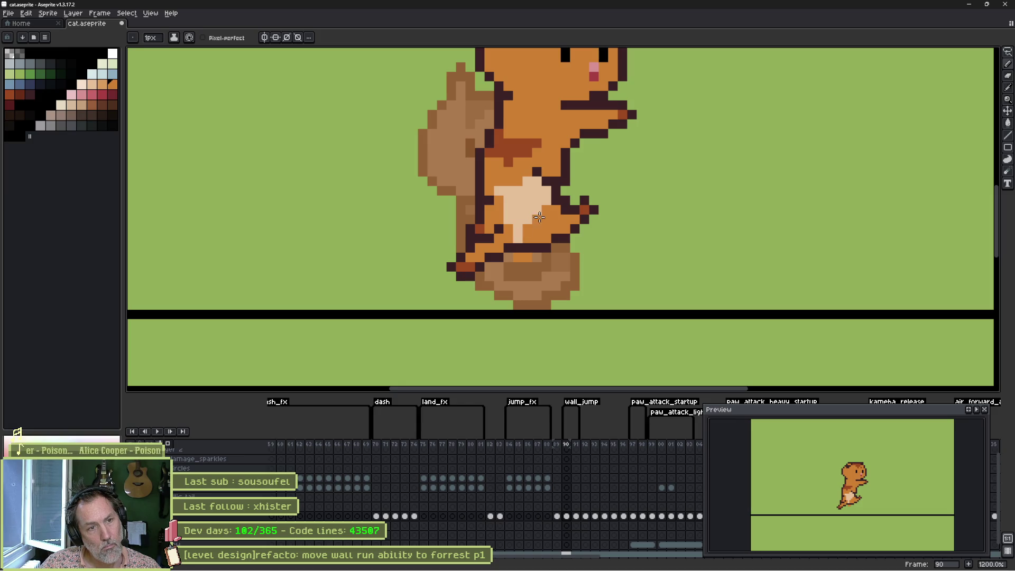
scroll(539, 217, down, 2)
Lasso the cat's head and reaching paw and shift them by one pixel
key(q)
mouse_move(589, 85)
mouse_down()
mouse_move(648, 203)
mouse_move(502, 236)
mouse_move(447, 66)
mouse_up()
mouse_move(596, 188)
mouse_down()
mouse_move(597, 201)
mouse_move(596, 187)
mouse_up()
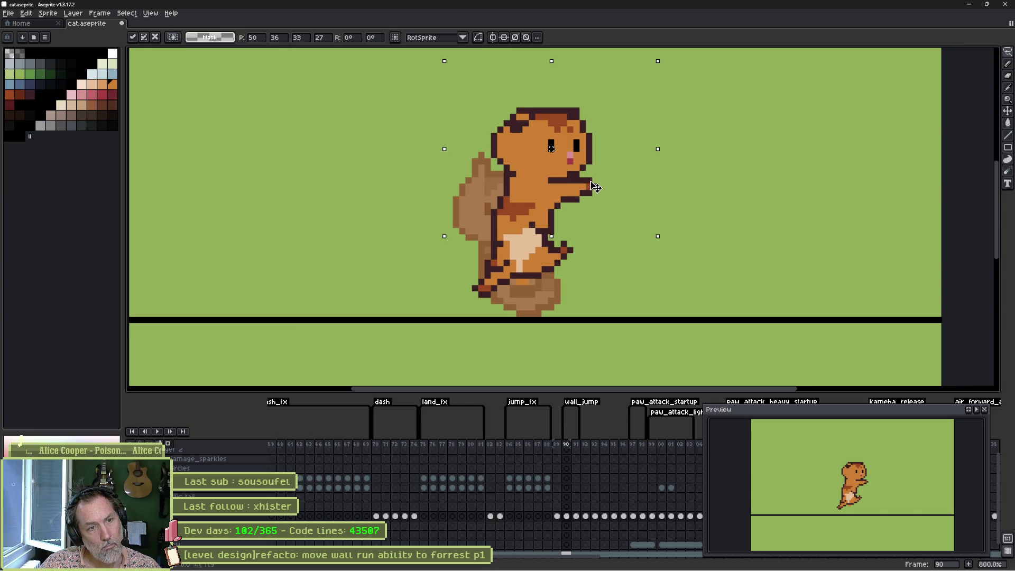
key(ctrl+d)
mouse_move(537, 95)
mouse_down()
mouse_move(608, 214)
mouse_move(503, 212)
mouse_move(452, 116)
mouse_up()
click(560, 187)
drag(560, 187, 562, 193)
key(ctrl+d)
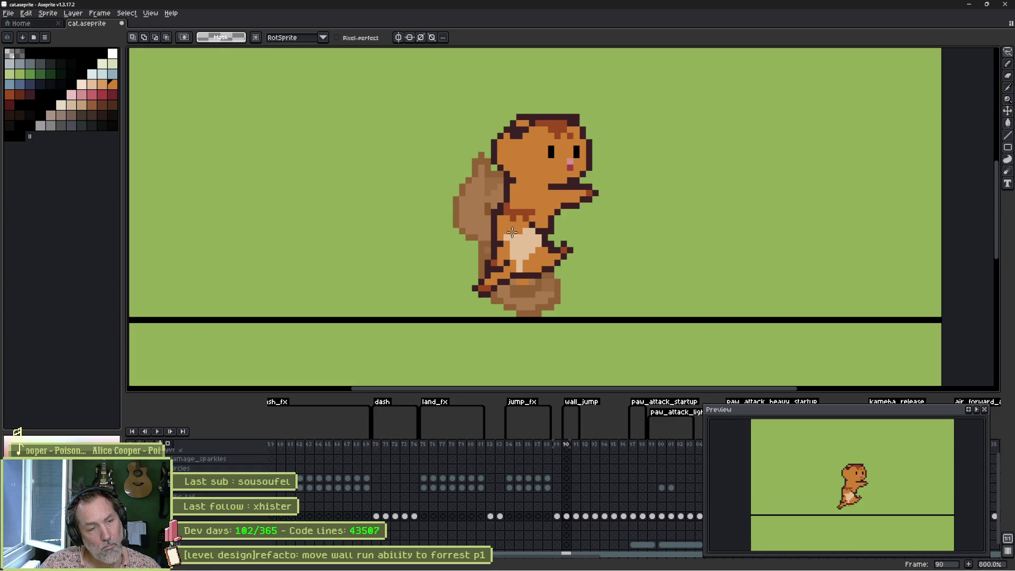
Redraw the dark red and orange outline pixels around the cat's chest and arm with the Pencil
key(b)
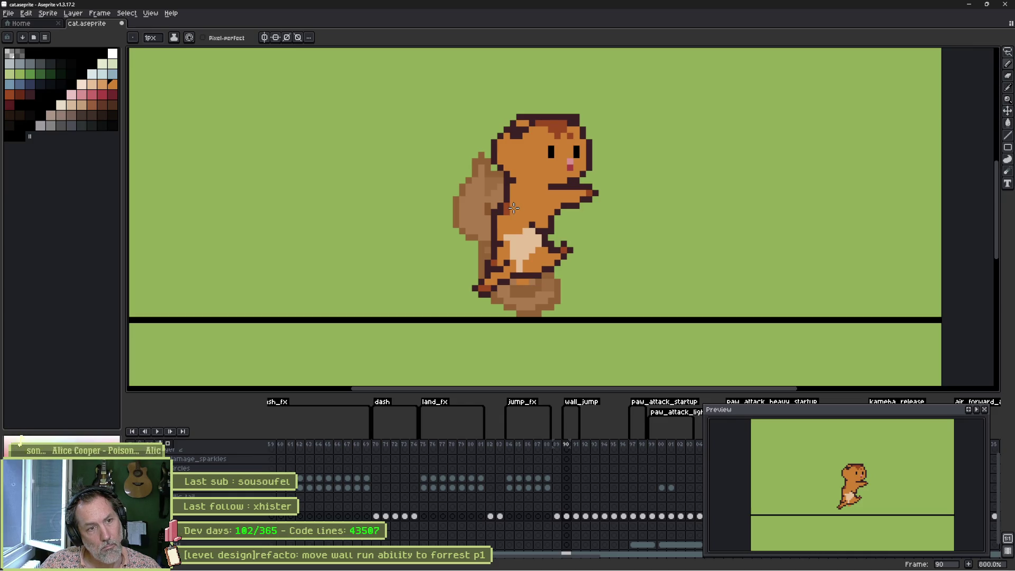
alt+click(511, 205)
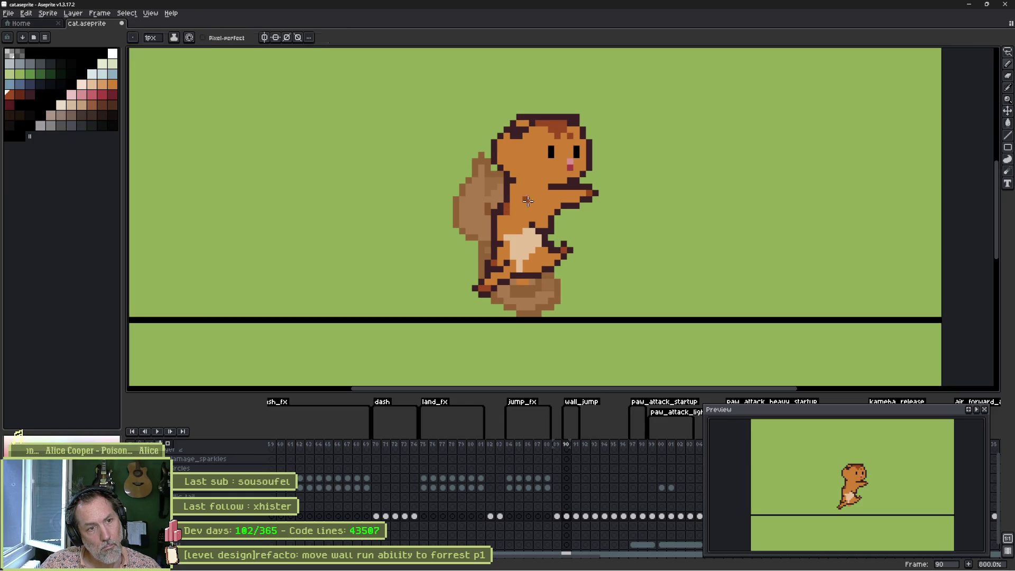
alt+click(538, 225)
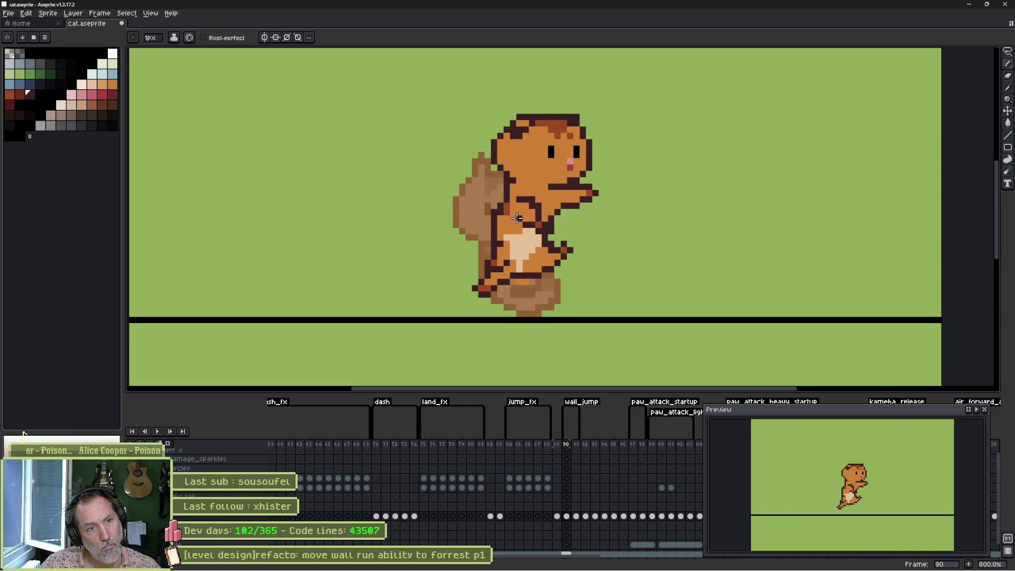
alt+click(509, 220)
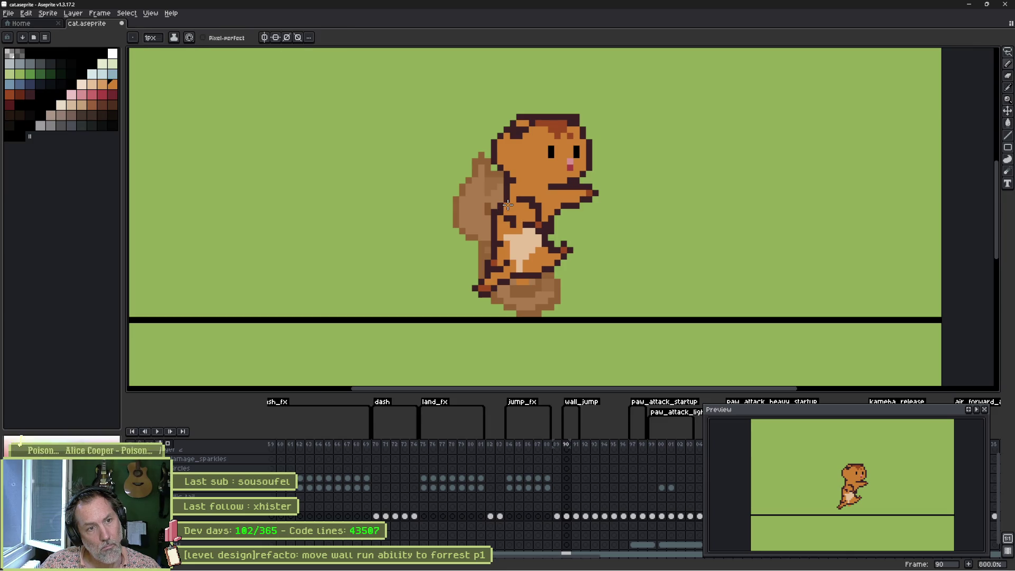
alt+click(503, 193)
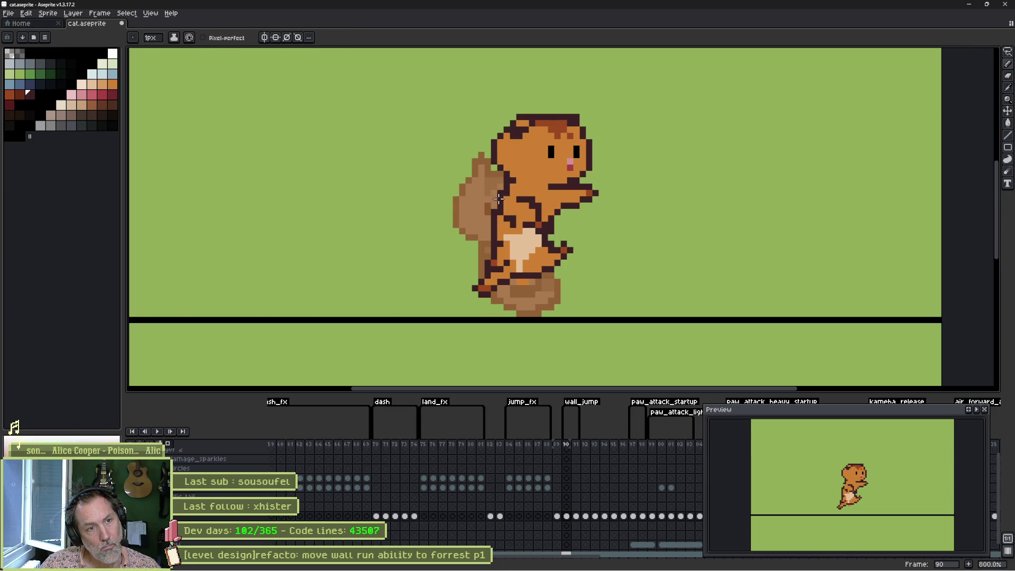
alt+click(505, 209)
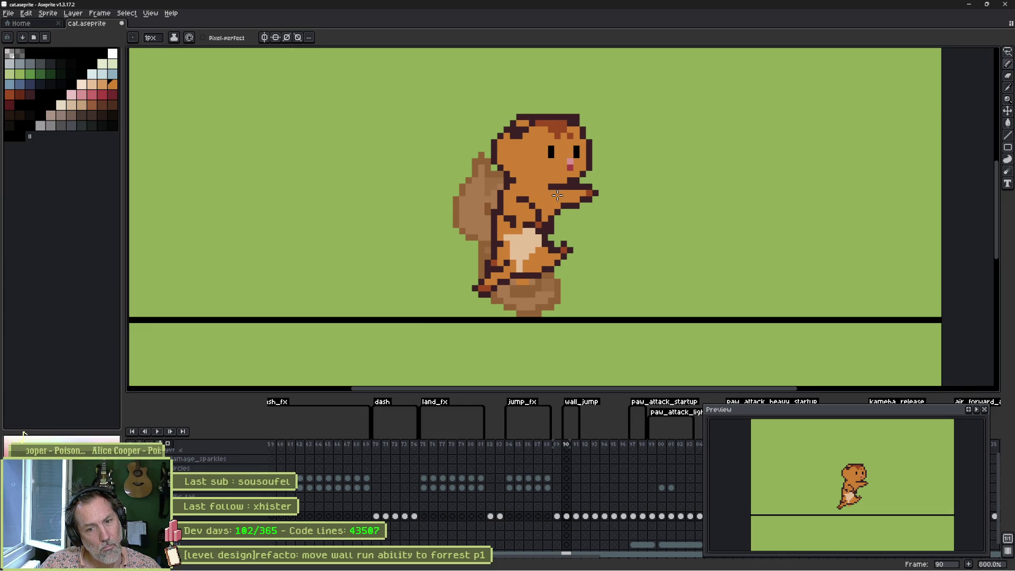
alt+click(525, 221)
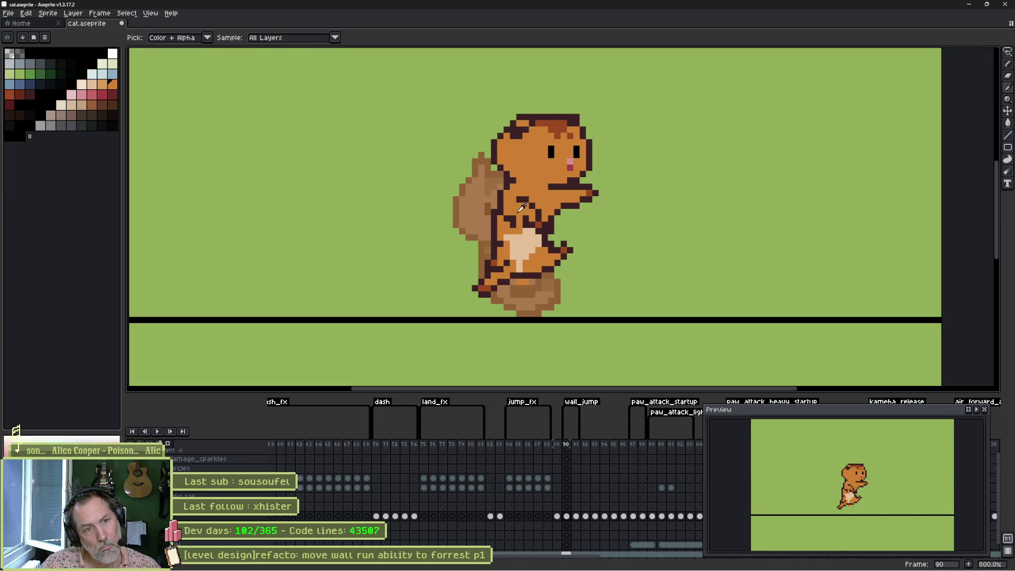
alt+click(522, 207)
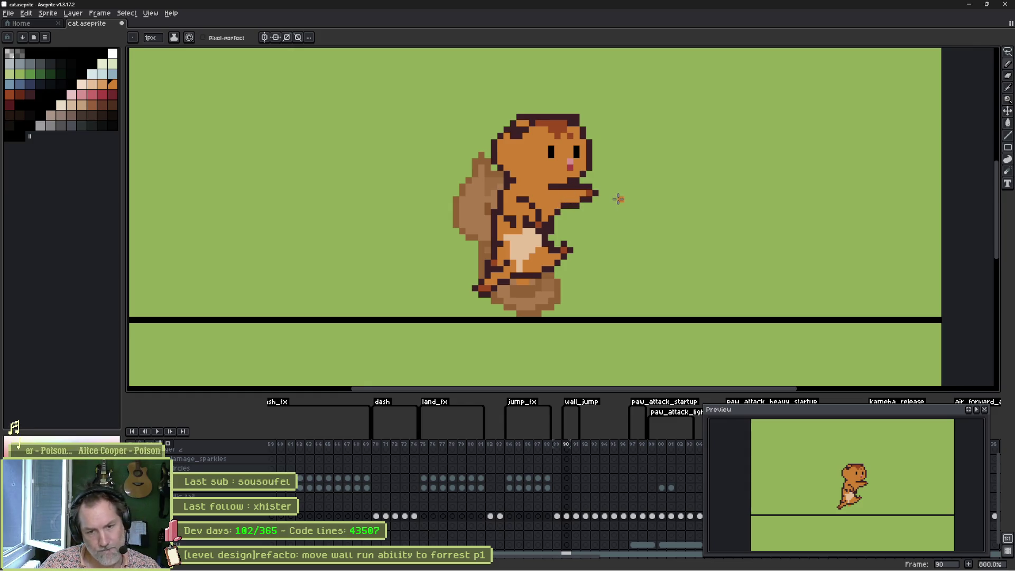
key(Left)
Flip between frames 89 and 90 to compare the cat's leg poses
key(Right)
key(Right)
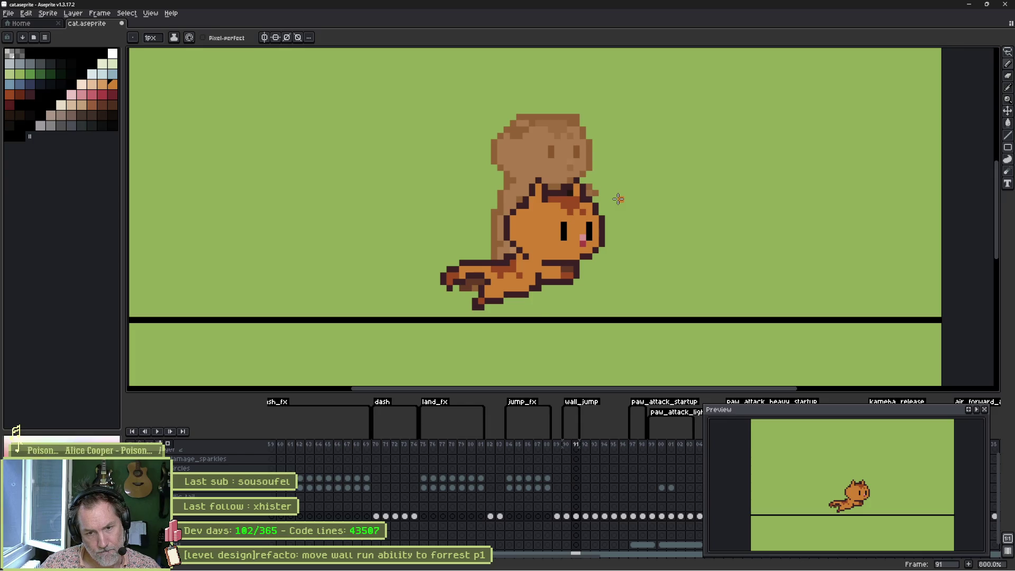
key(Left)
key(Left)
key(Right)
key(Left)
key(Right)
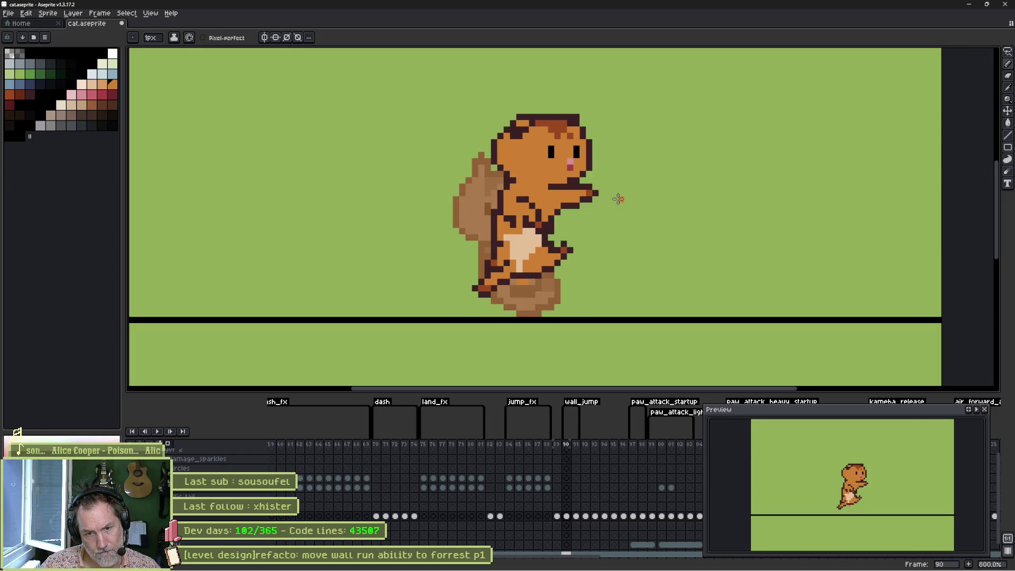
key(Left)
key(Right)
key(Left)
key(Right)
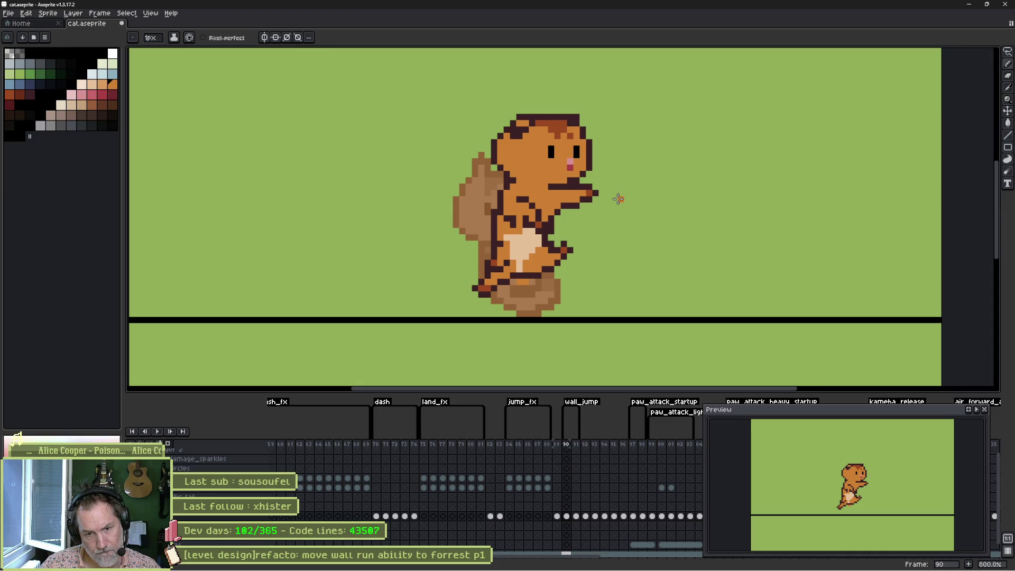
Redraw the dark outline along the lower leg and paint brown over the lower-left leg
alt+click(491, 298)
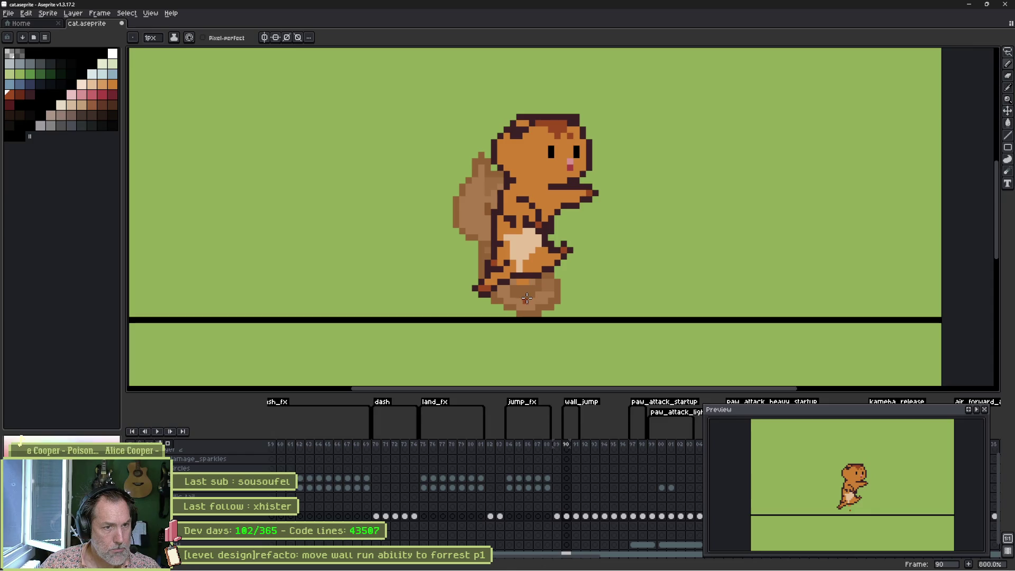
alt+click(497, 285)
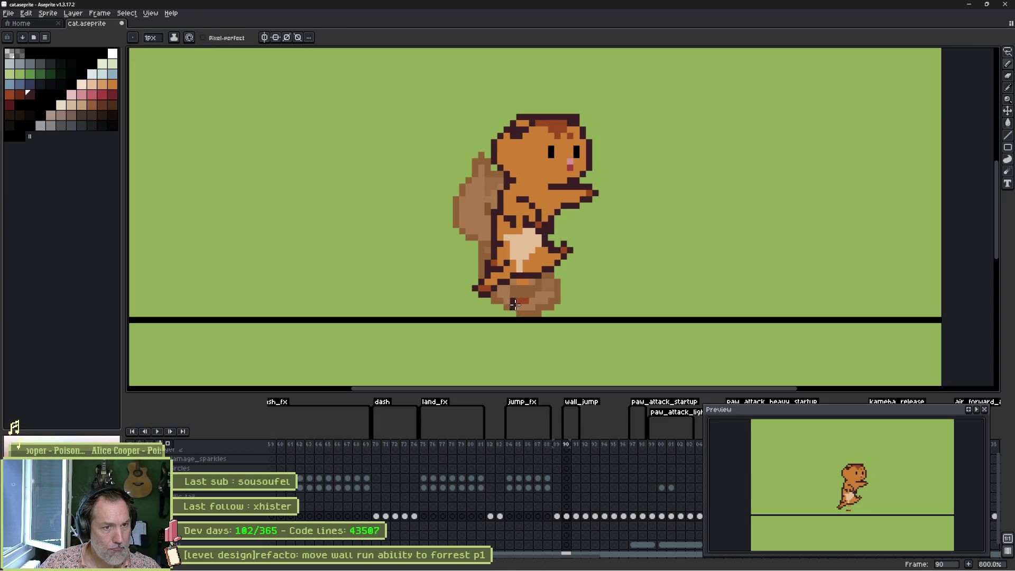
mouse_move(514, 305)
mouse_down()
mouse_move(532, 300)
mouse_move(536, 279)
mouse_up()
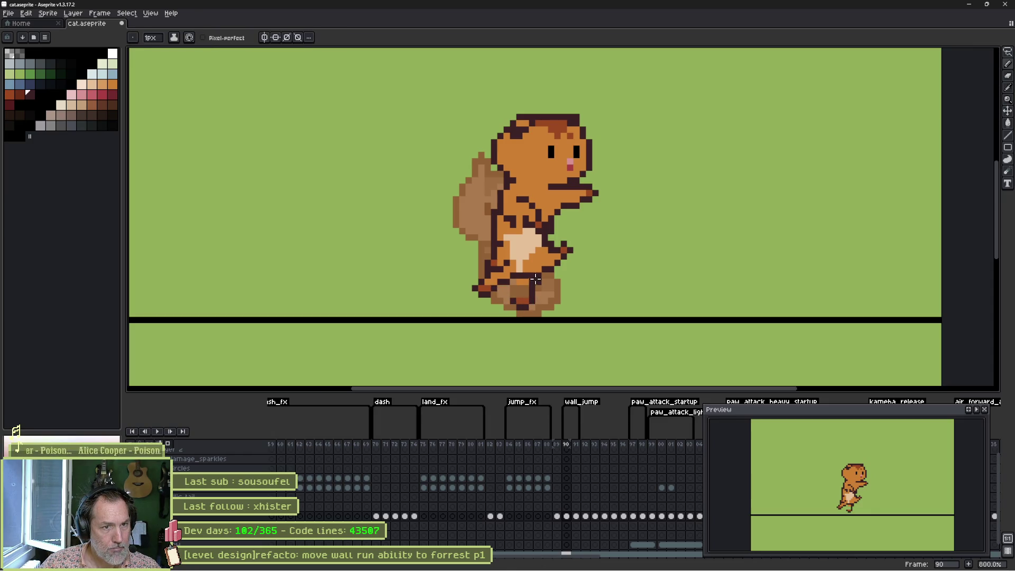
alt+click(496, 277)
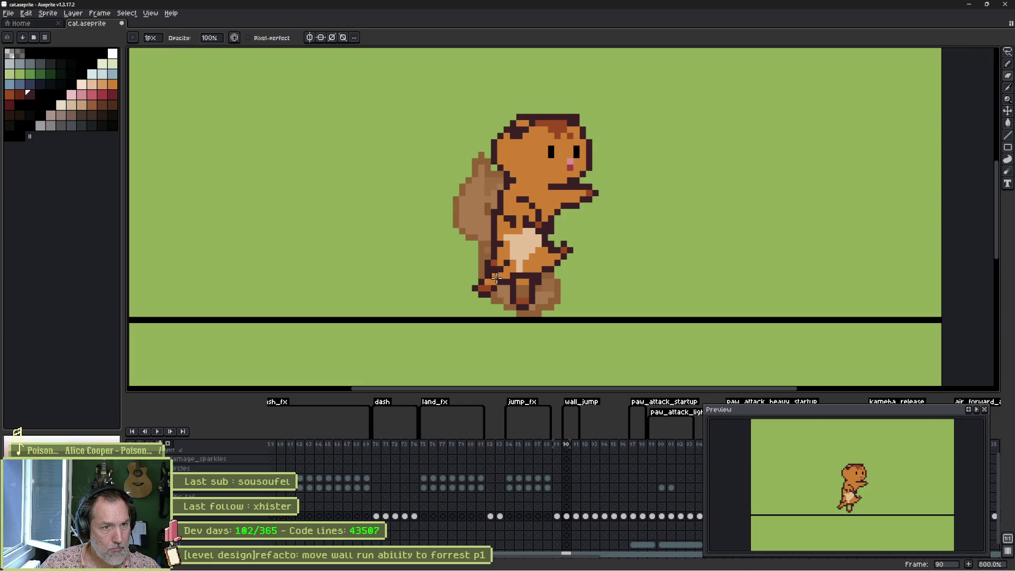
drag(489, 276, 474, 286)
Pick the dark red outline colour and touch up the outline of the cat's foot
key(alt)
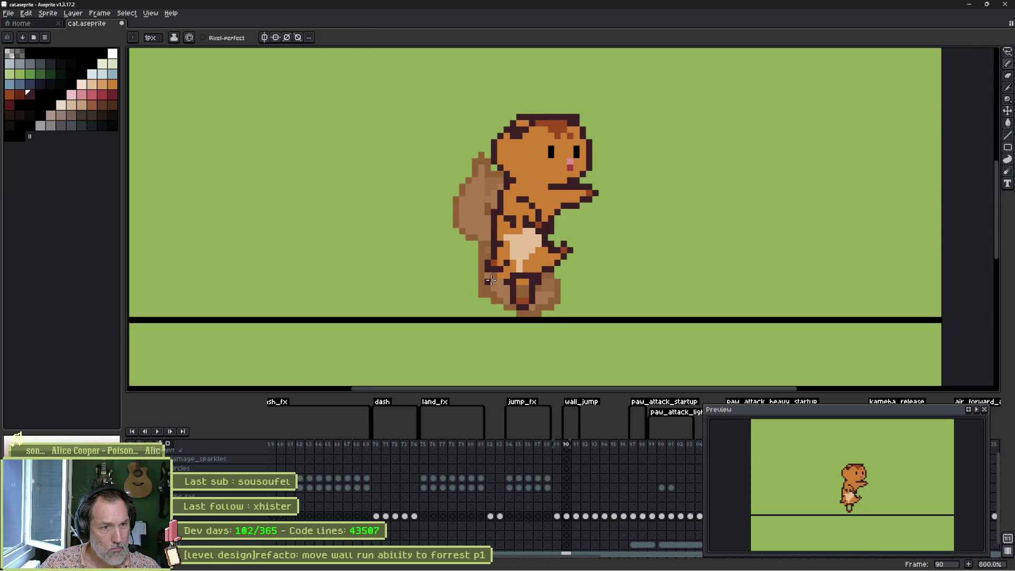
alt+click(507, 272)
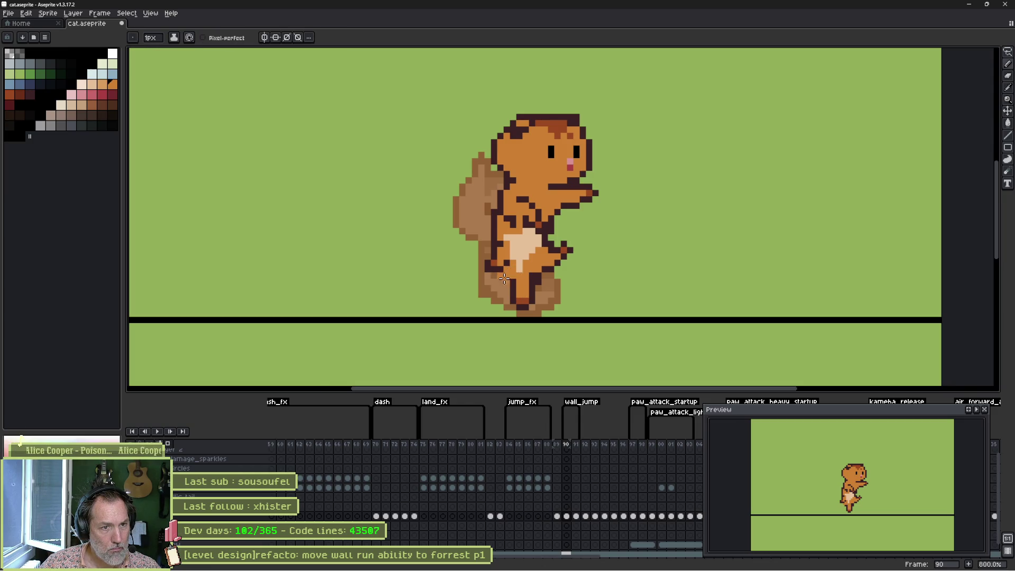
alt+click(503, 278)
click(504, 301)
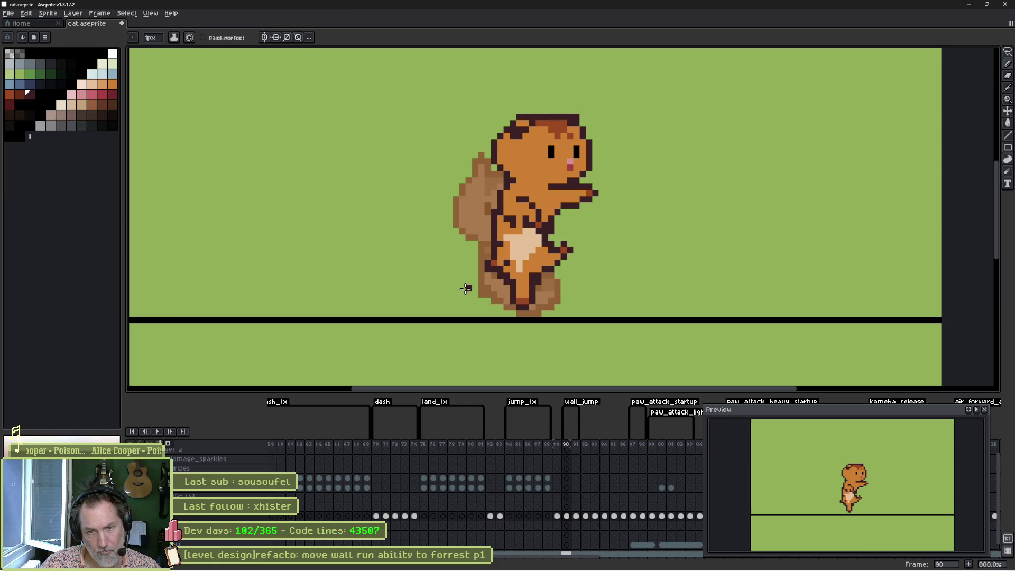
key(q)
mouse_move(474, 292)
mouse_down()
mouse_move(537, 319)
mouse_move(596, 239)
mouse_move(545, 230)
mouse_move(442, 261)
mouse_move(473, 309)
mouse_up()
Raise the cat's lower body one pixel and shift its head and upper body down two pixels
drag(537, 260, 537, 254)
key(ctrl+d)
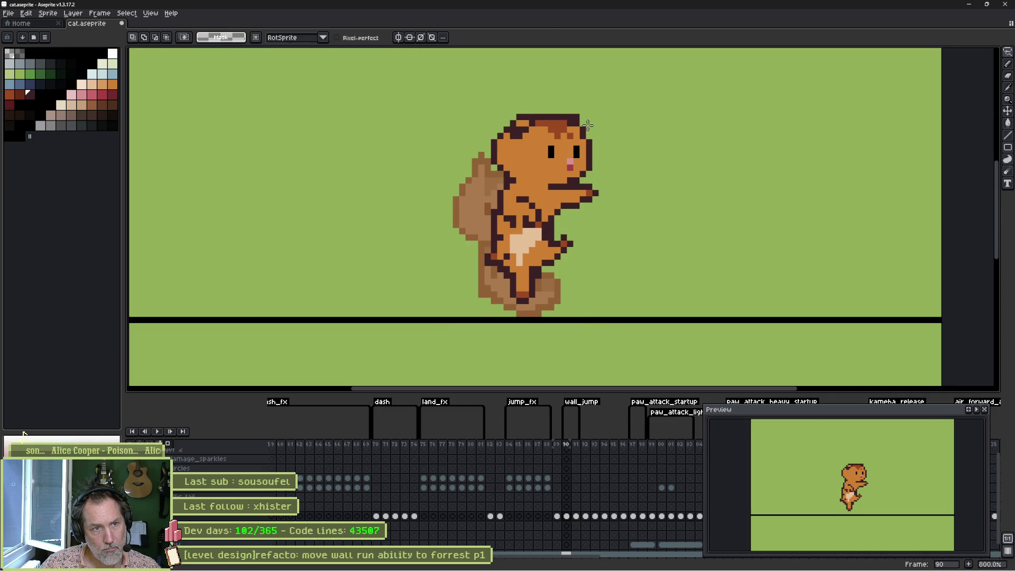
key(v)
drag(546, 201, 548, 210)
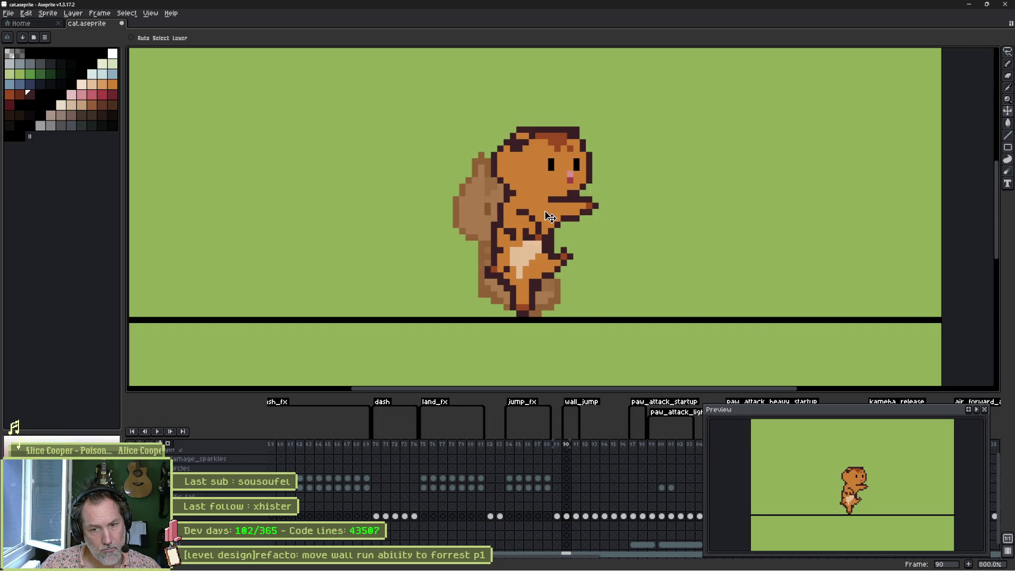
Flip between frames 89, 90 and 91 to compare the compacted pose, ending on frame 90
key(Right)
key(Left)
key(Right)
key(Left)
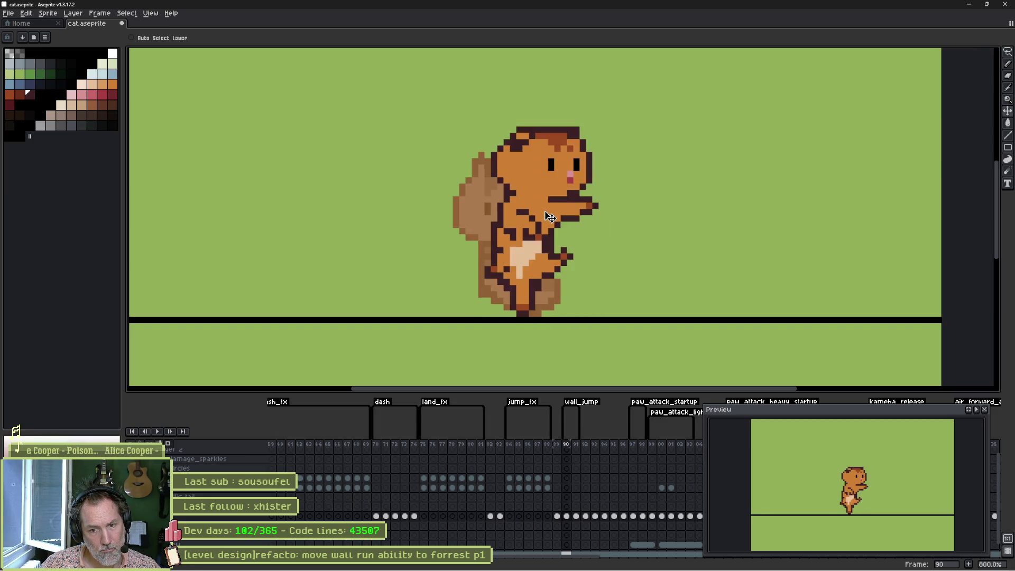
key(Left)
key(Right)
key(Left)
key(Right)
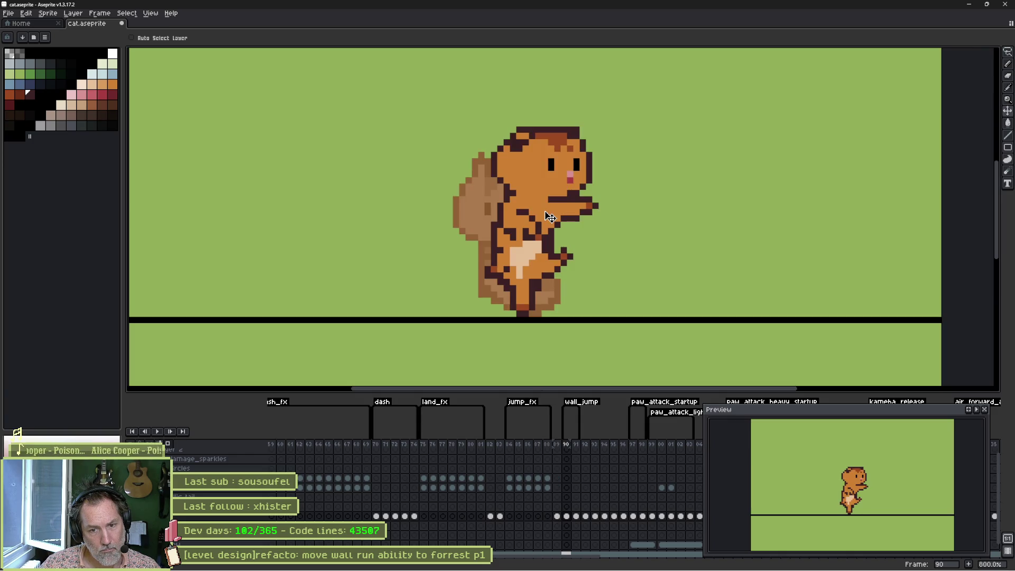
key(Left)
key(Right)
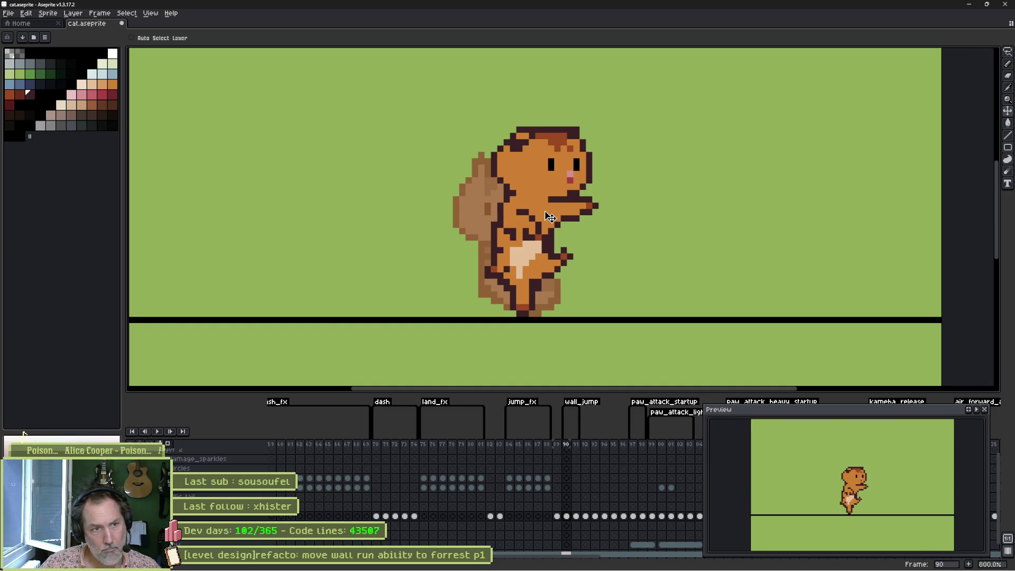
Sample the dark red-brown outline colours from the sprite for pencil work
key(i)
click(510, 223)
key(b)
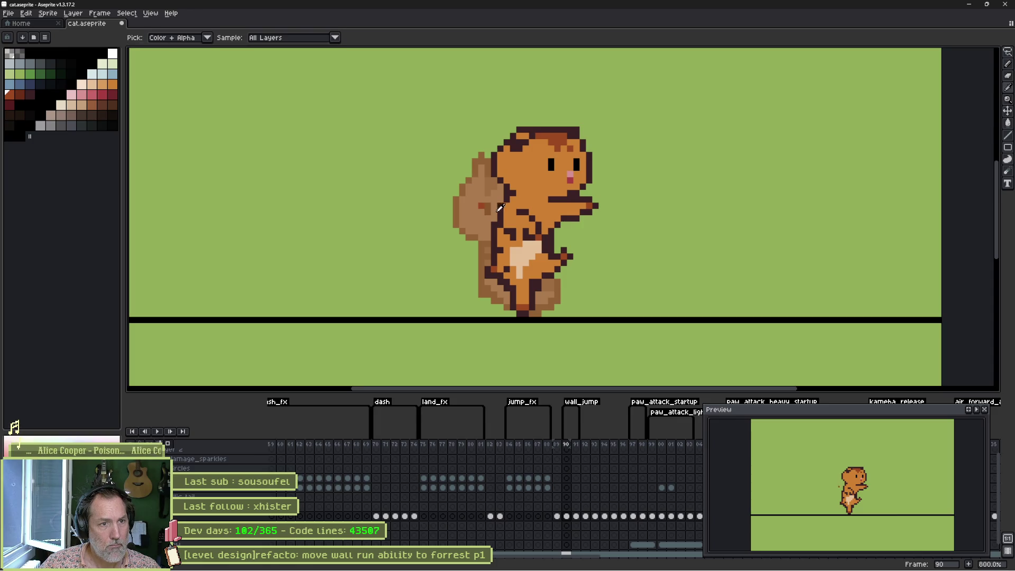
alt+click(499, 207)
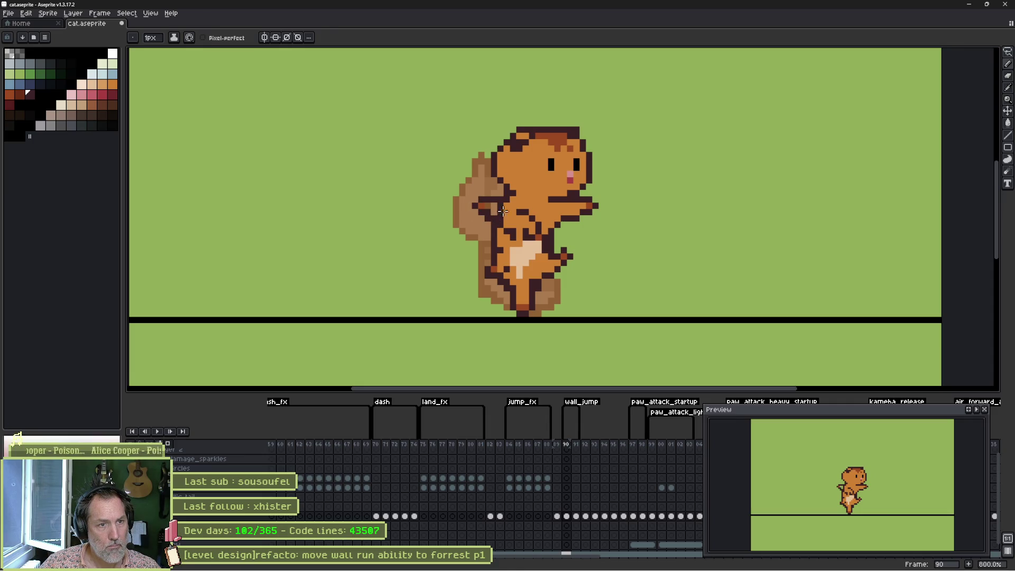
Paint orange fur over the belly's dark outline pixels and add light beige belly pixels
alt+click(501, 206)
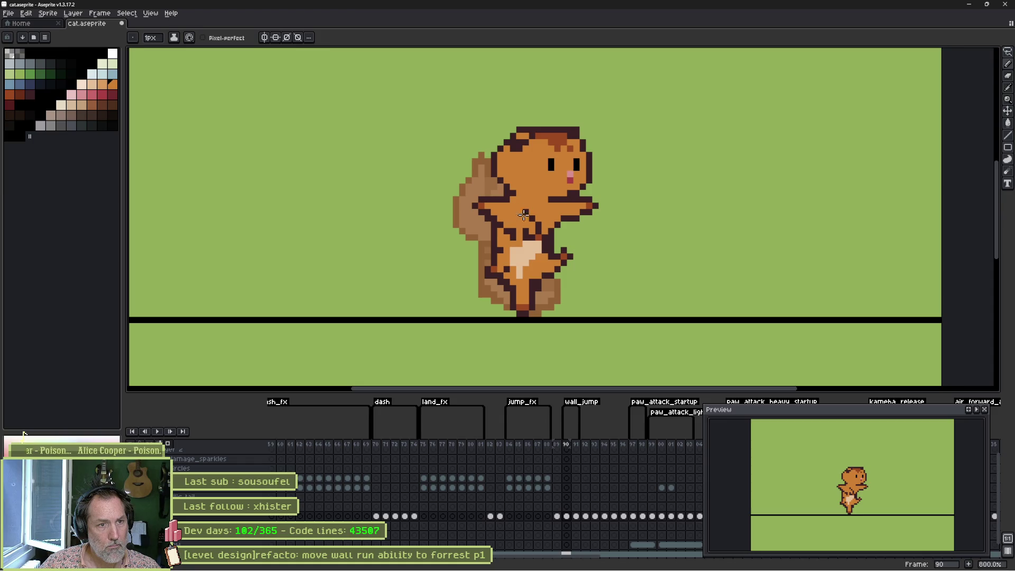
mouse_move(524, 227)
mouse_down()
mouse_move(505, 233)
mouse_move(529, 207)
mouse_up()
alt+click(520, 247)
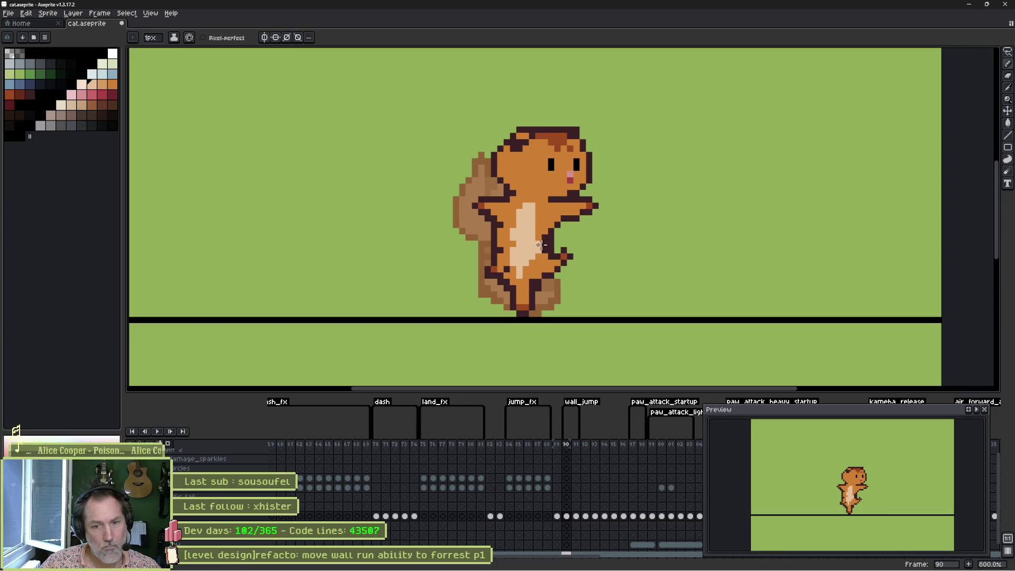
Step between frames 90 and 91 to compare, returning to upright frame 90
key(comma)
key(period)
key(period)
key(comma)
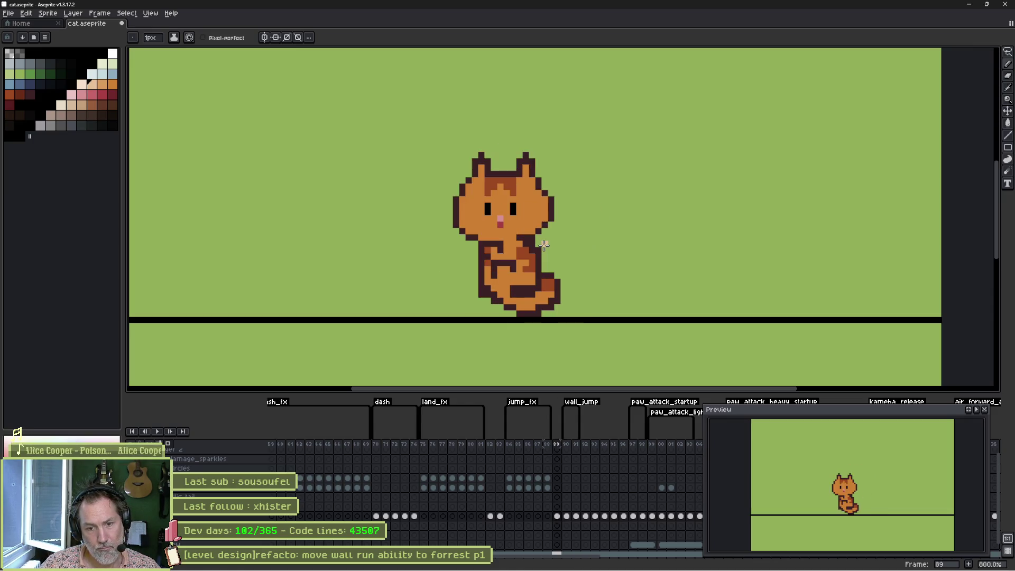
key(period)
key(comma)
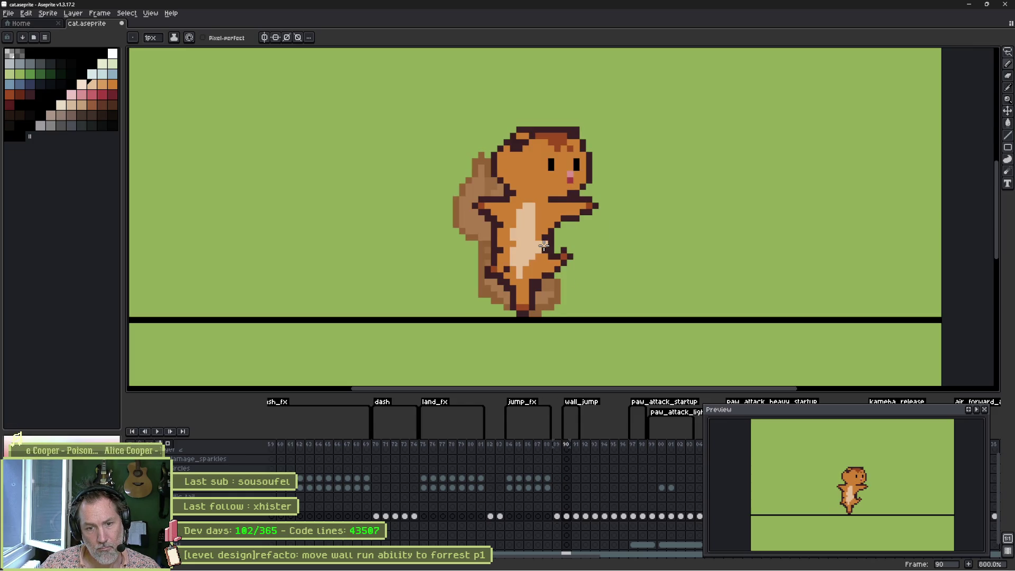
Sample the dark red outline colour and retouch frame 90's belly with pencil and eraser
key(i)
click(502, 223)
key(b)
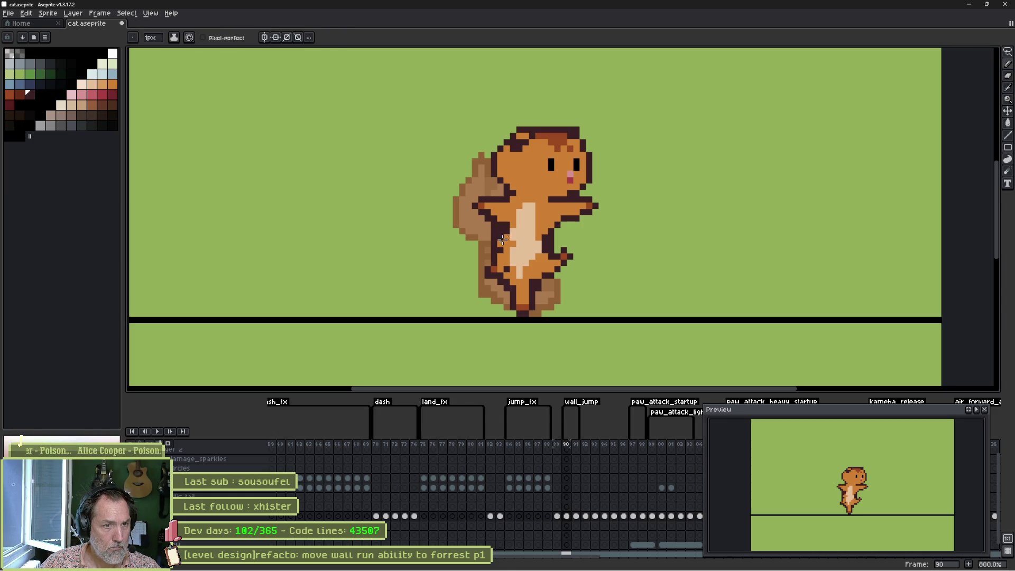
key(e)
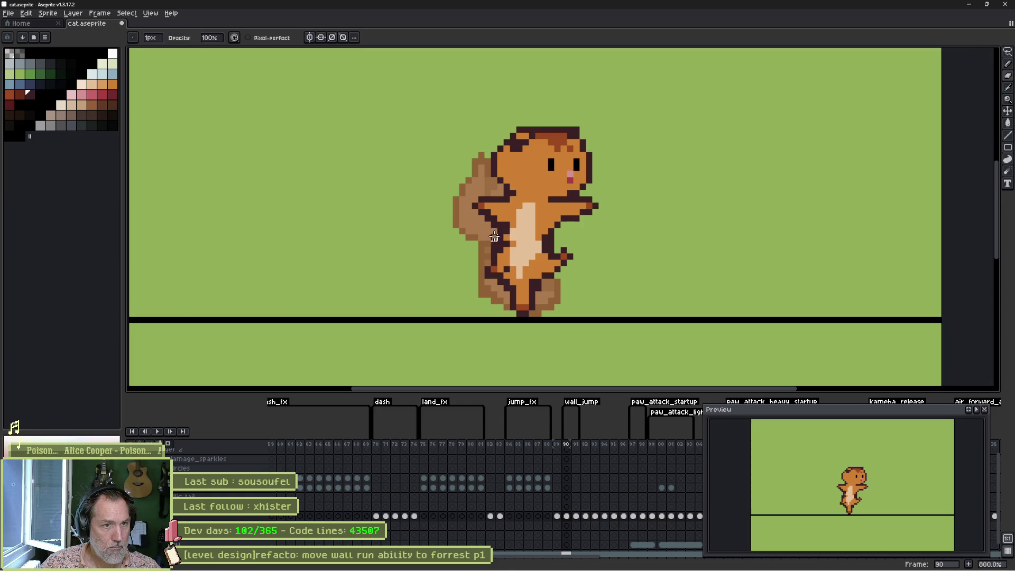
key(b)
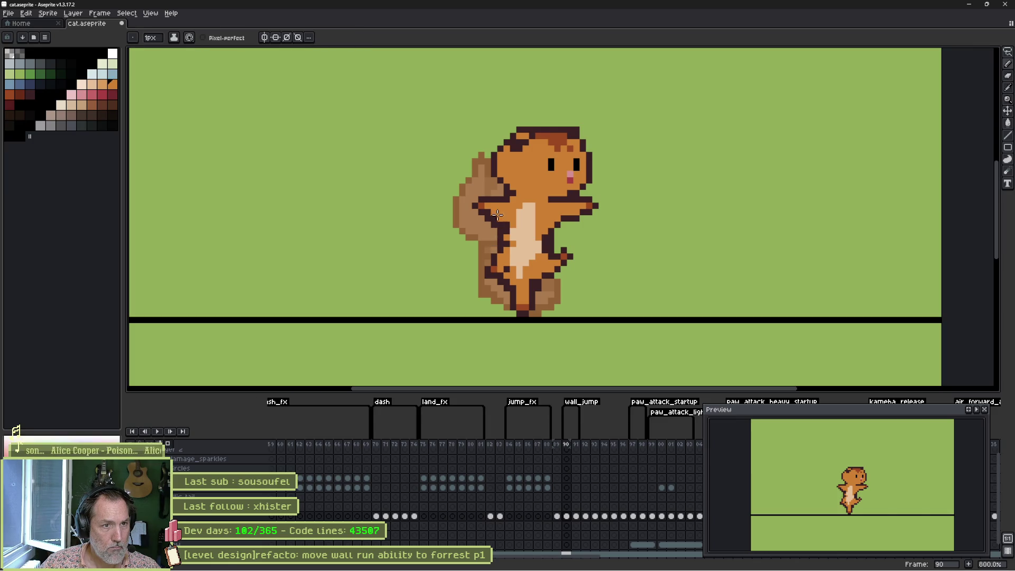
key(e)
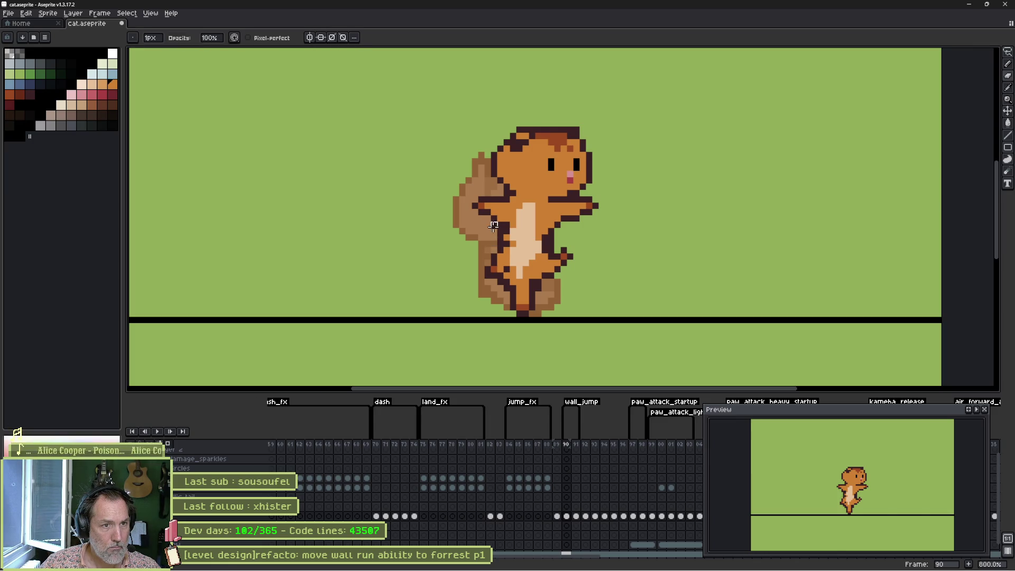
key(b)
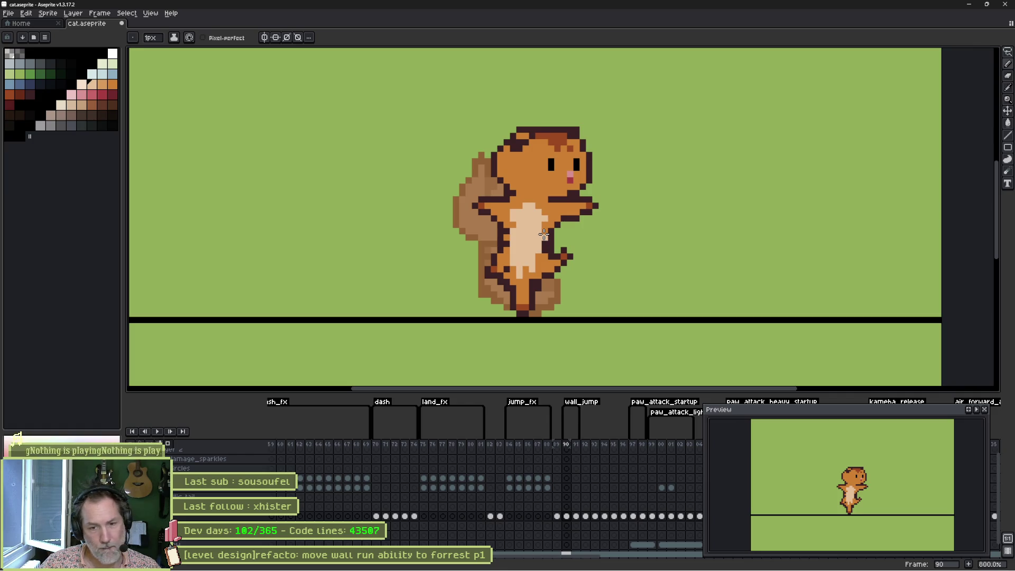
Flip between seated frame 89 and the jumping frames to check the wall-jump motion
key(Left)
key(Right)
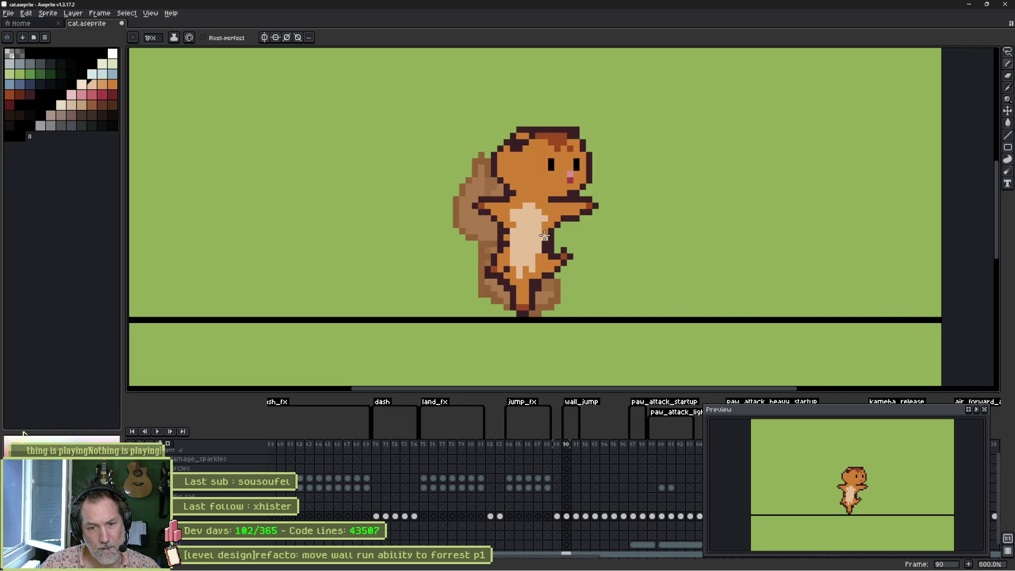
key(Left)
key(Right)
key(Right)
key(Left)
key(Left)
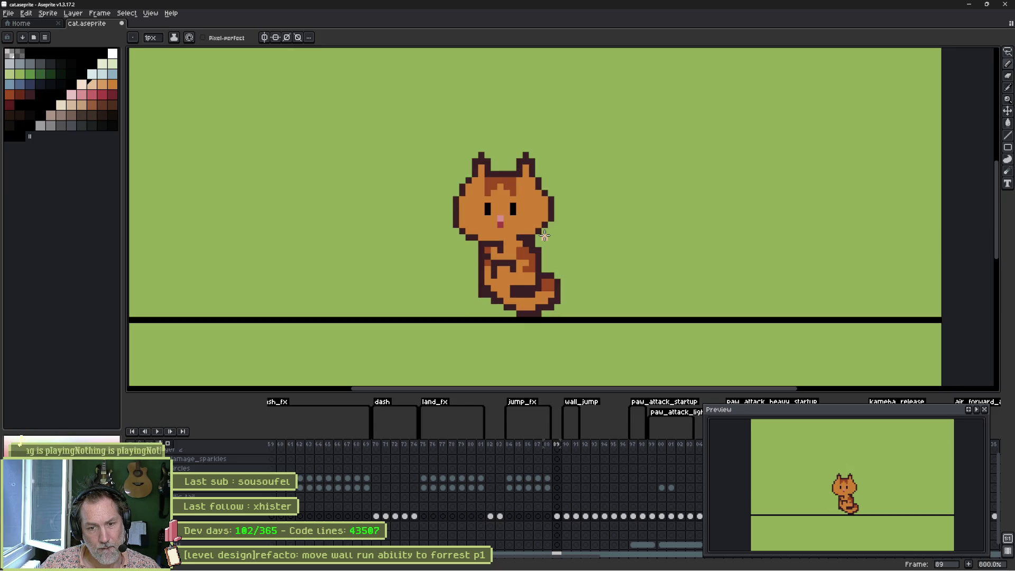
key(Right)
key(Right)
key(Left)
key(Left)
key(Right)
key(Right)
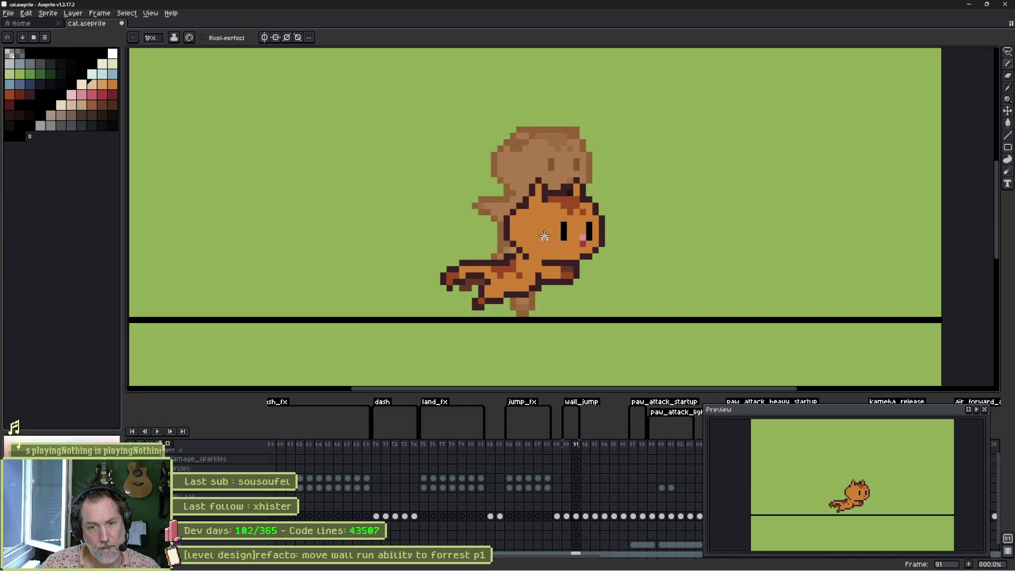
key(Left)
key(Left)
key(Right)
key(Right)
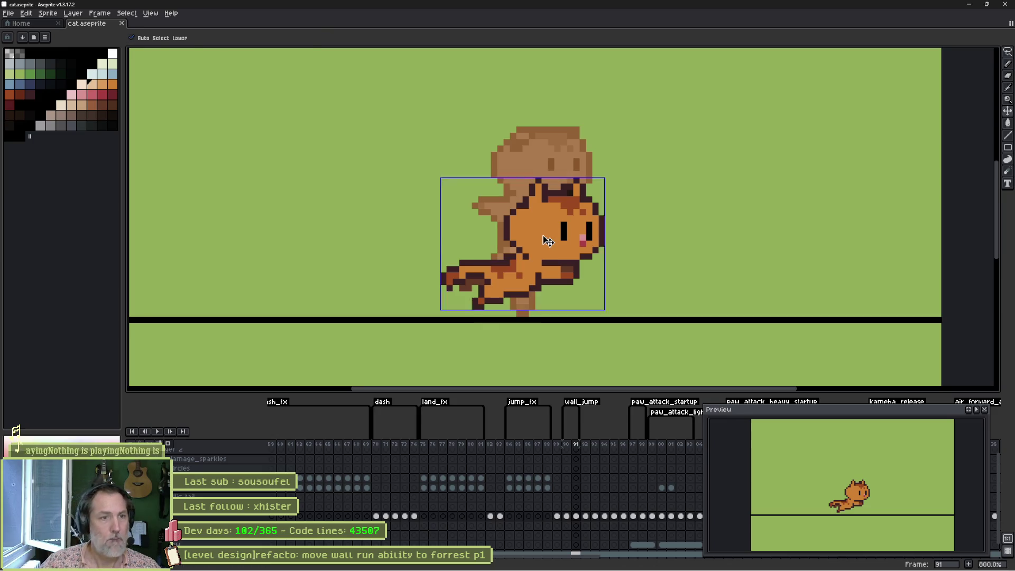
click(577, 565)
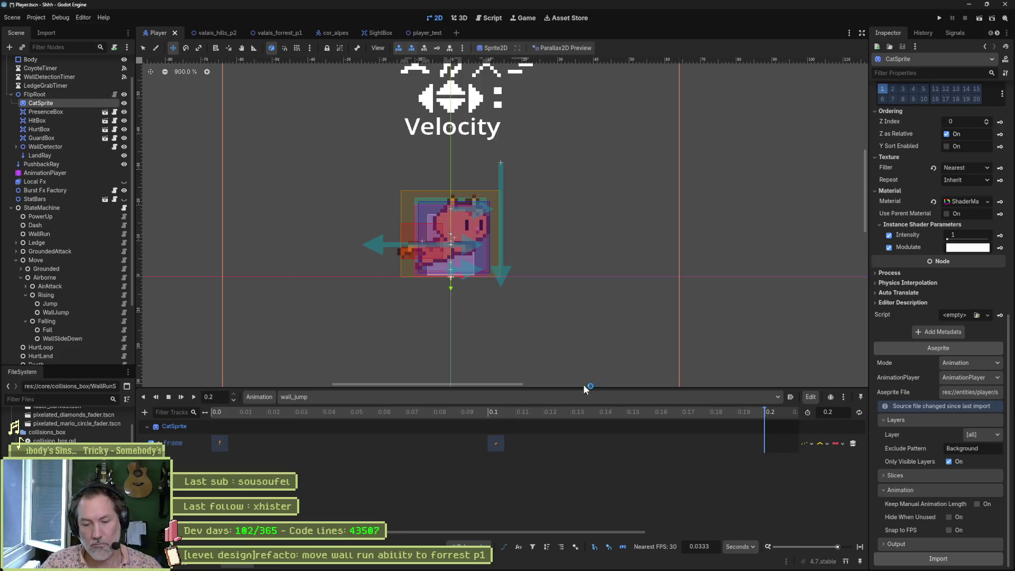
Run player_test with F6, slide the cat down a pillar, wall-jump back and forth, then stop with F8
click(427, 30)
key(F6)
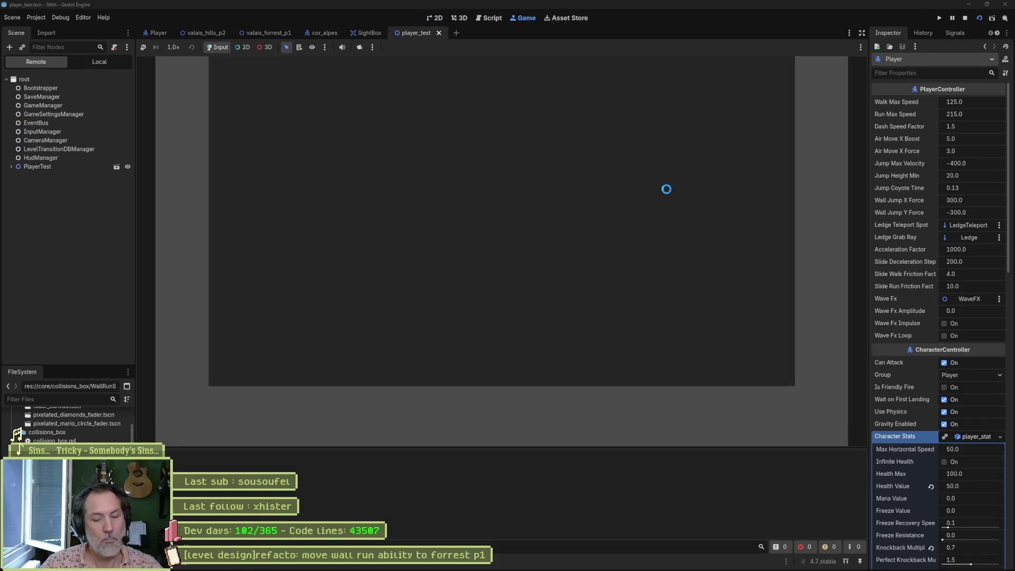
key(Left)
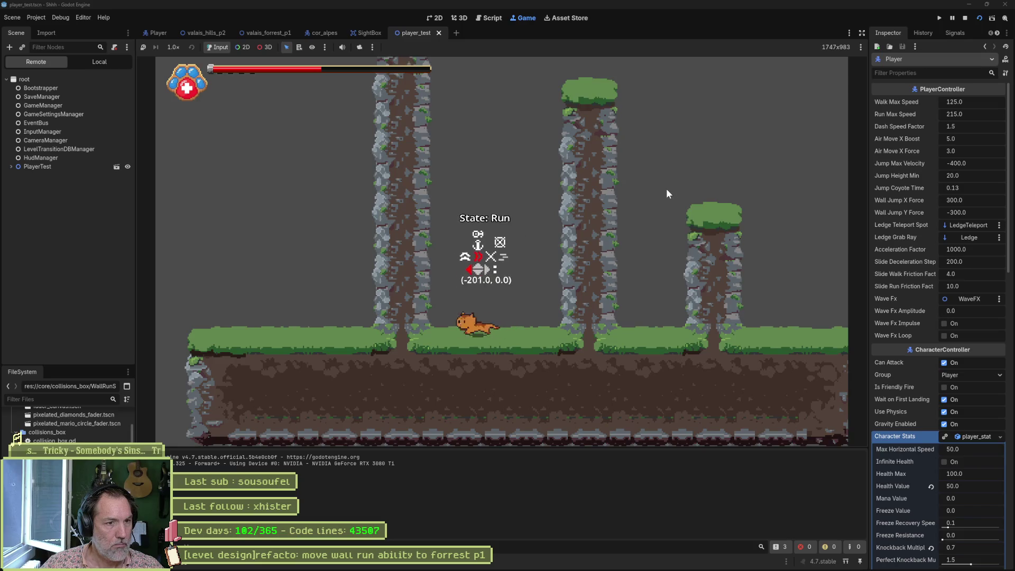
key(space)
key(Left)
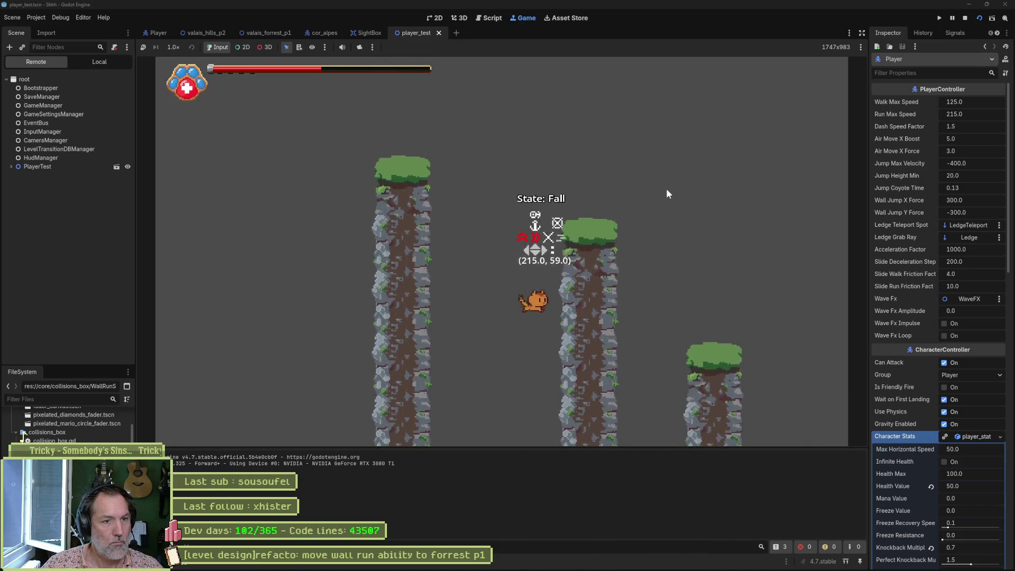
key(space)
key(space)
key(space)
key(space)
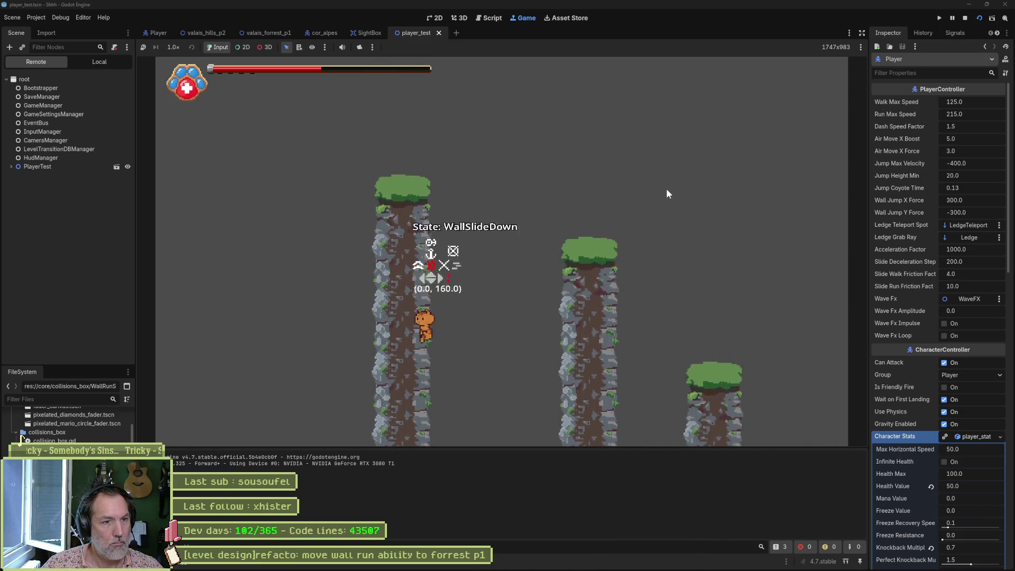
key(space)
key(space)
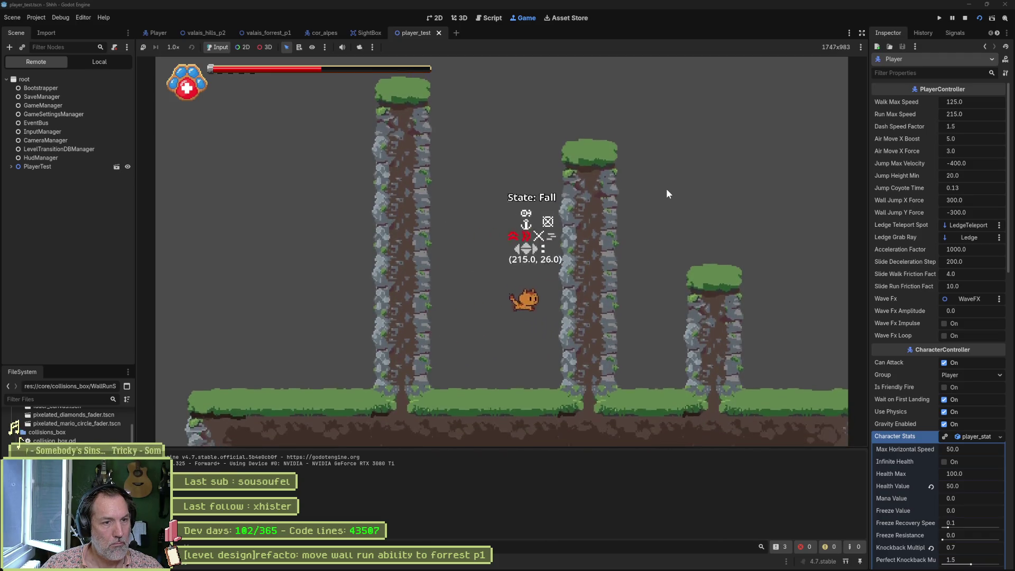
key(F8)
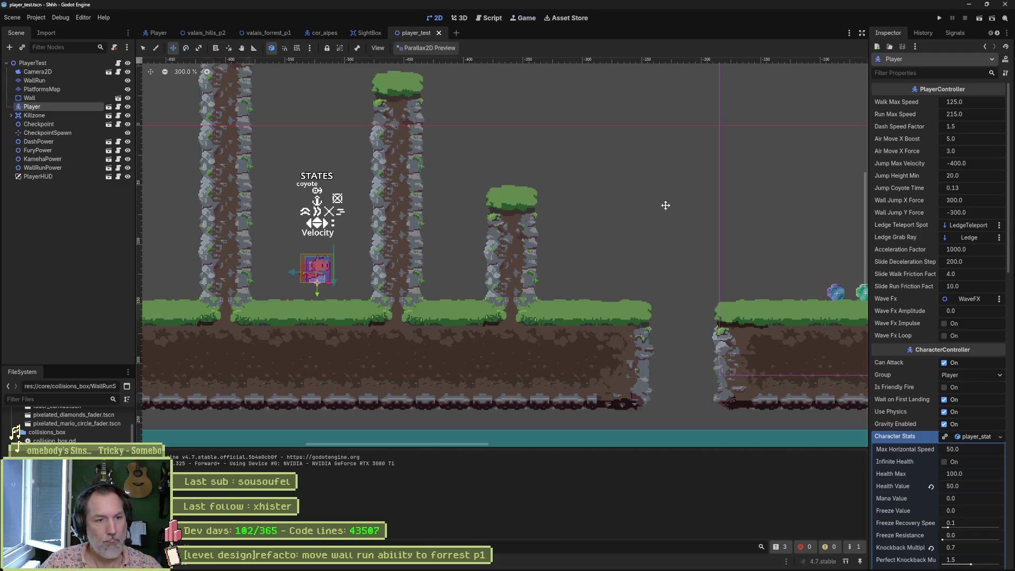
Back in Aseprite, select frames 90 and 91 in the timeline
click(578, 562)
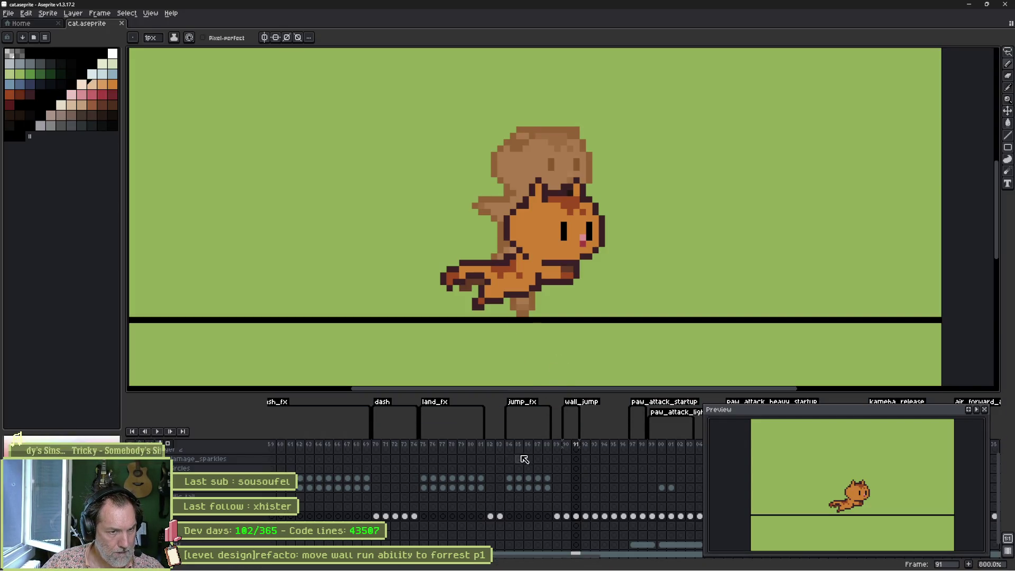
click(568, 516)
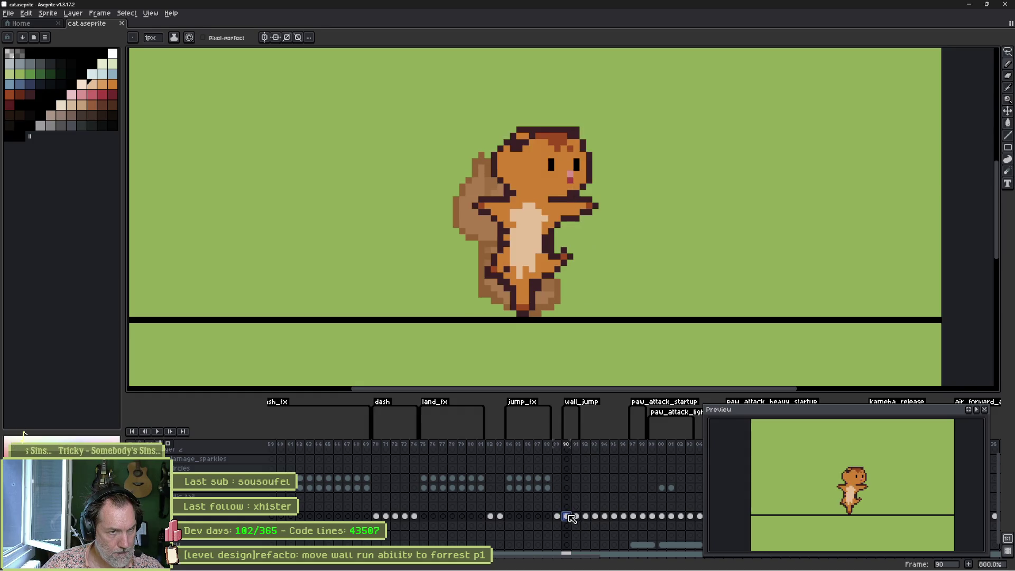
click(558, 517)
click(567, 516)
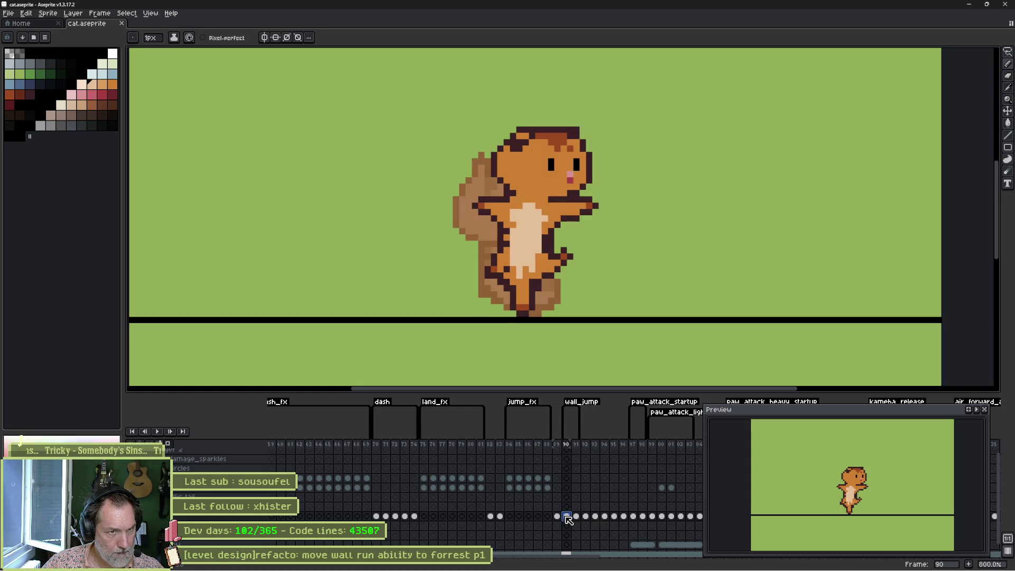
click(577, 517)
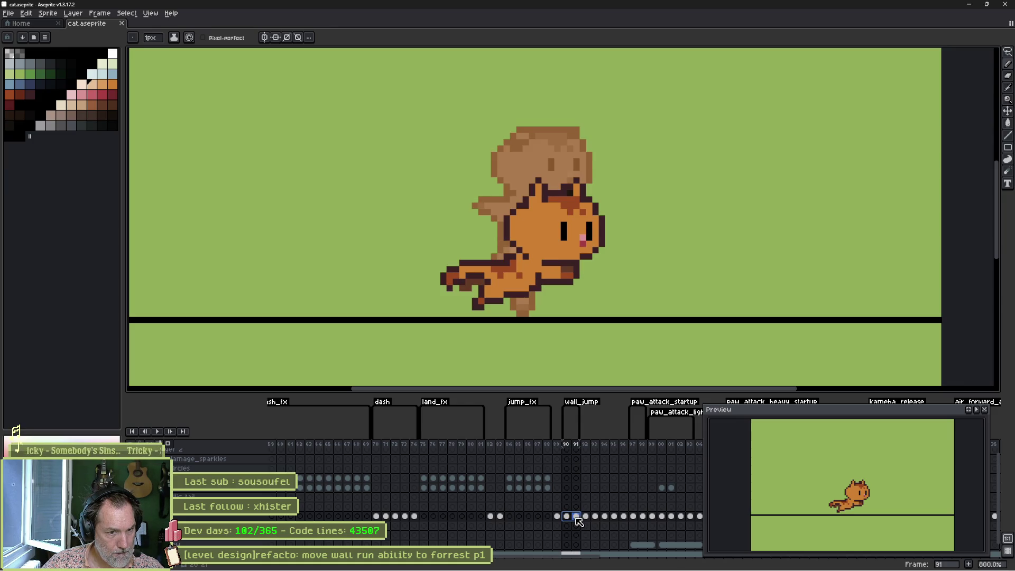
Sample the pale belly colour and extend frame 91's belly stripe rightward, touching up dark red outline pixels
click(511, 288)
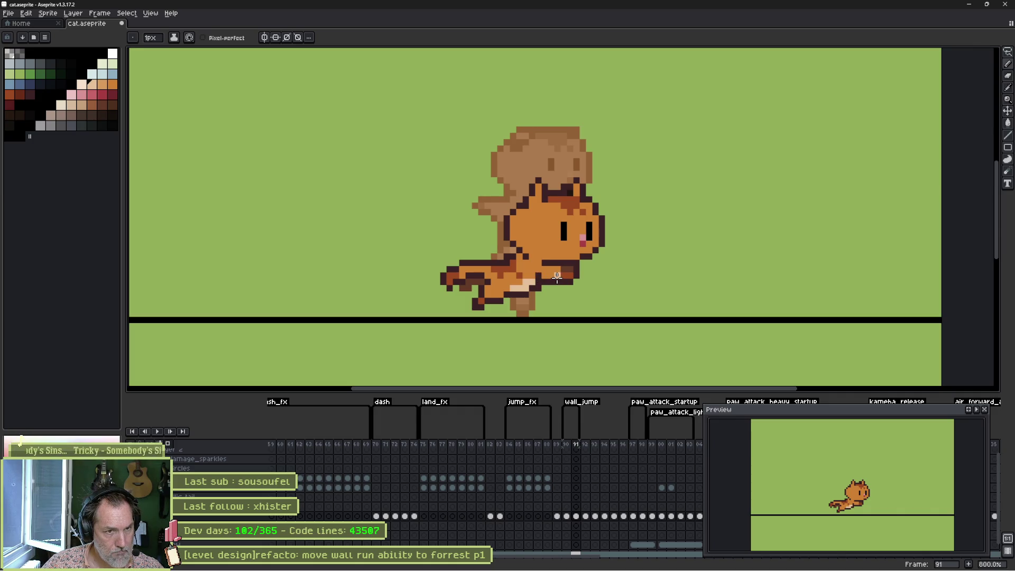
alt+click(527, 268)
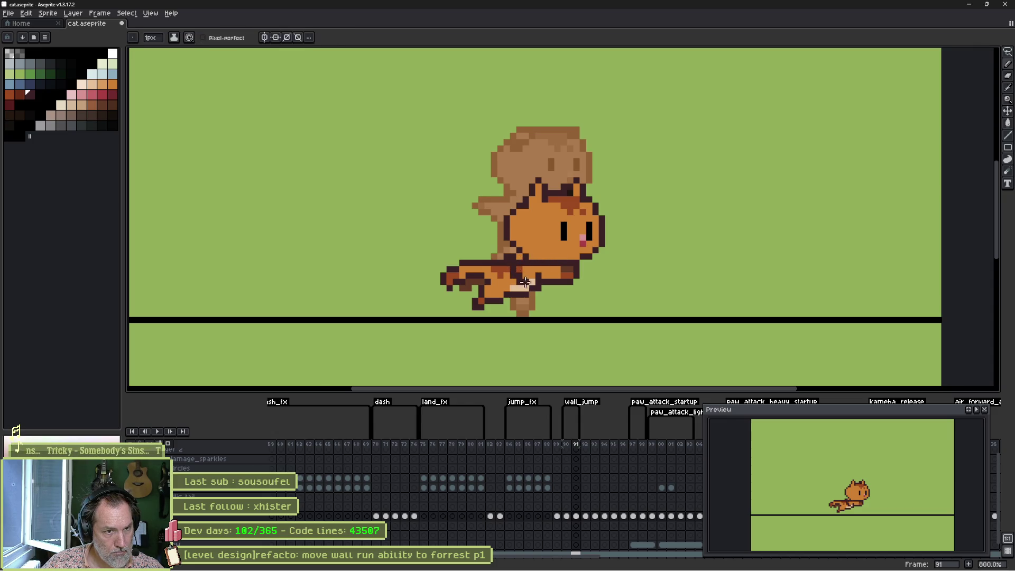
alt+click(548, 259)
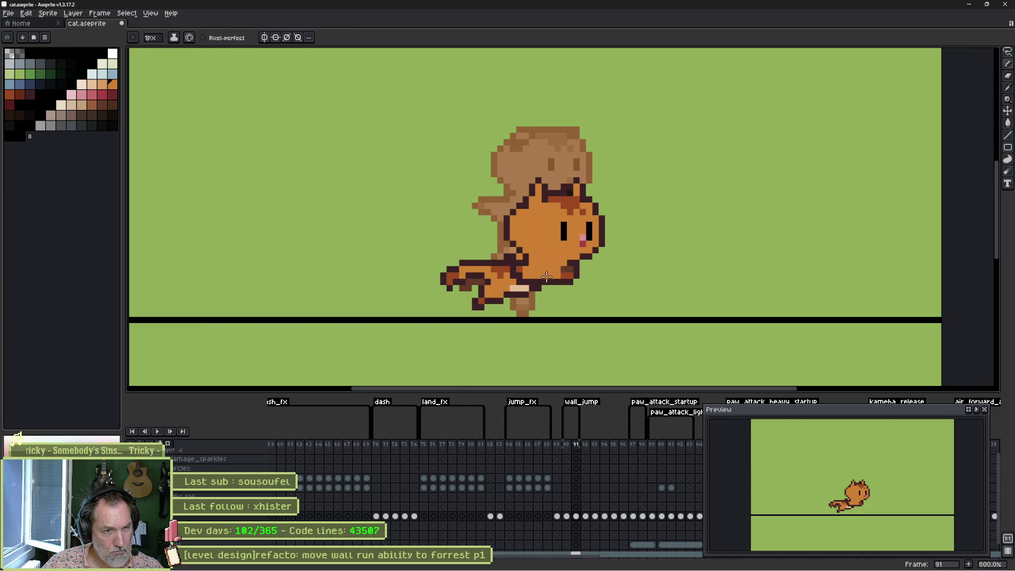
drag(528, 286, 548, 274)
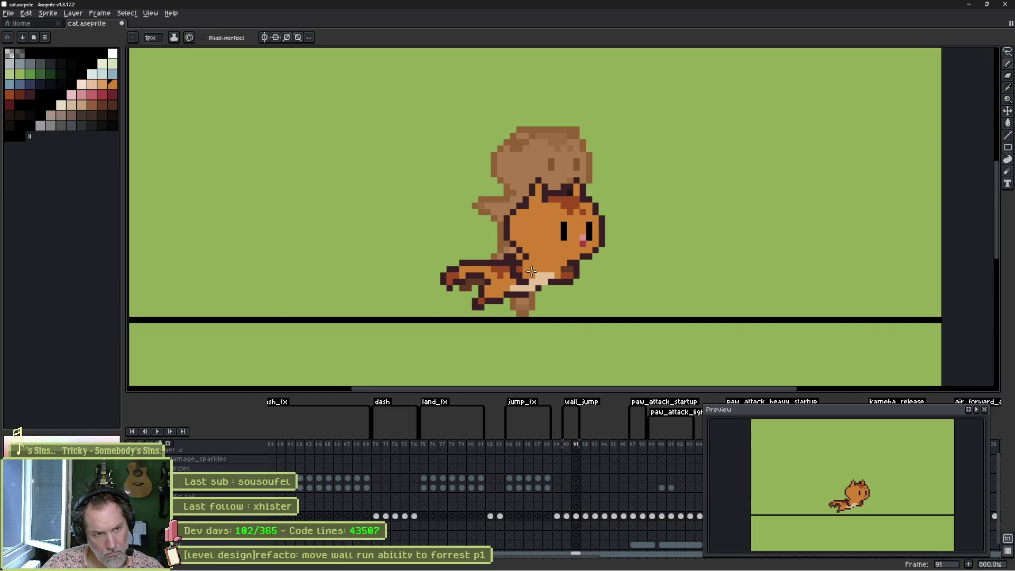
alt+click(509, 264)
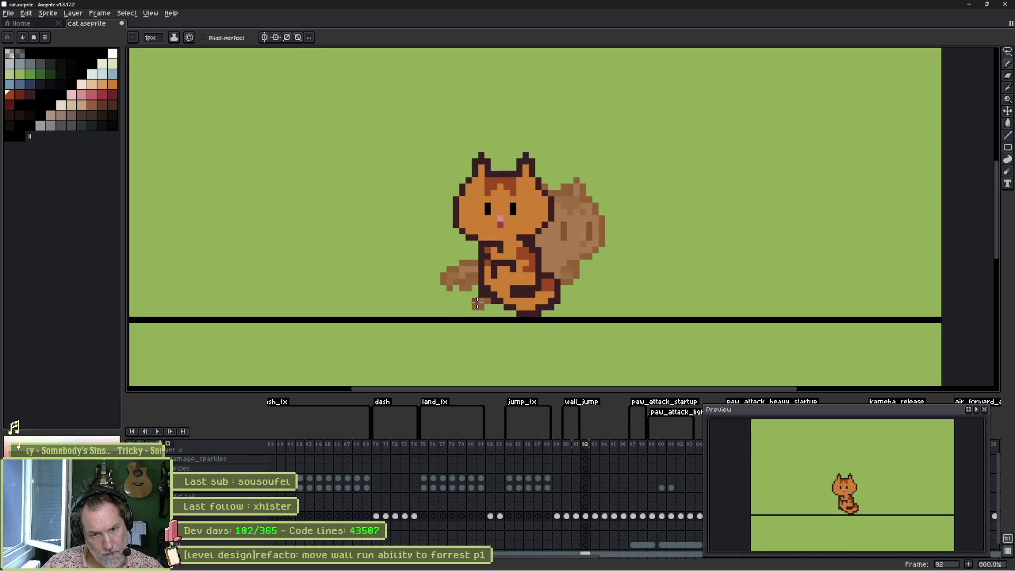
key(alt+Tab)
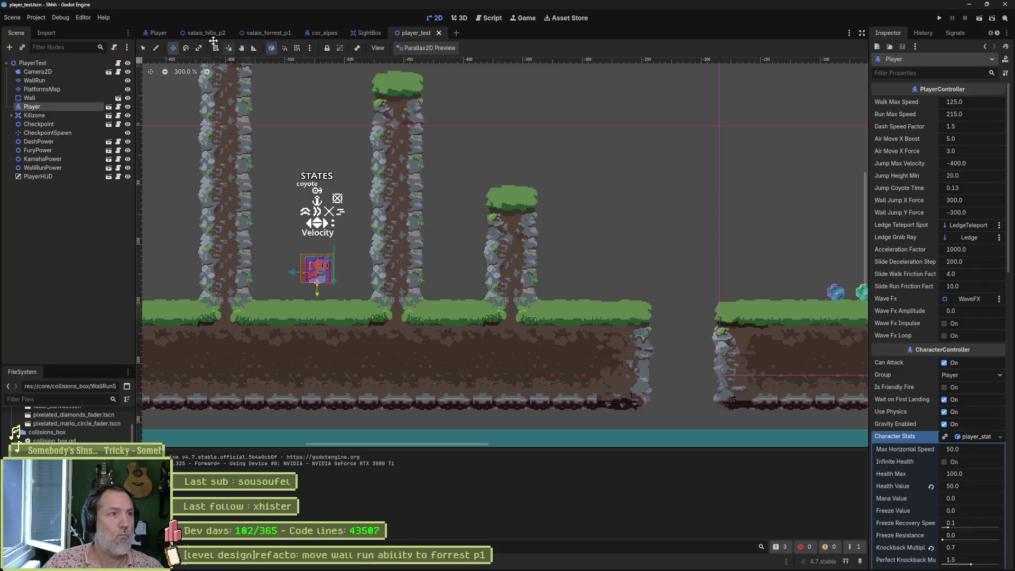
Re-import the updated cat sprite in the Player scene, then run player_test with F6
click(158, 33)
scroll(901, 484, down, 1)
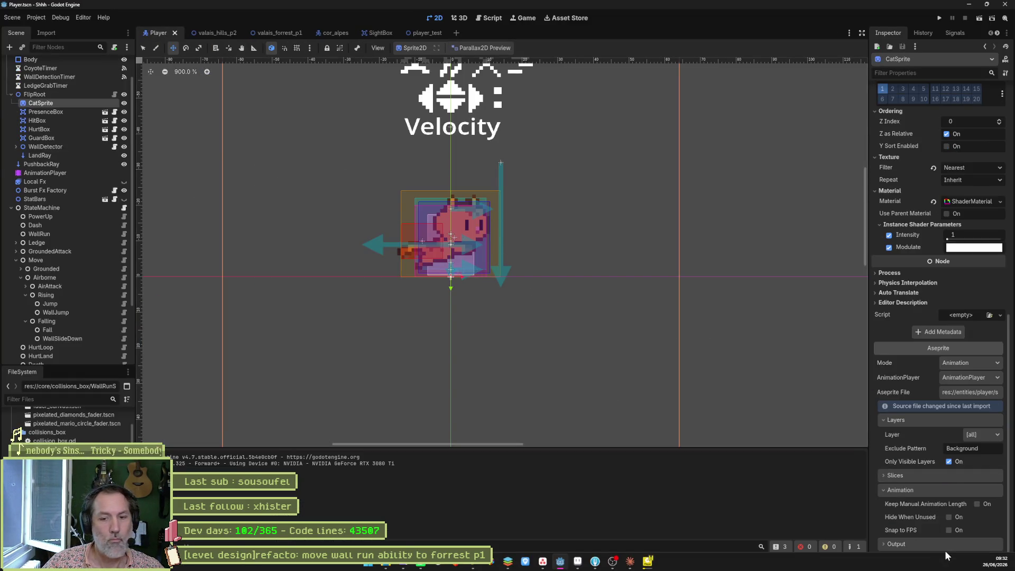
click(937, 558)
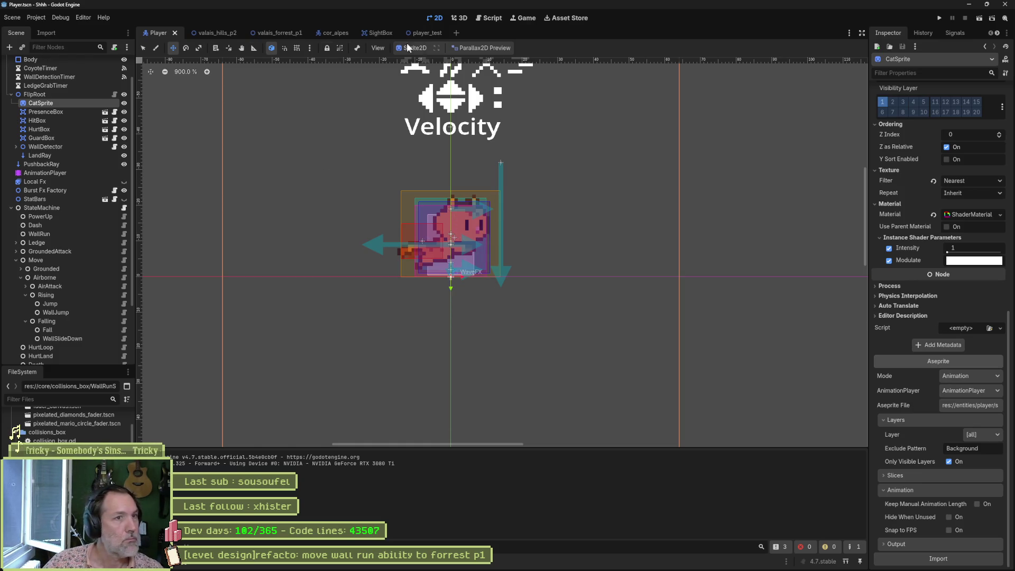
click(428, 33)
key(F6)
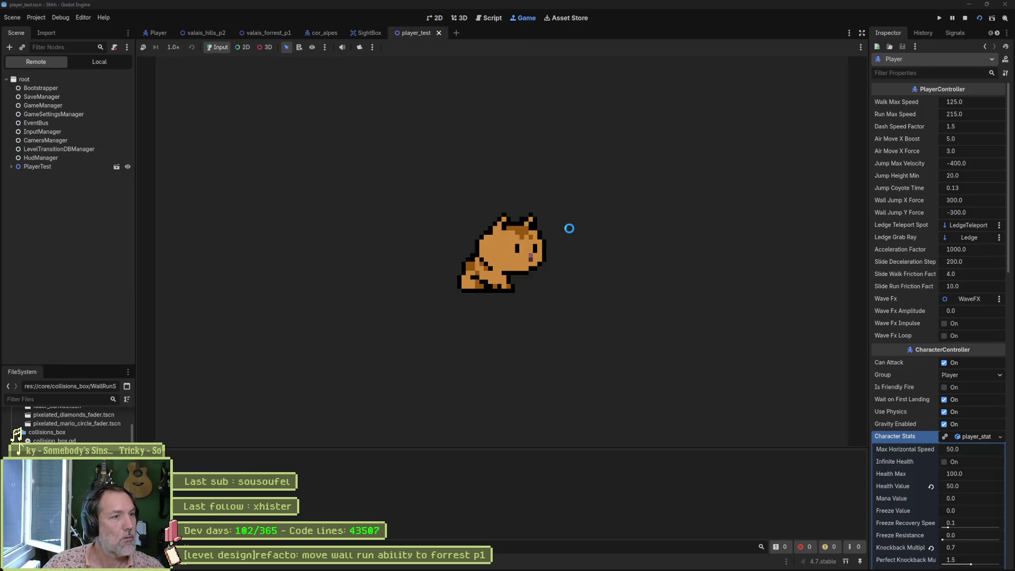
Wall-jump the cat back and forth between the pillars, mixing in midair dashes left and right
key(space)
key(space)
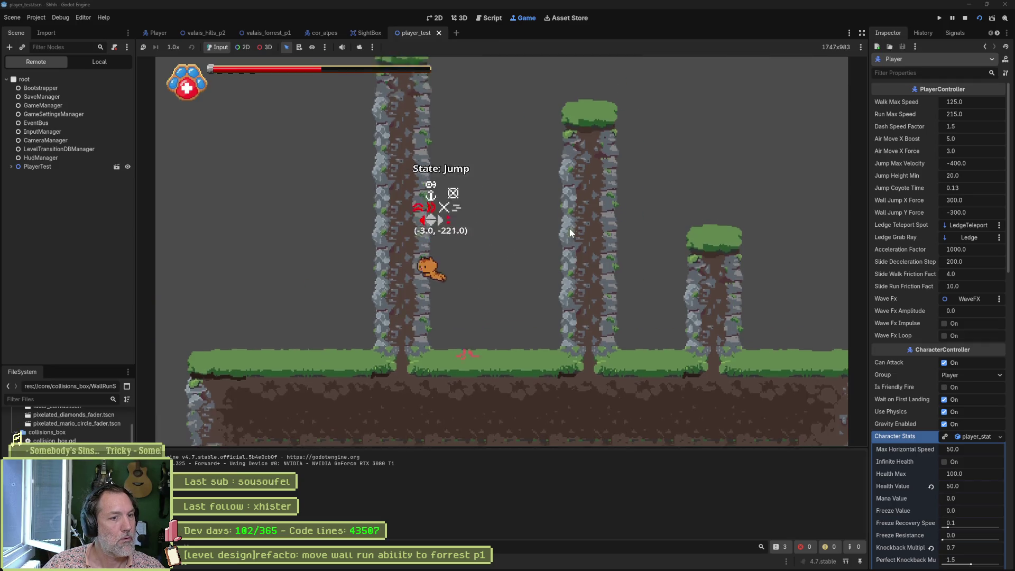
key(space)
key(space)
key(space)
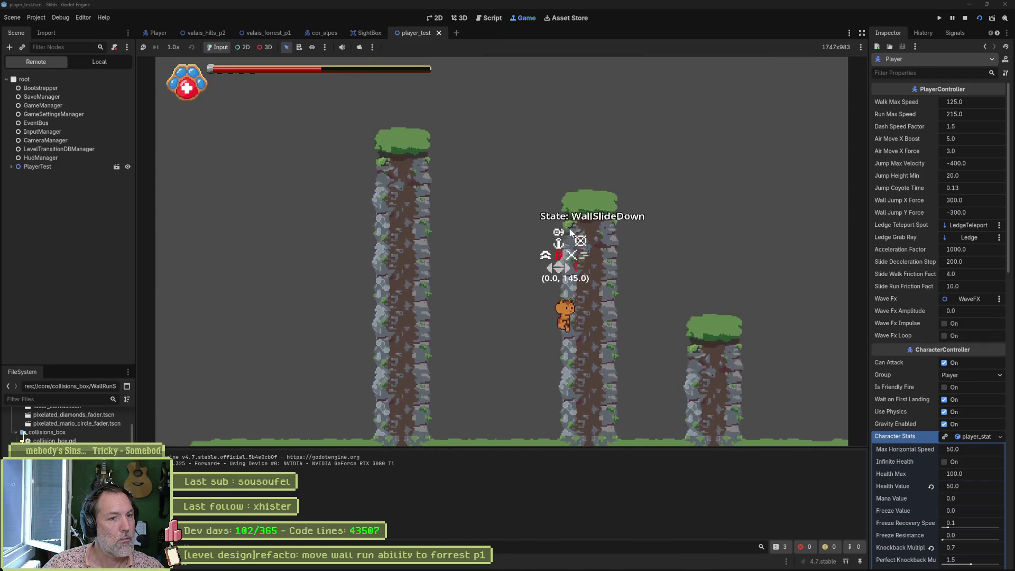
key(space)
key(space)
key(space)
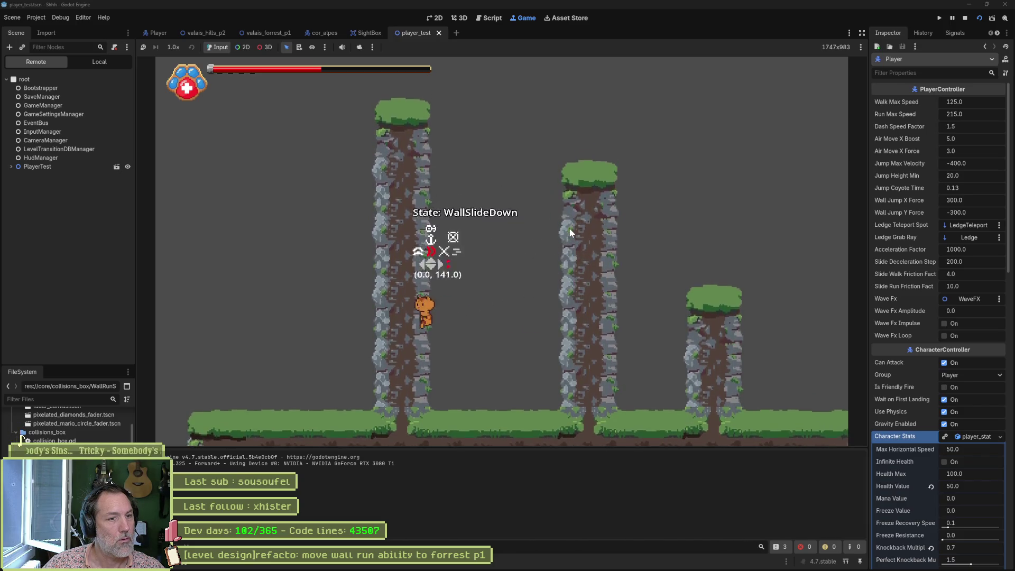
key(space)
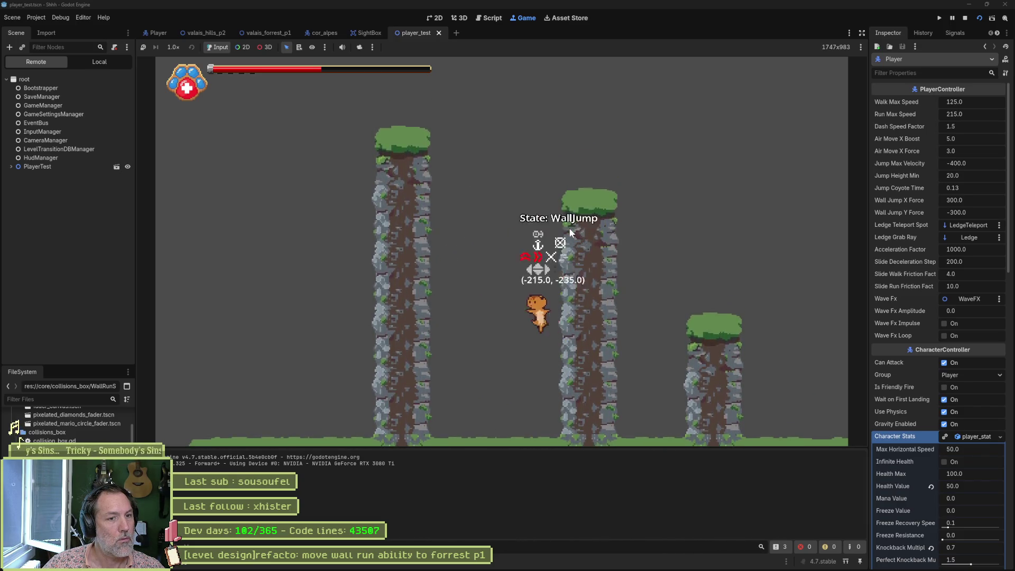
key(shift)
key(space)
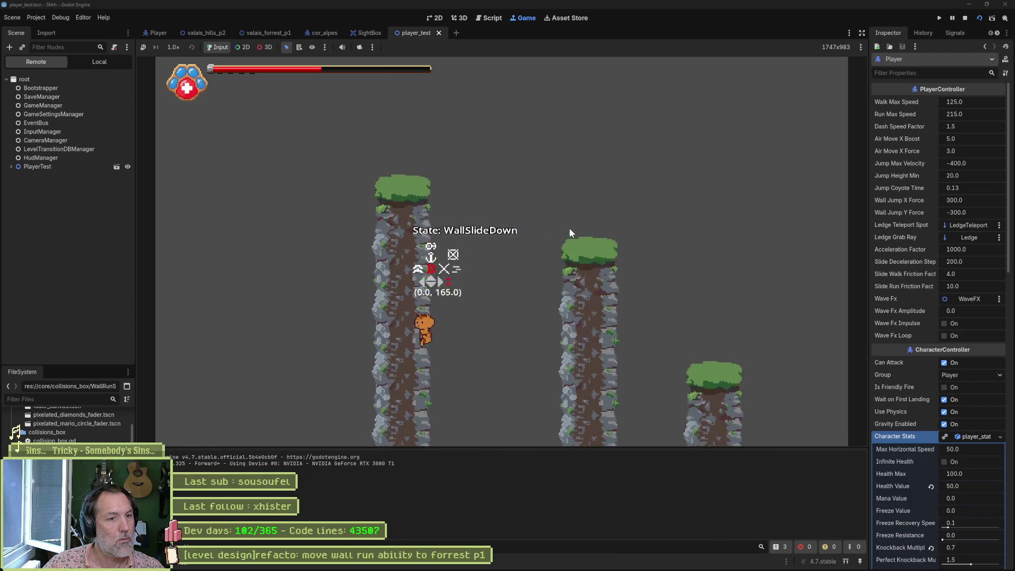
key(space)
key(shift)
key(space)
key(shift)
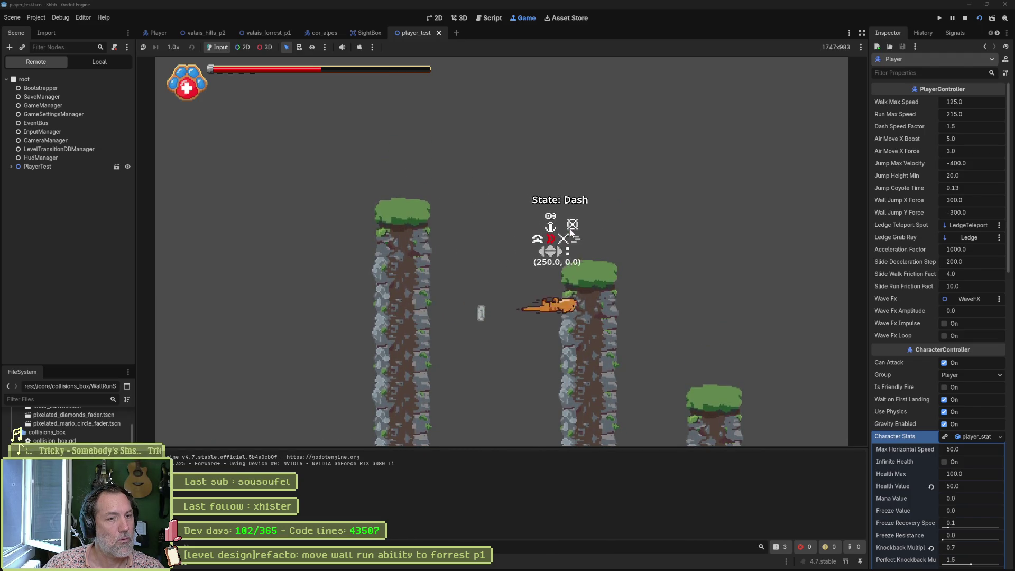
key(space)
key(shift)
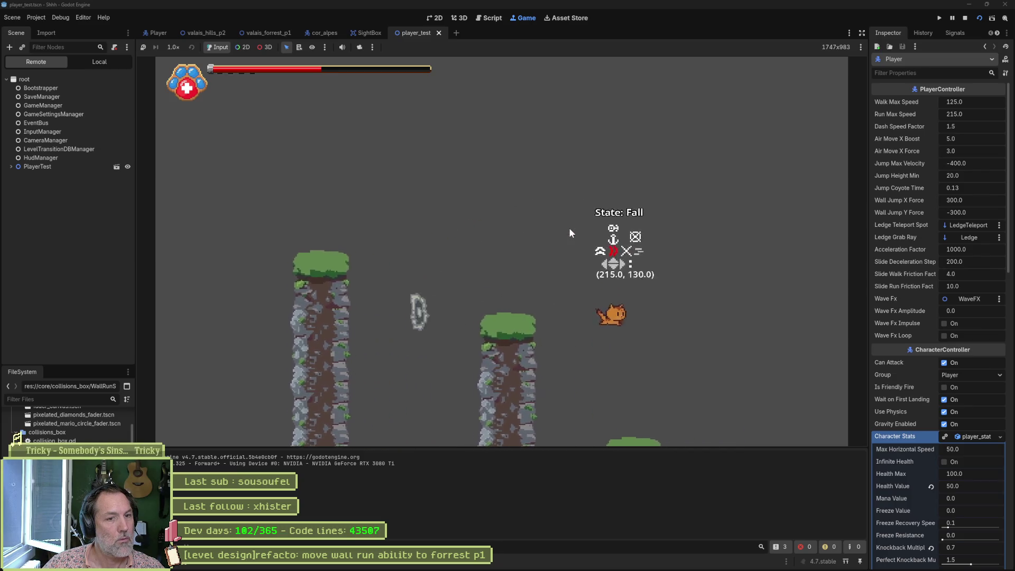
key(space)
key(space)
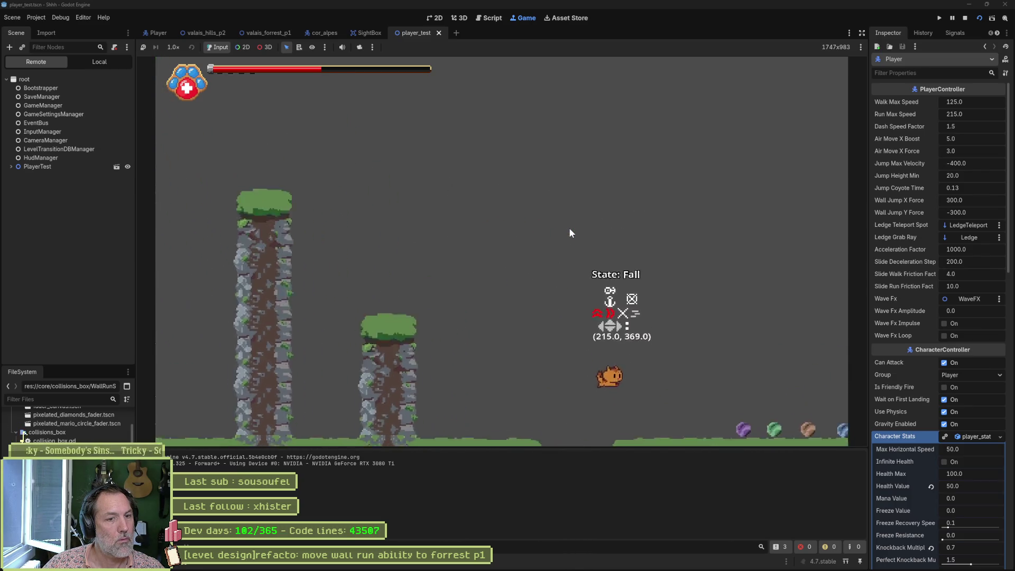
key(space)
key(space)
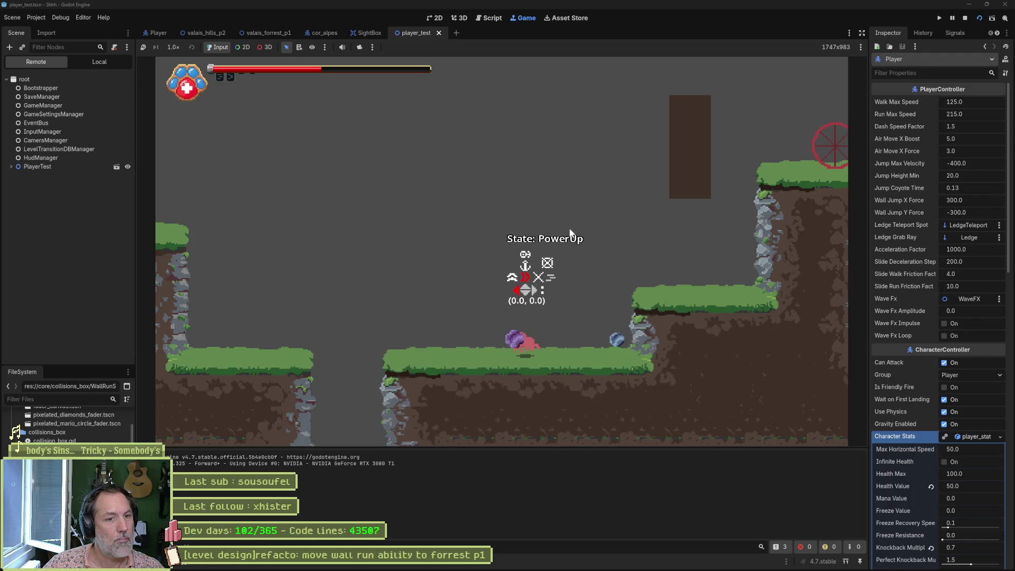
Run left, jump onto a pillar top, dash and wall-jump again, then stop the game with F8
key(Left)
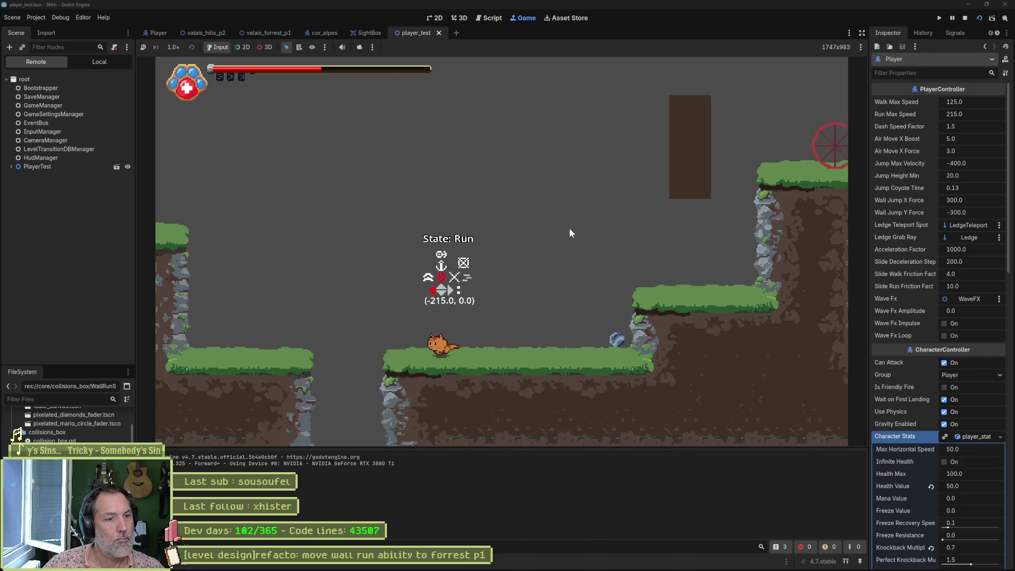
key(space)
key(space)
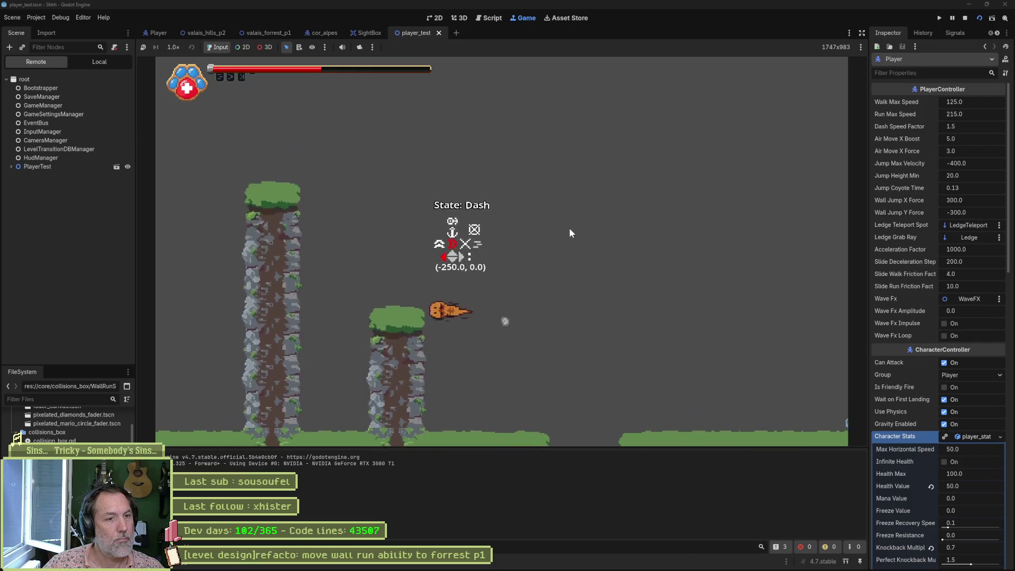
key(space)
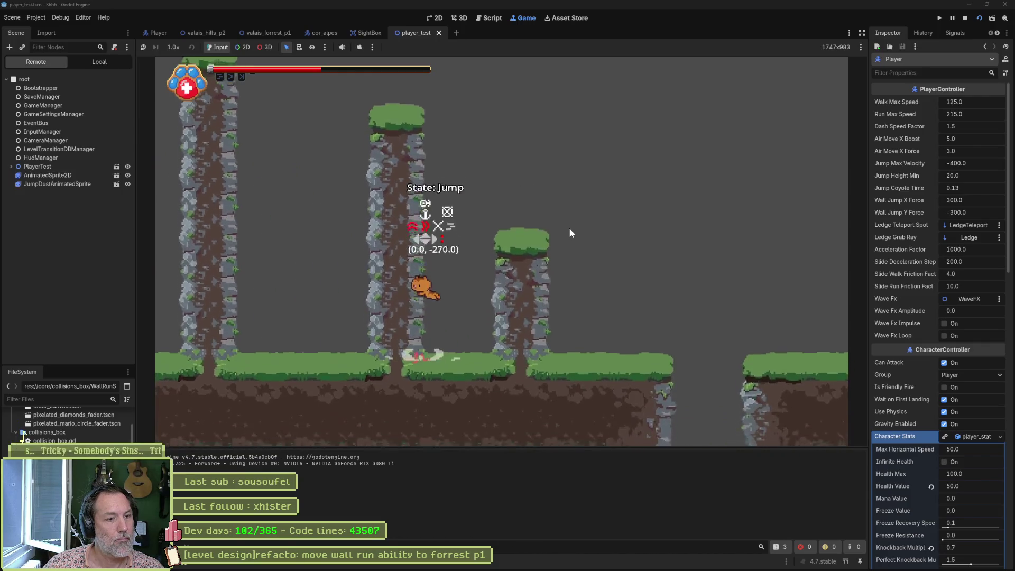
key(shift)
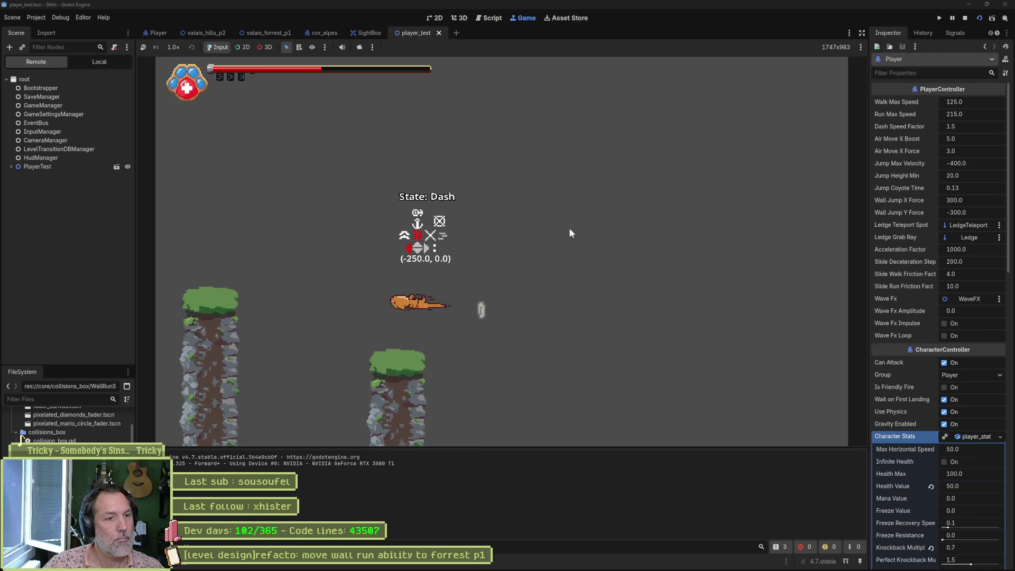
key(space)
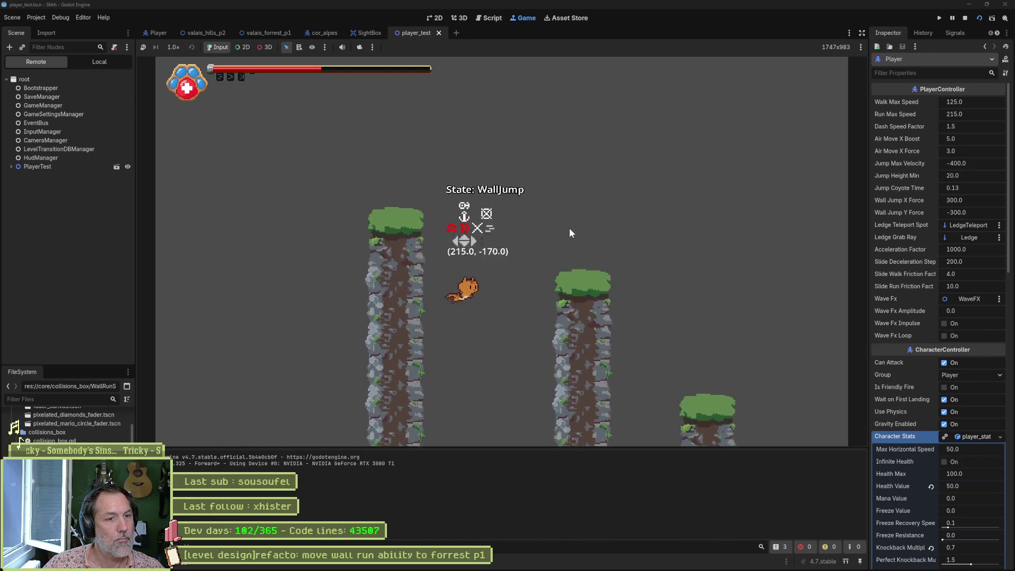
key(space)
key(space)
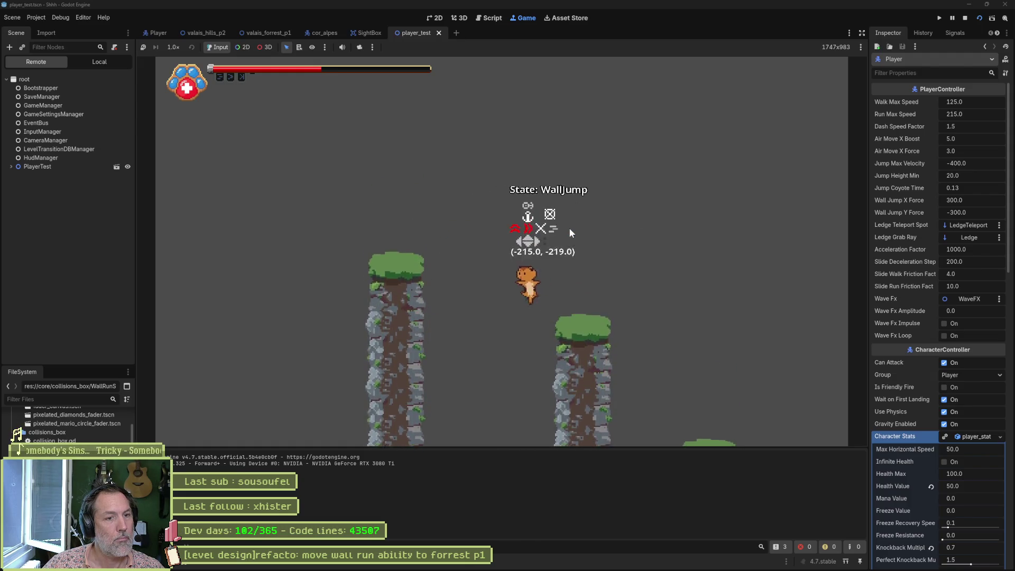
key(F8)
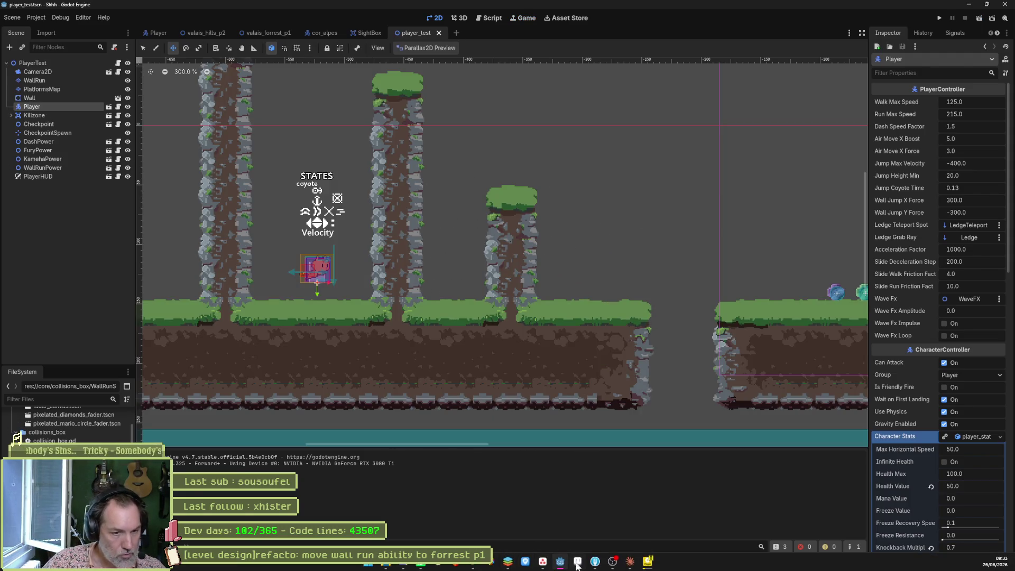
key(alt+Tab)
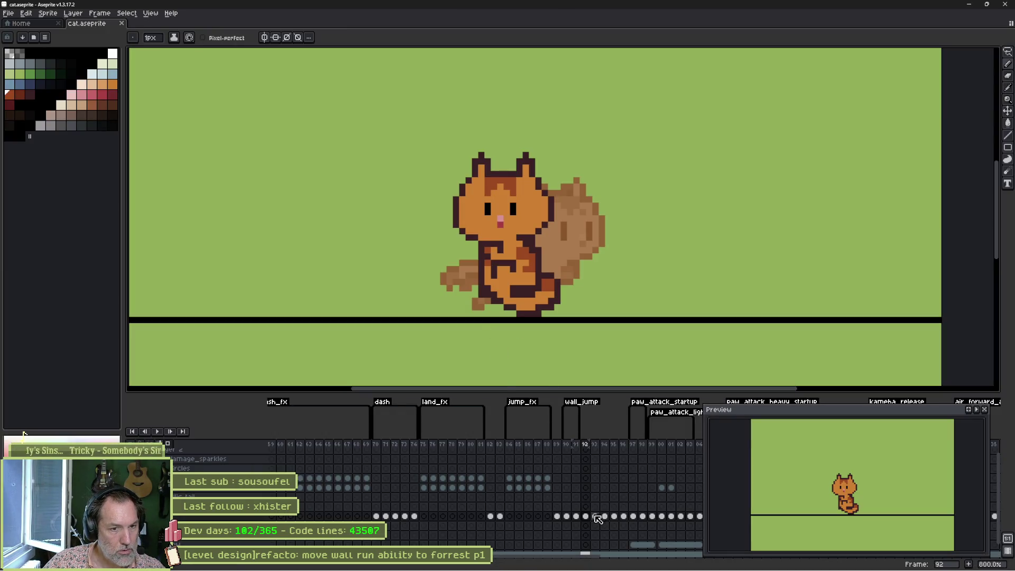
Copy the cat's frame 90 cel to frame 93 and return to frame 90
click(570, 516)
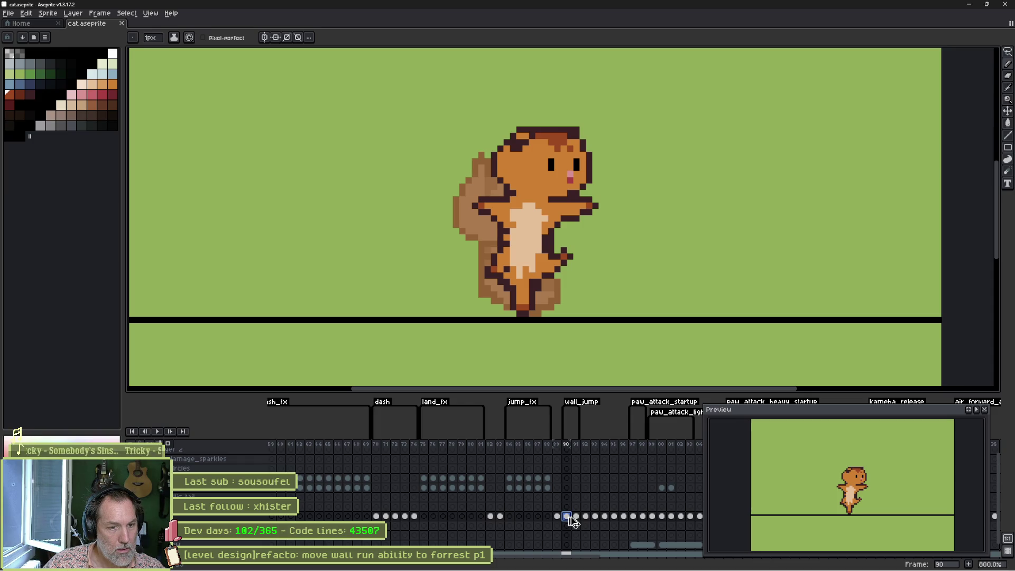
click(570, 446)
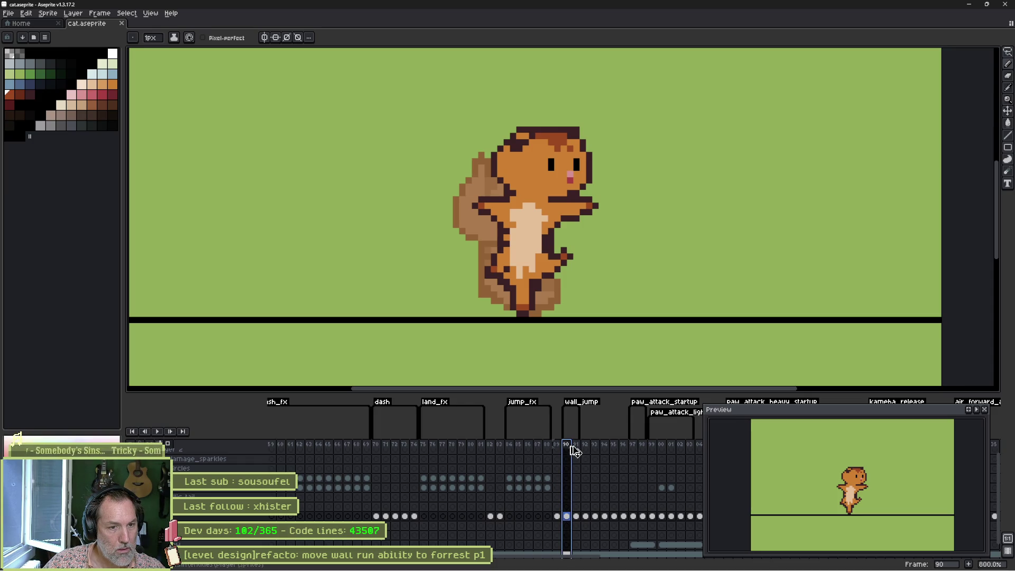
drag(575, 450, 594, 445)
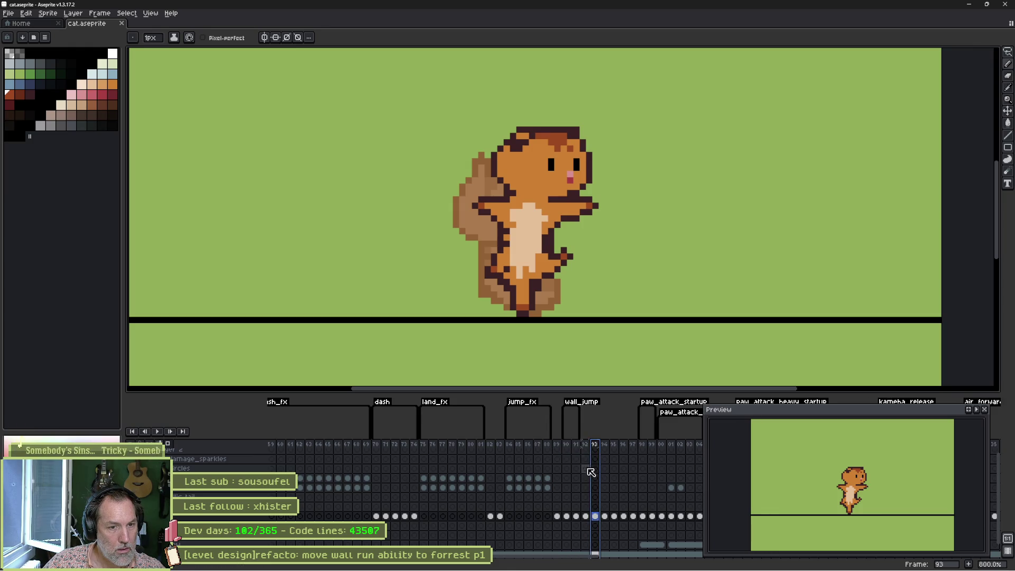
click(568, 518)
Lasso the cat's head on frame 90, move it left and down, and check neighbouring frames
key(m)
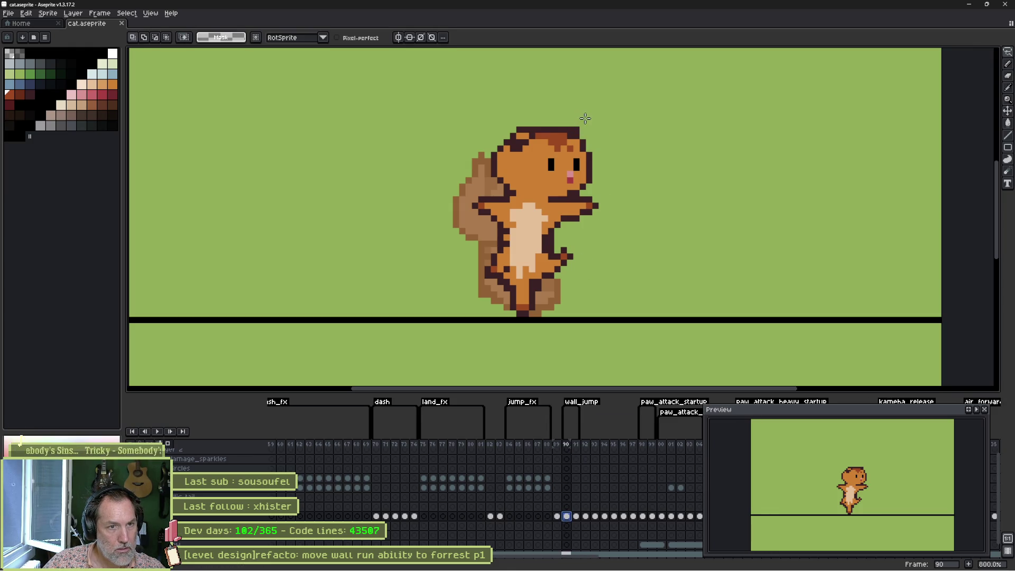
mouse_move(586, 118)
mouse_down()
mouse_move(605, 154)
mouse_move(583, 190)
mouse_move(499, 193)
mouse_move(529, 108)
mouse_up()
drag(556, 193, 545, 202)
key(Return)
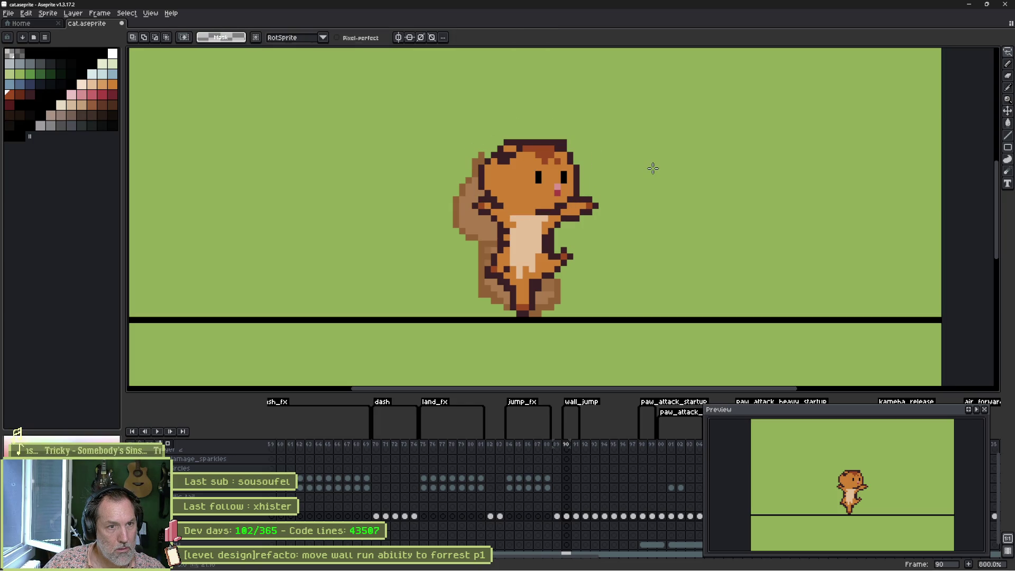
key(Left)
key(Right)
key(Right)
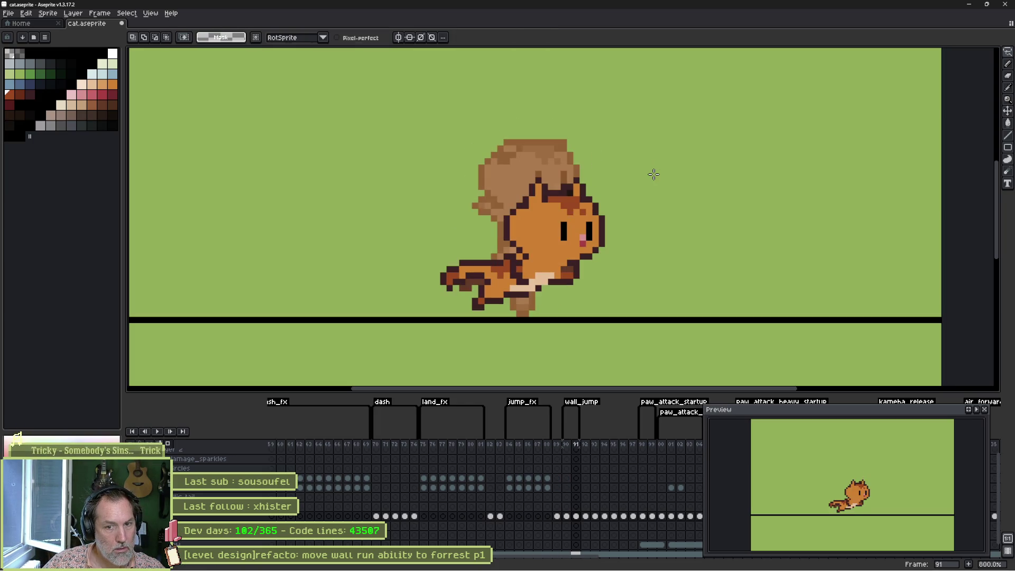
key(alt+Tab)
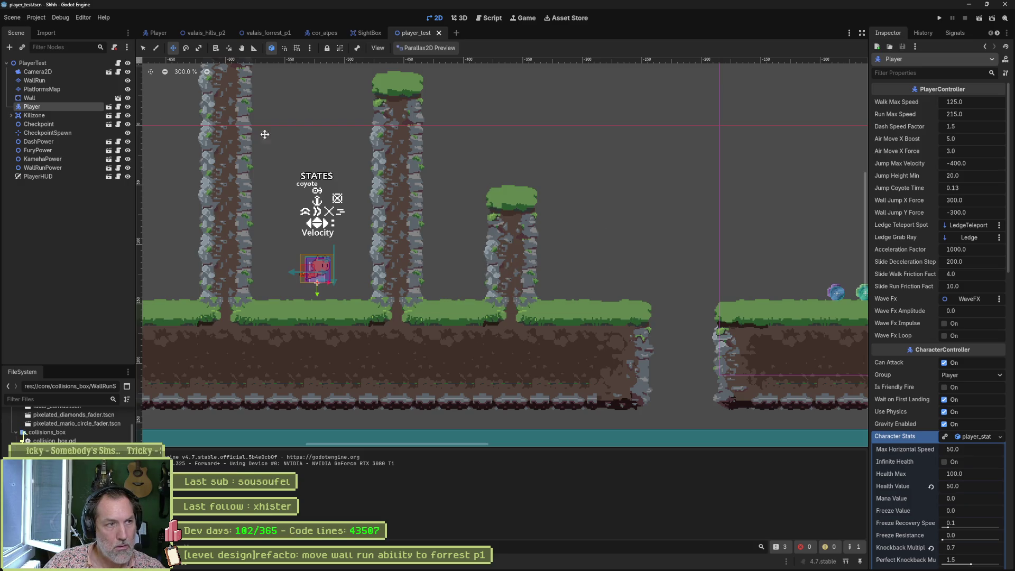
Show the Player scene and scroll CatSprite's inspector to its Aseprite import section
click(150, 37)
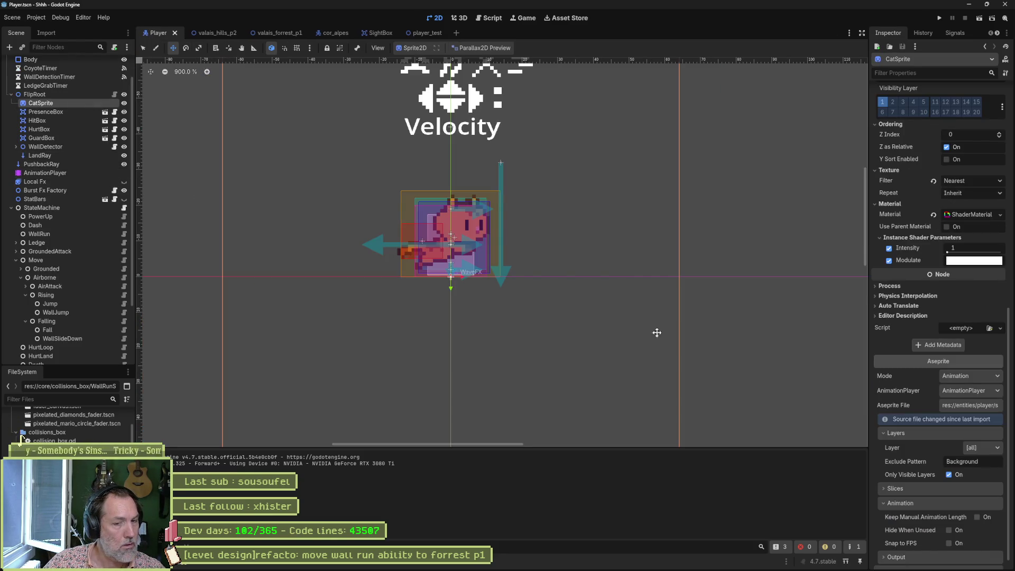
scroll(922, 541, down, 1)
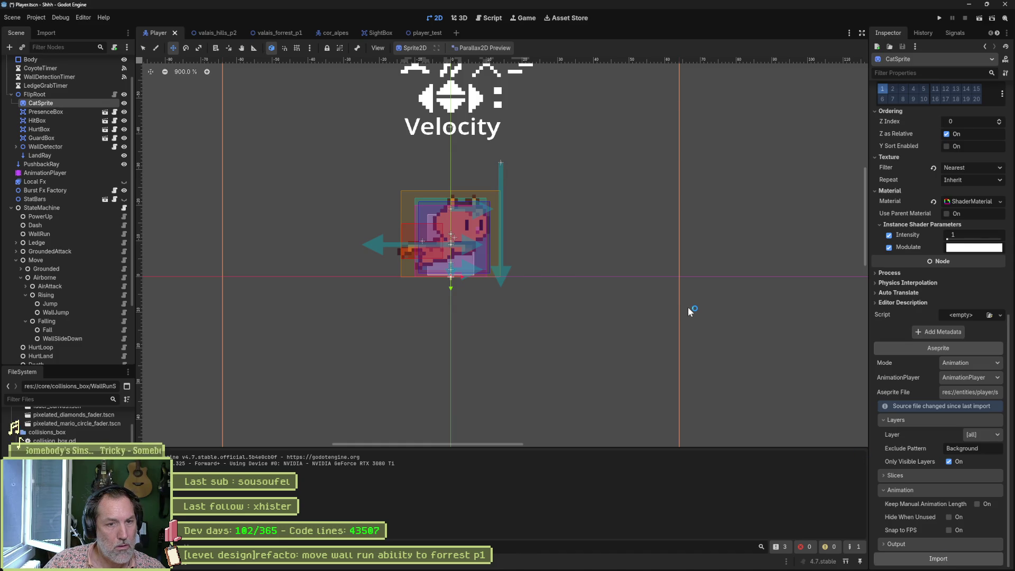
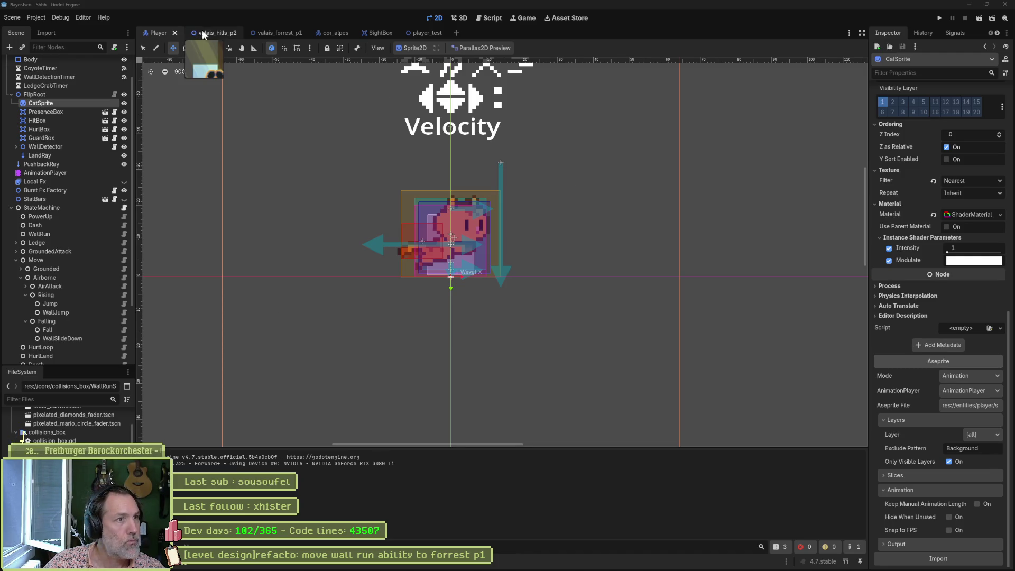
Run the player_test scene and wall-jump the cat off the middle pillar, dashing left
click(423, 33)
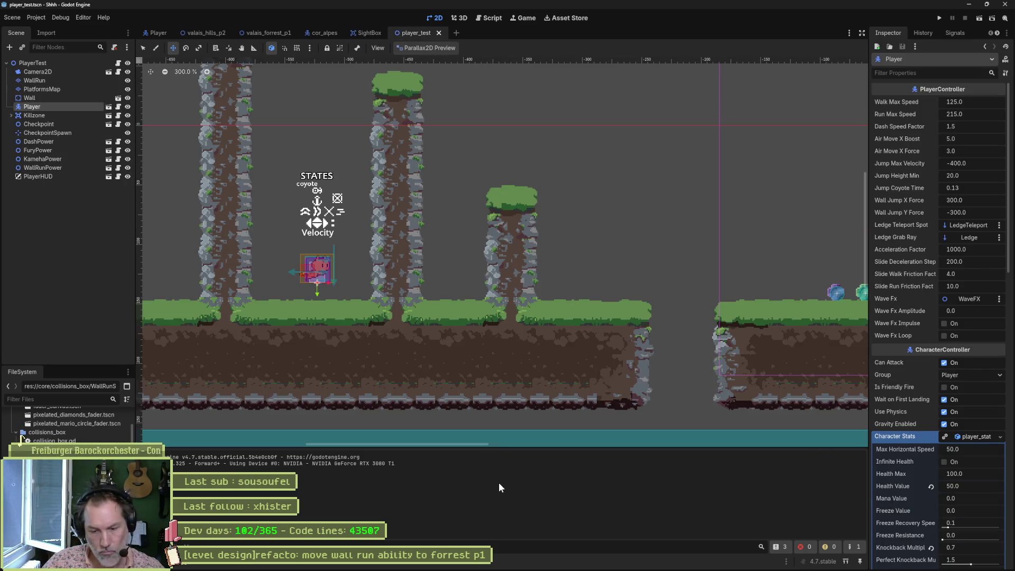
key(F6)
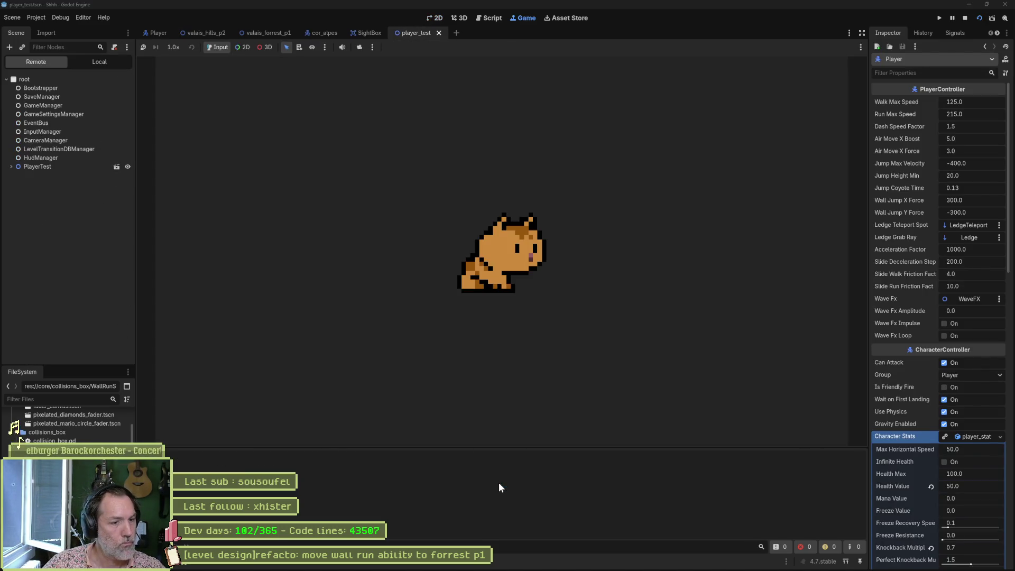
key(Left)
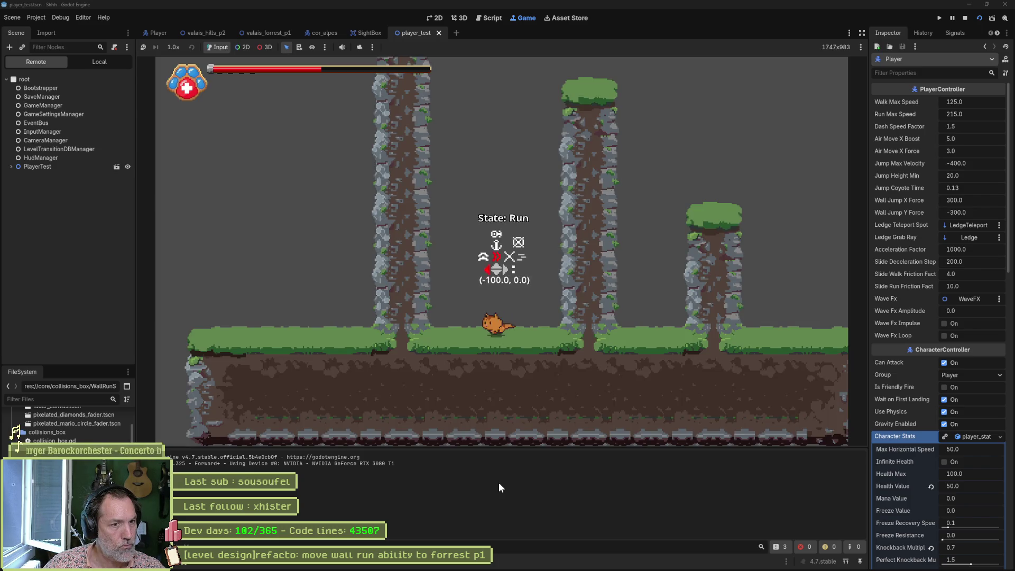
key(space)
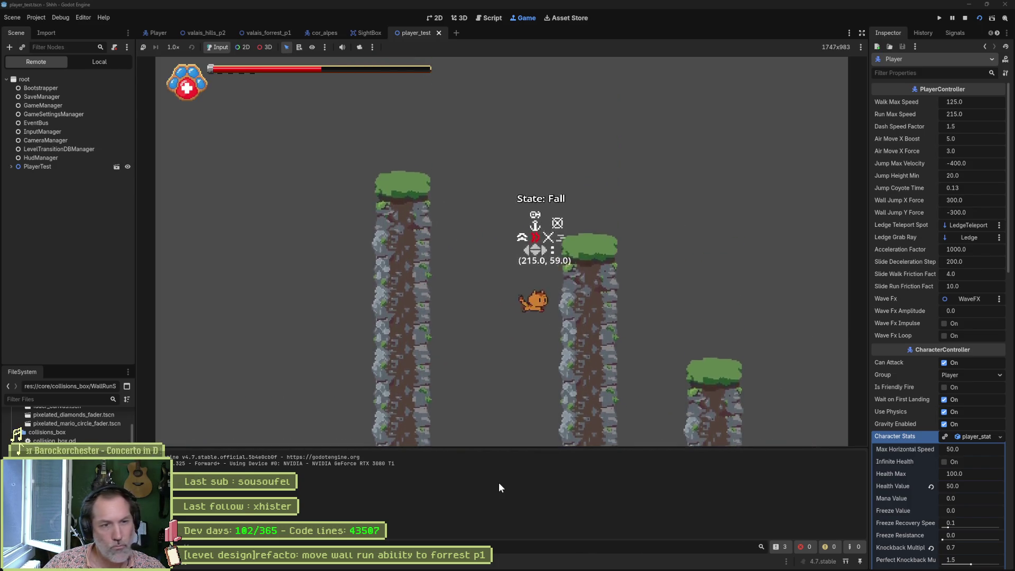
key(space)
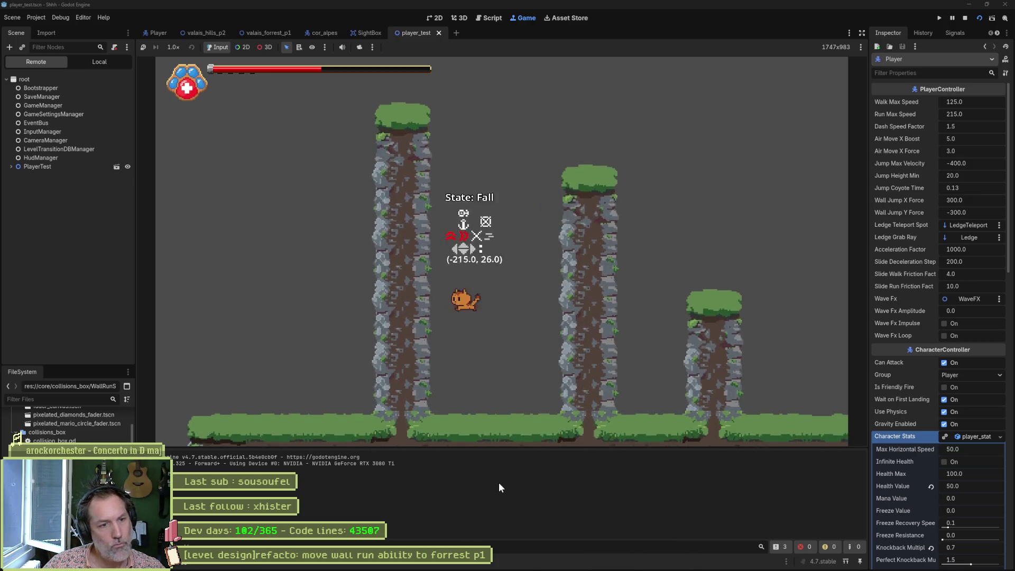
key(space)
key(shift)
Wall-jump and dash the cat repeatedly between the left and middle pillars
key(space)
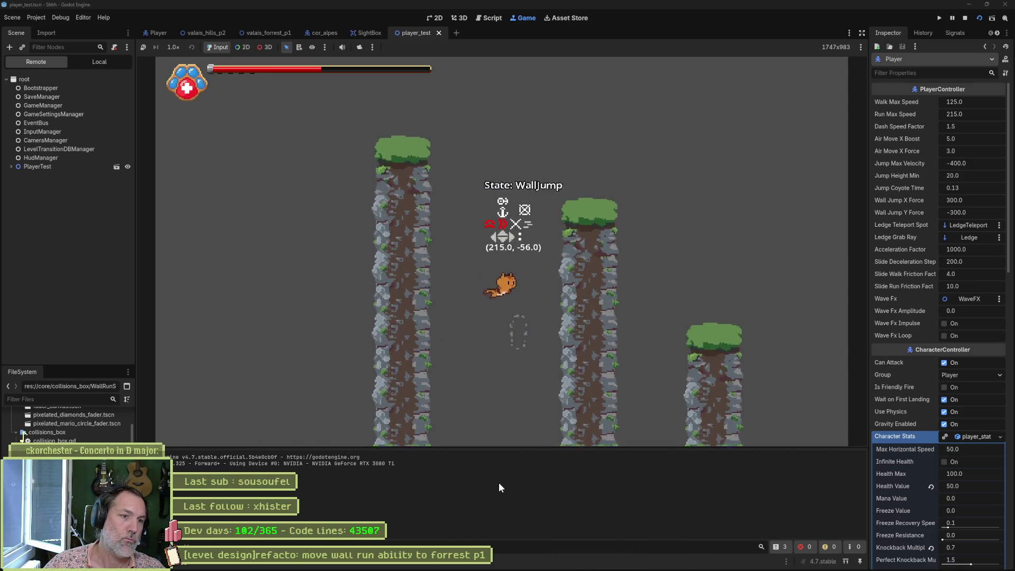
key(space)
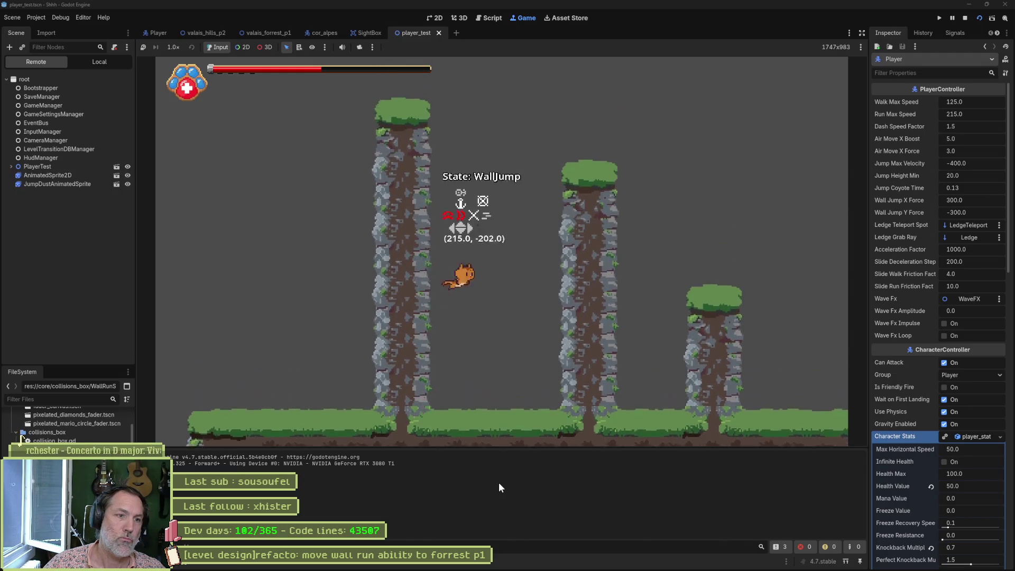
key(space)
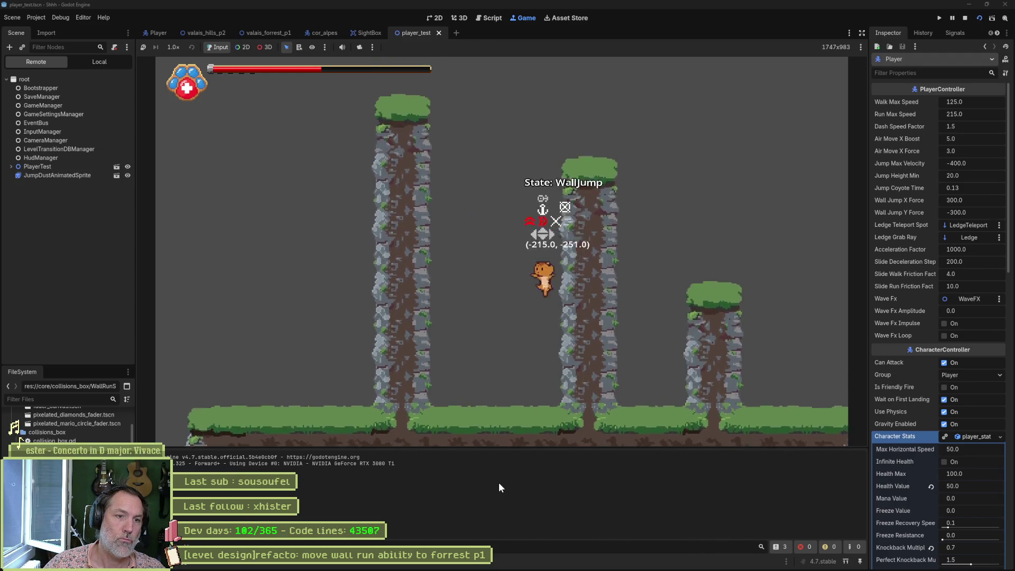
key(shift)
key(space)
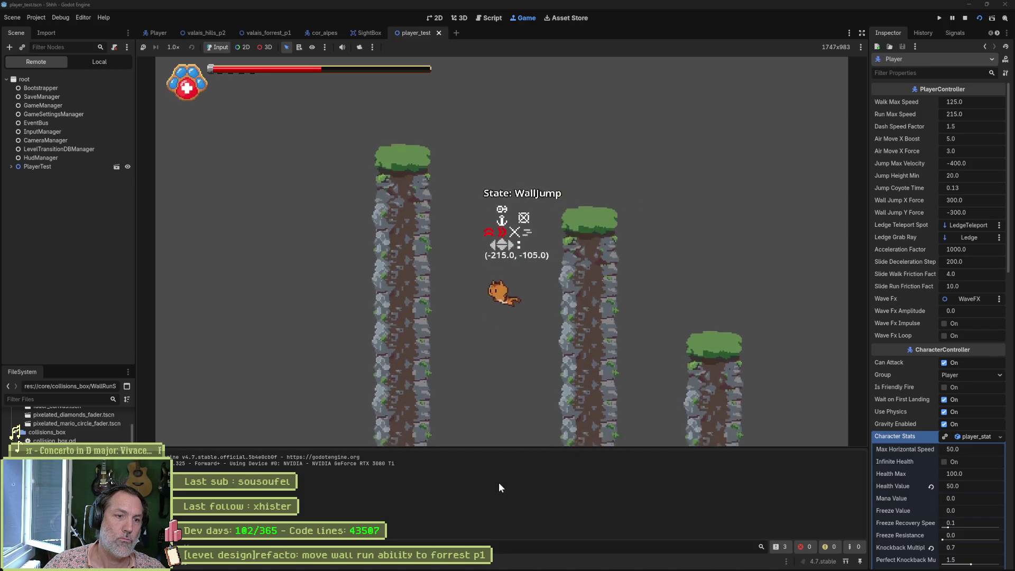
key(shift)
key(space)
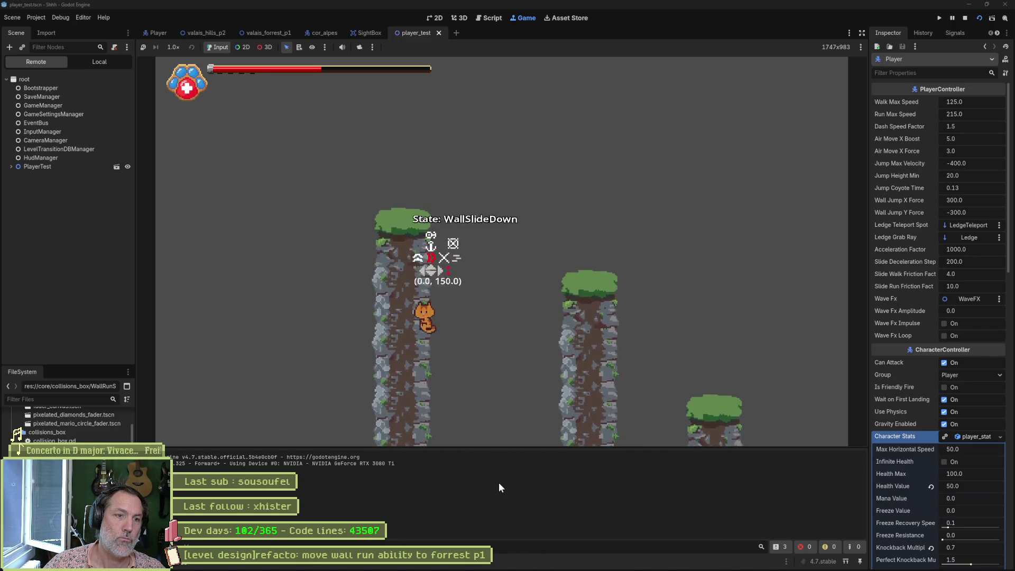
key(space)
key(space)
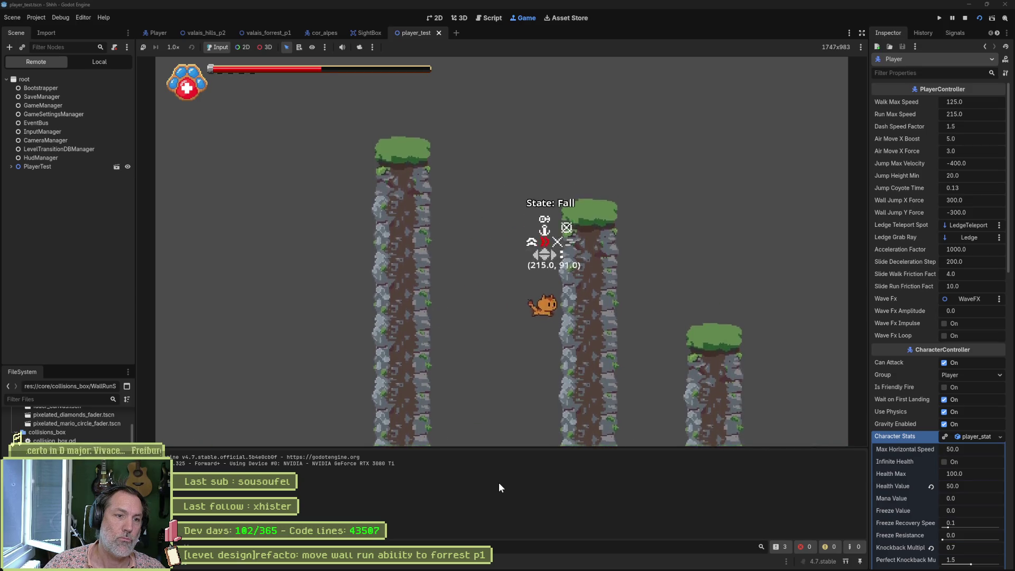
key(space)
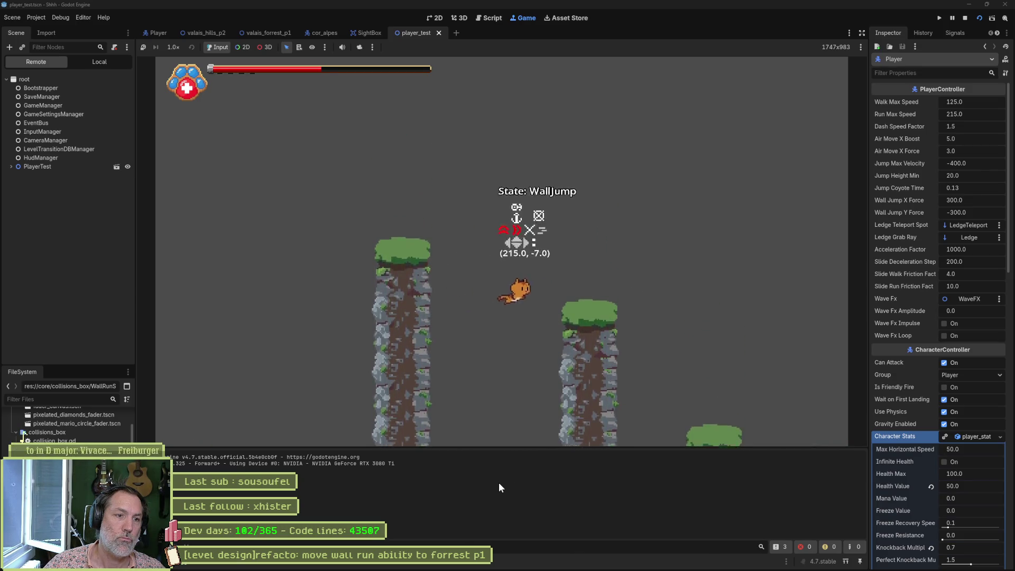
Run the cat off the right pillar, dash right, jump left, then dash right again
key(Right)
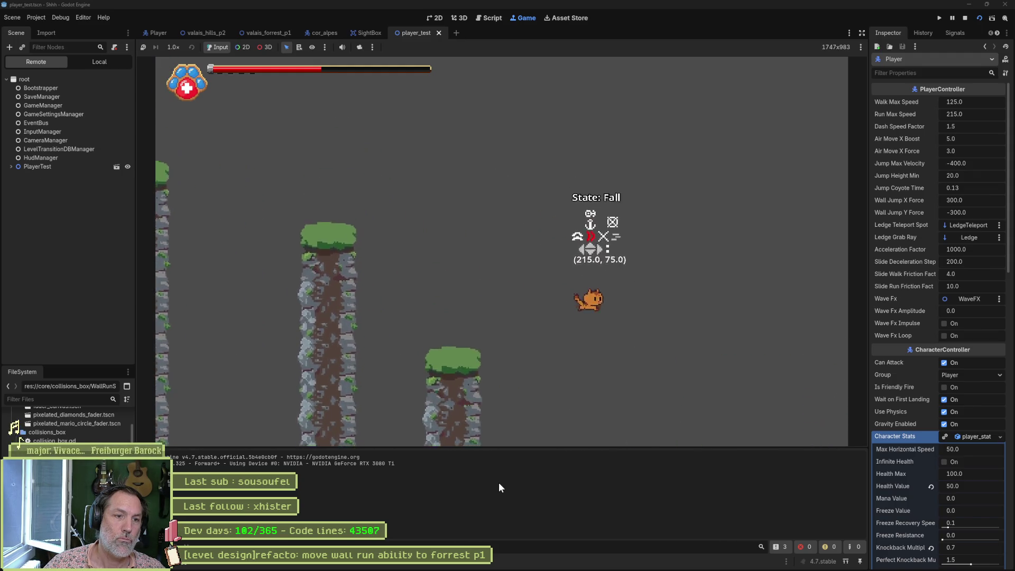
key(shift)
key(Left)
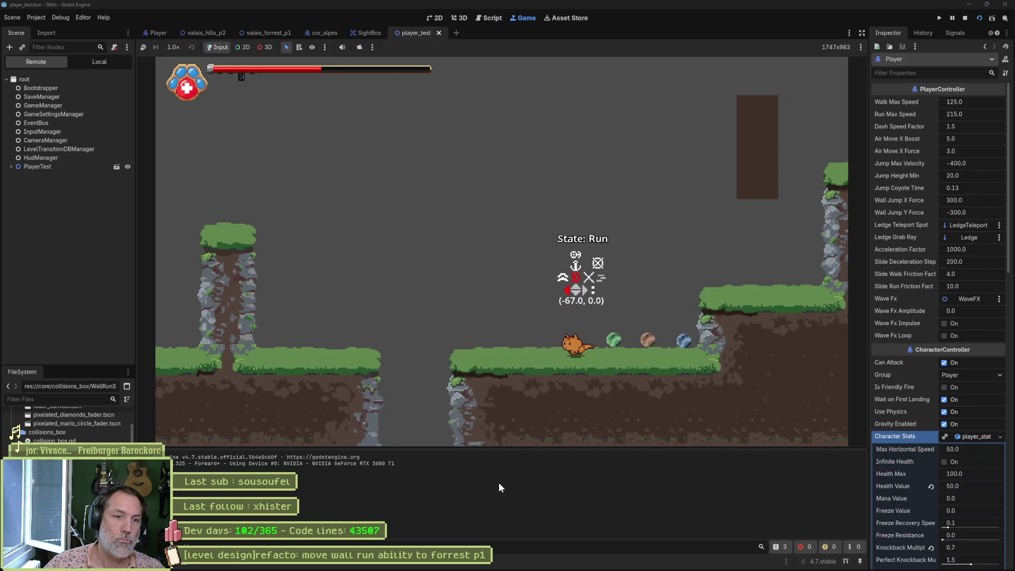
key(space)
key(Right)
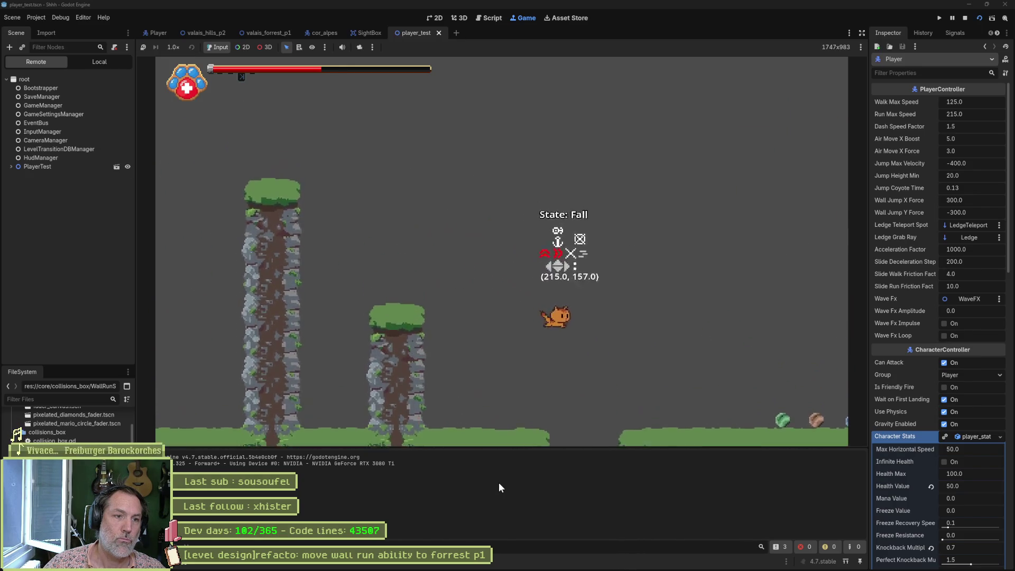
key(shift)
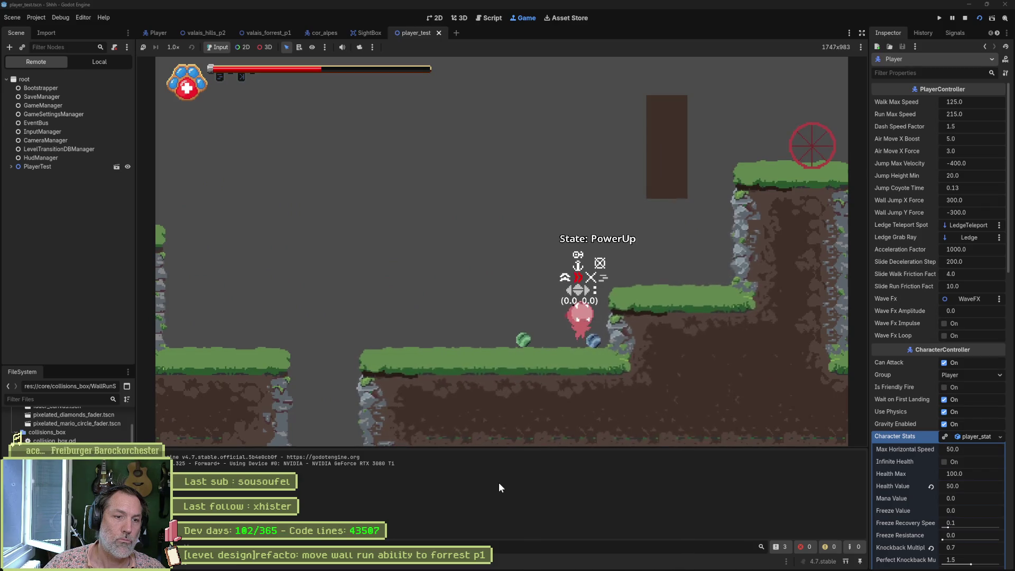
Jump the cat across the gap and onto the left pillar, then stop the game
key(Left)
key(space)
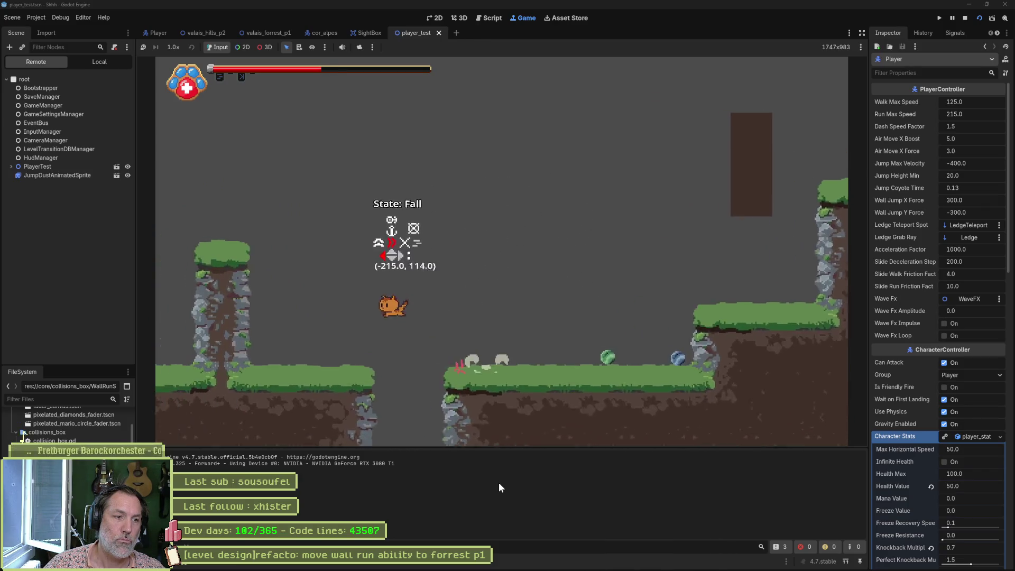
key(space)
key(Right)
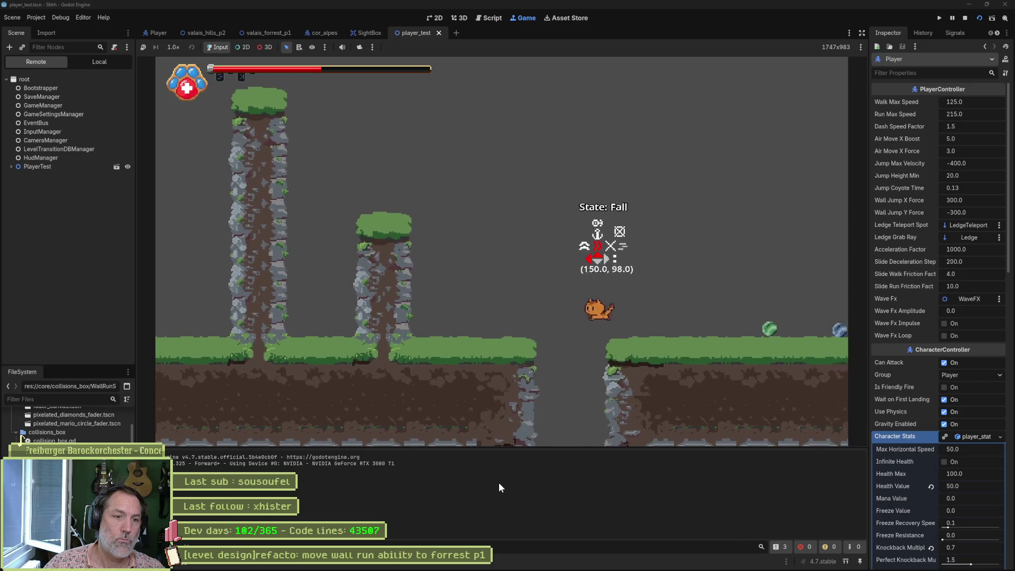
key(Left)
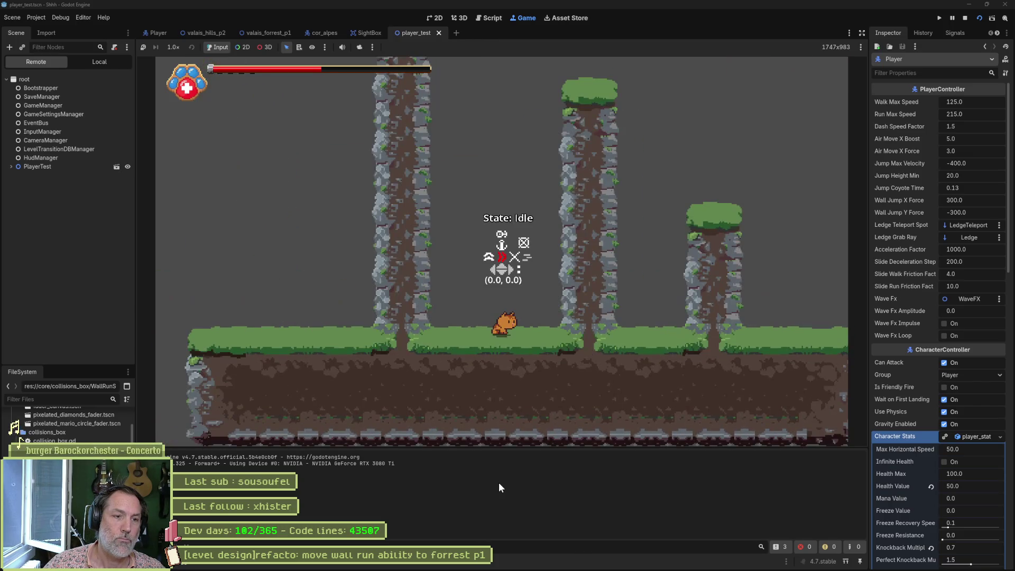
key(space)
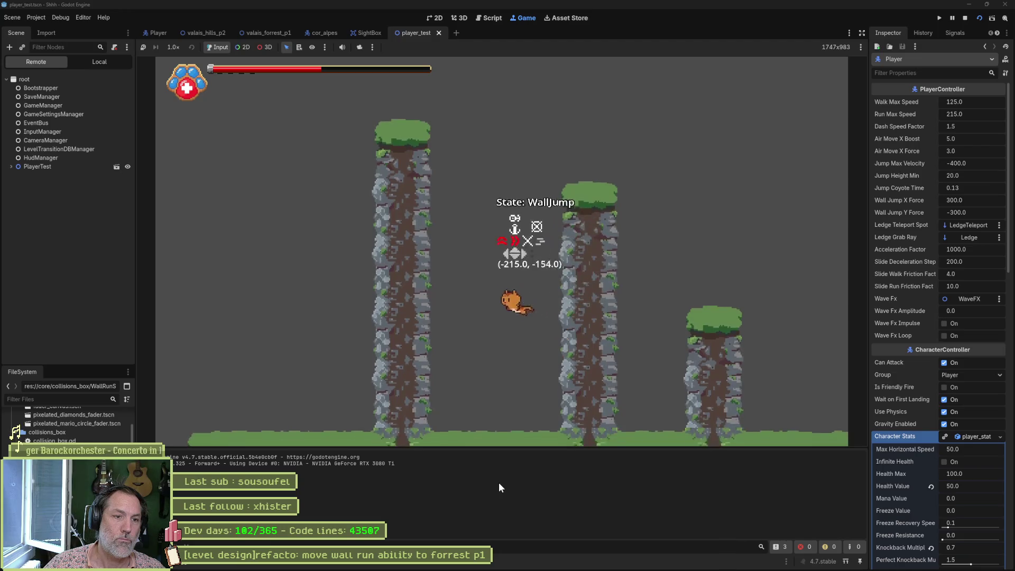
key(F8)
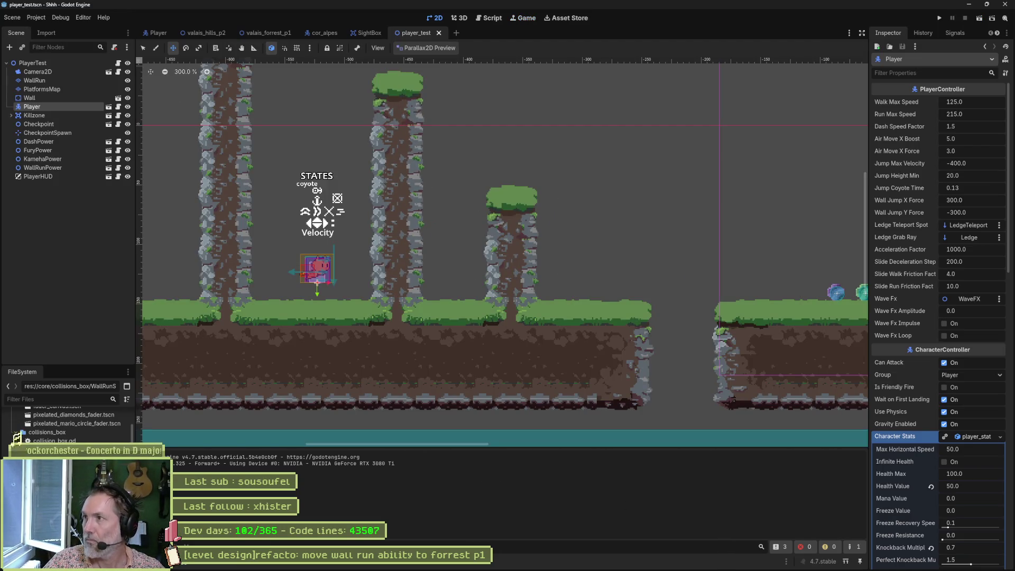
Nudge the Player a few pixels, relaunch player_test, wall-jump once, and stop the game
drag(474, 302, 476, 298)
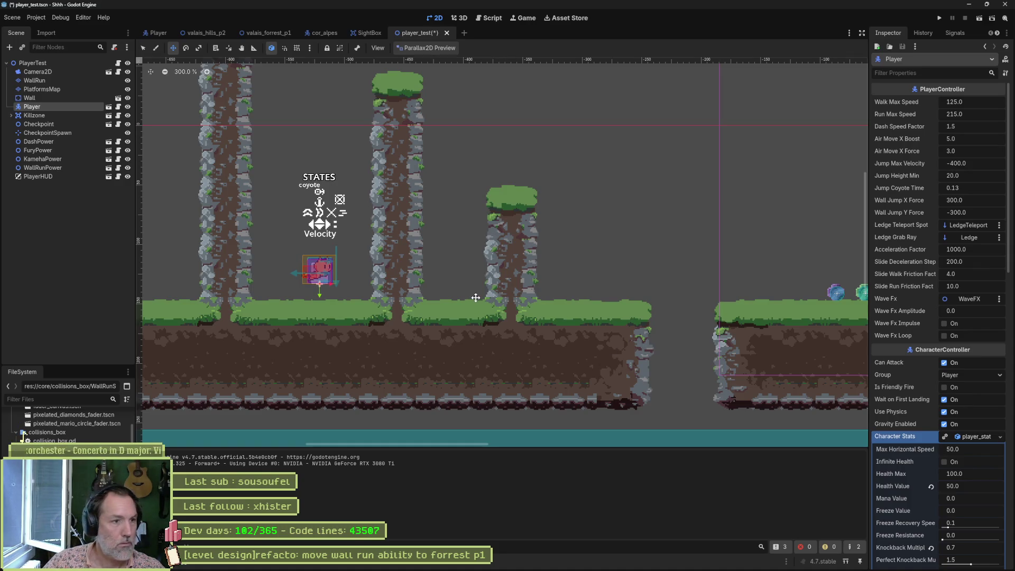
key(F6)
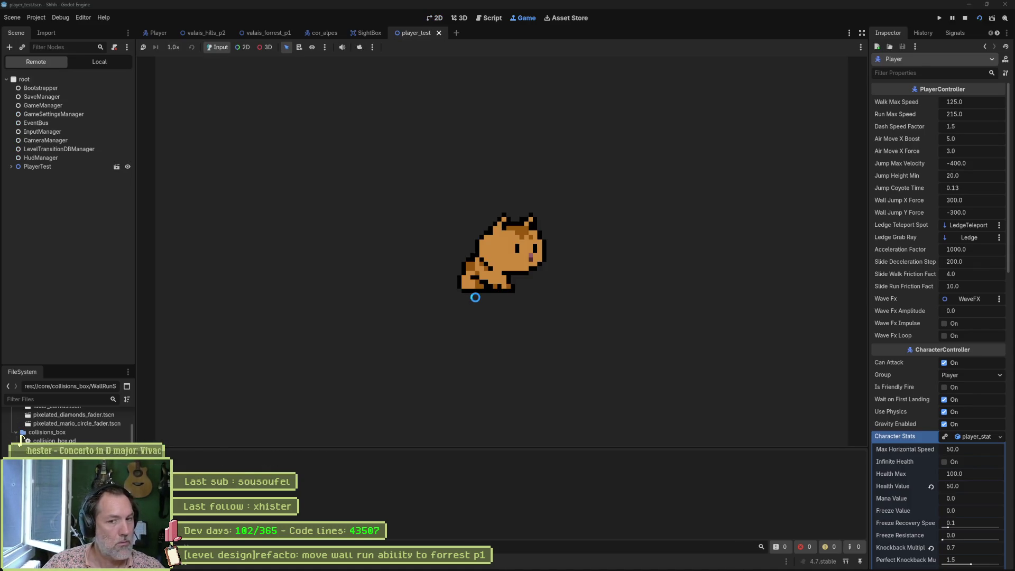
key(space)
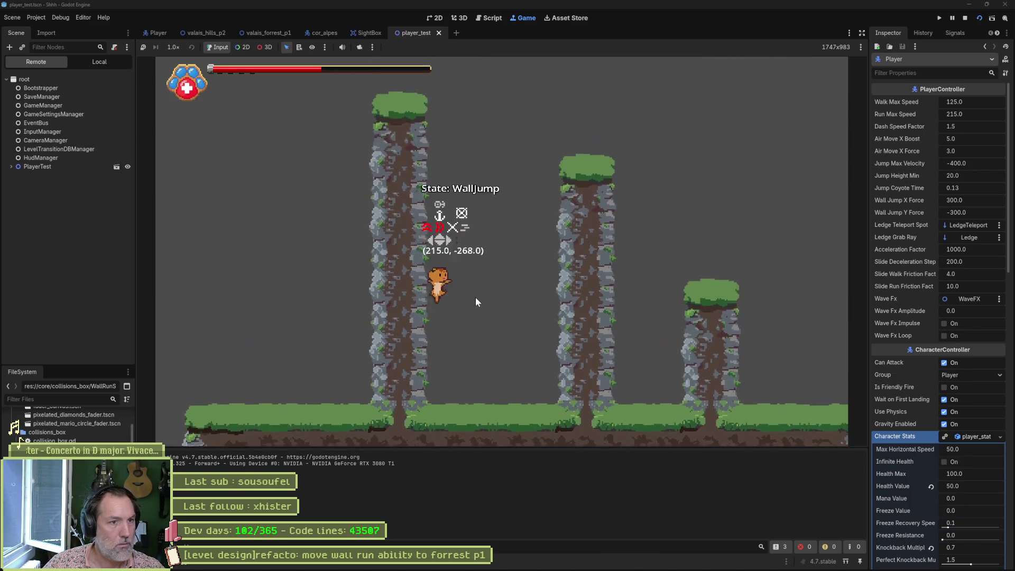
key(F8)
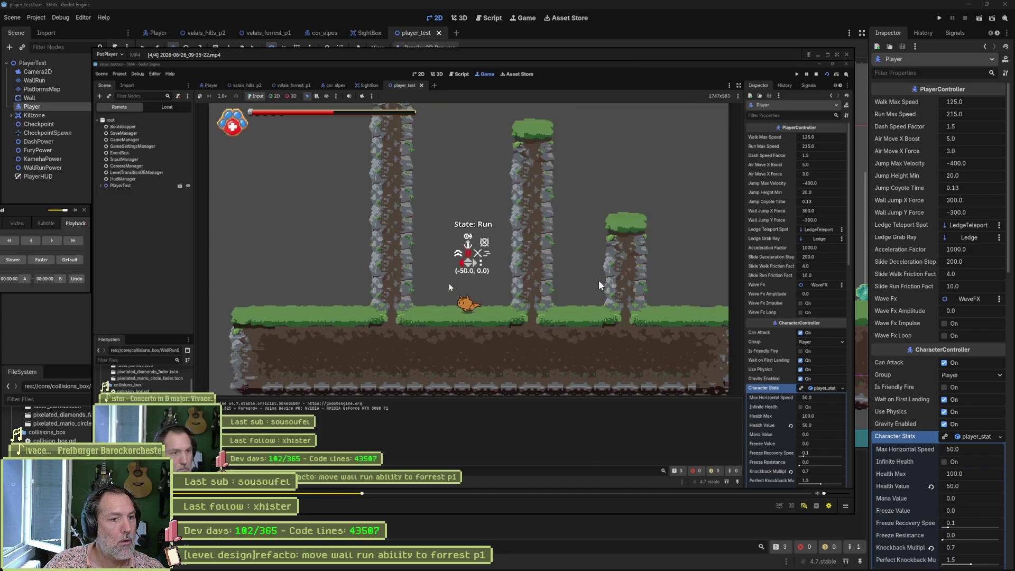
Step back and forth through the recording's first wall-jump frames
key(f)
key(f)
key(f)
key(f)
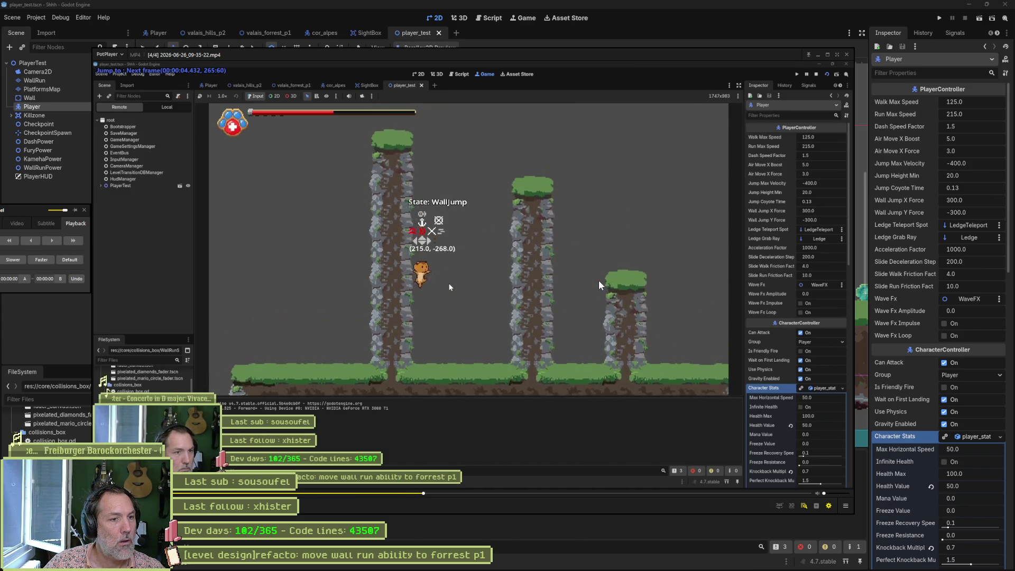
key(d)
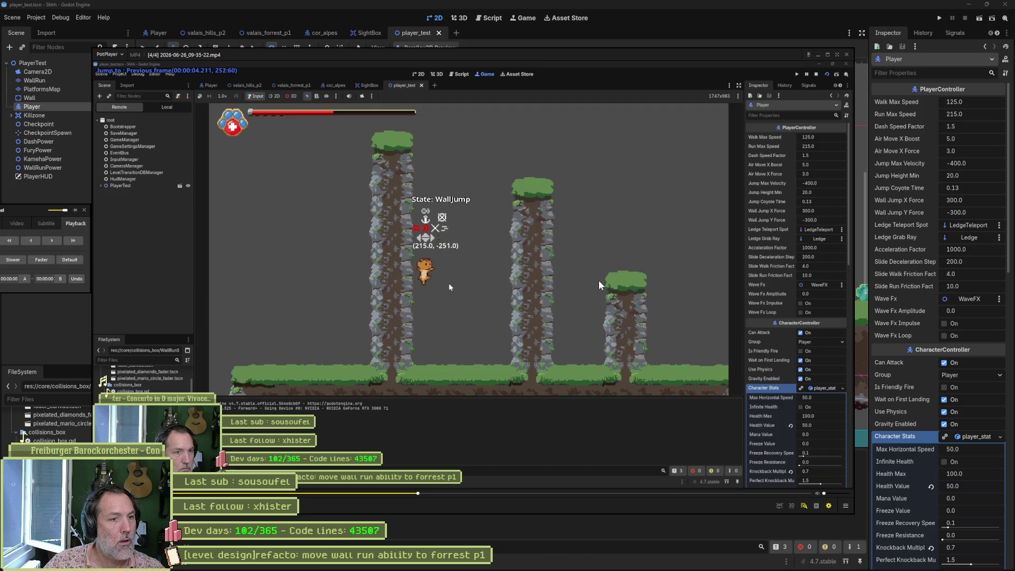
key(f)
key(f)
key(f)
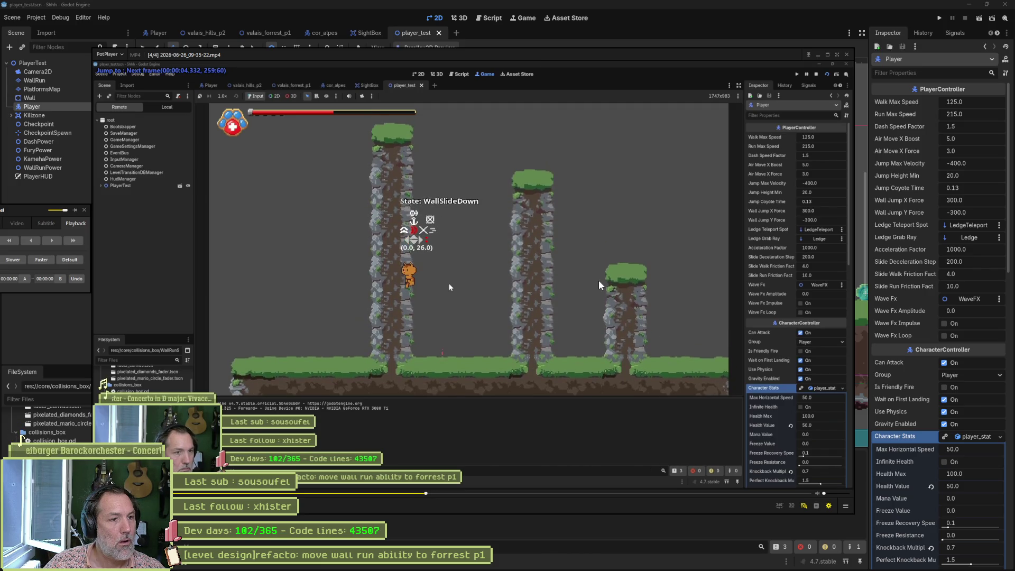
key(f)
key(f)
key(f)
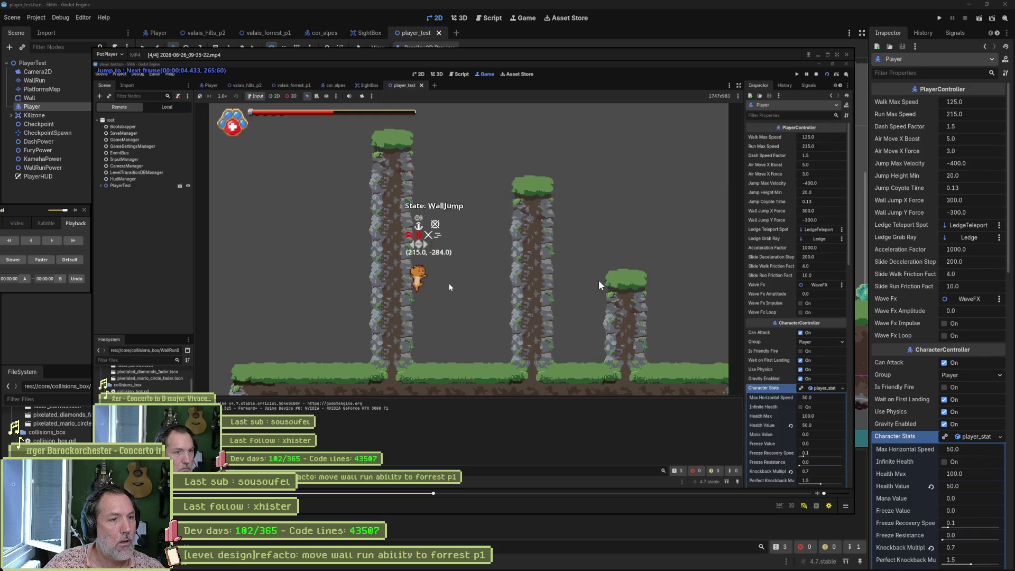
key(d)
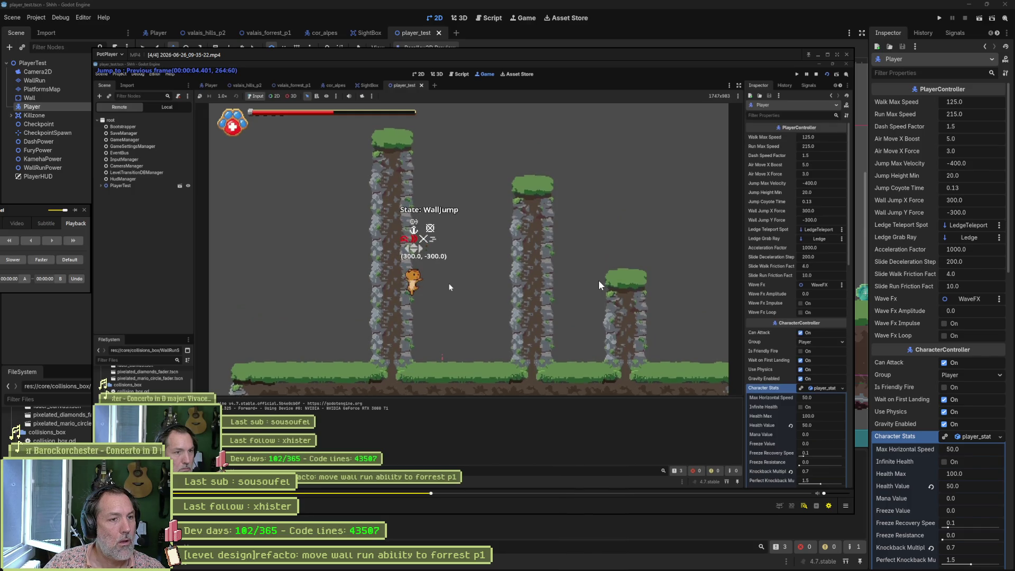
key(d)
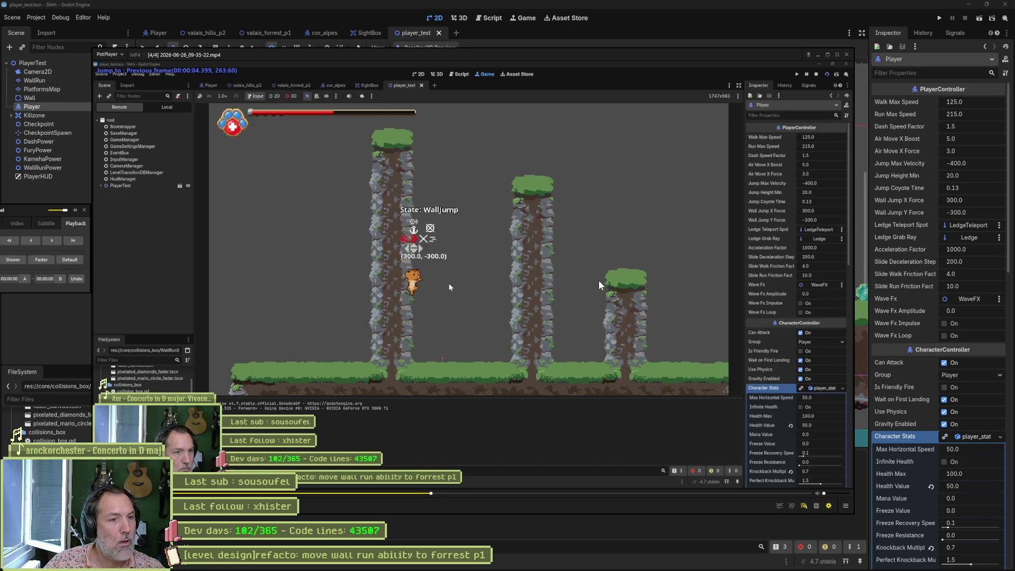
key(f)
key(f)
key(f)
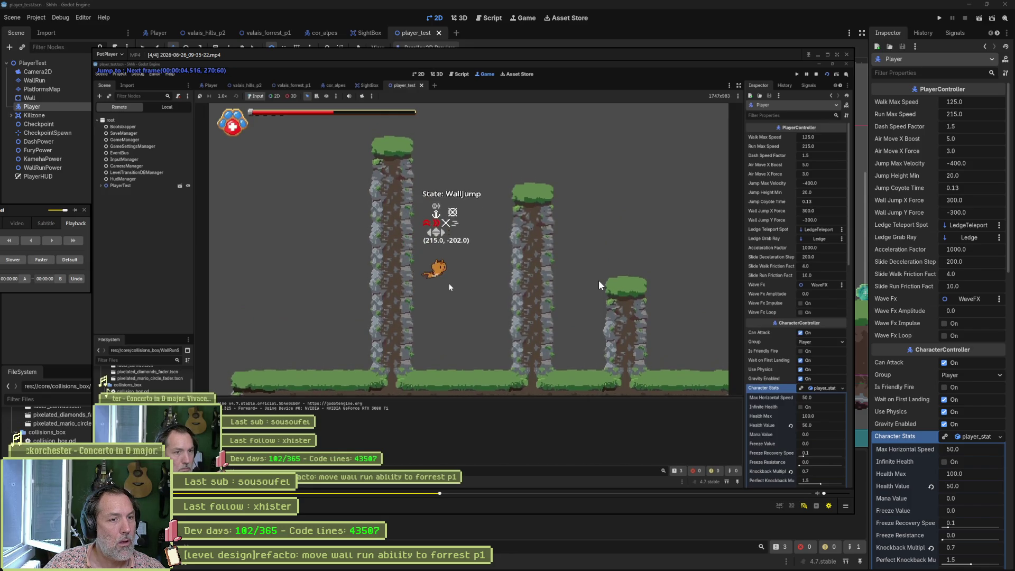
key(f)
key(f)
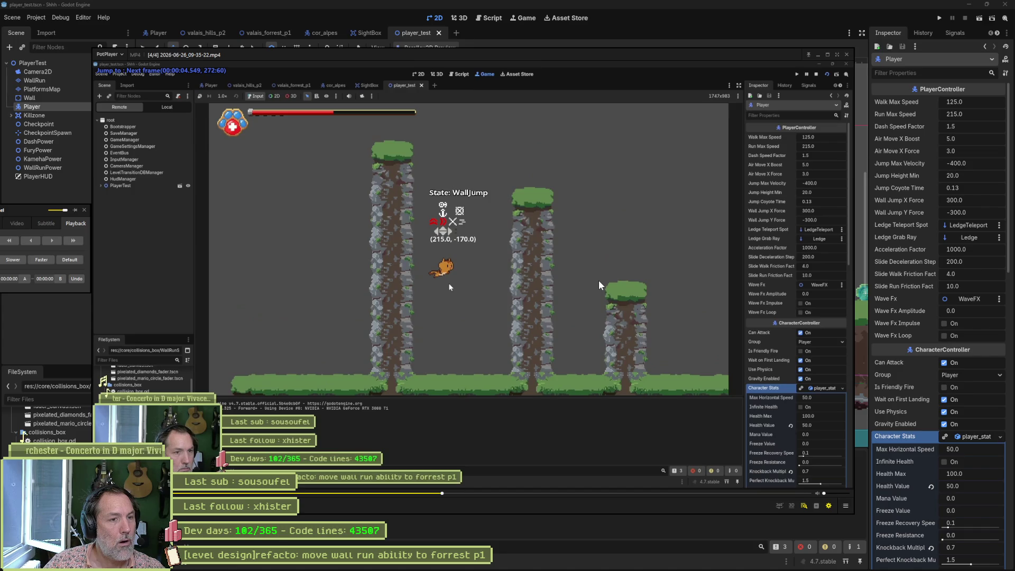
key(d)
key(d)
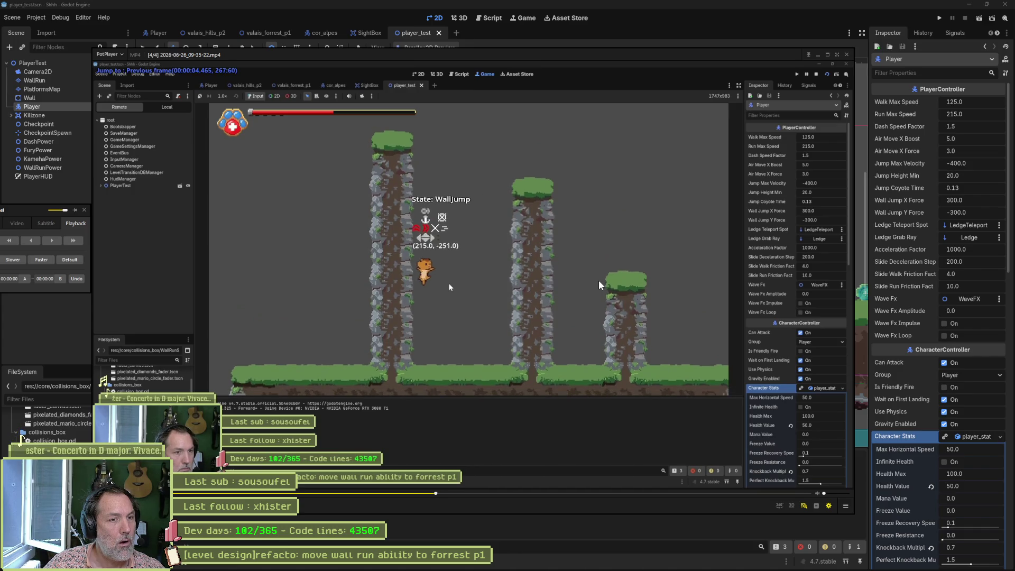
Advance until the cat falls, step back to the WallJump start, and switch to the cat sprite
key(f)
key(f)
key(f)
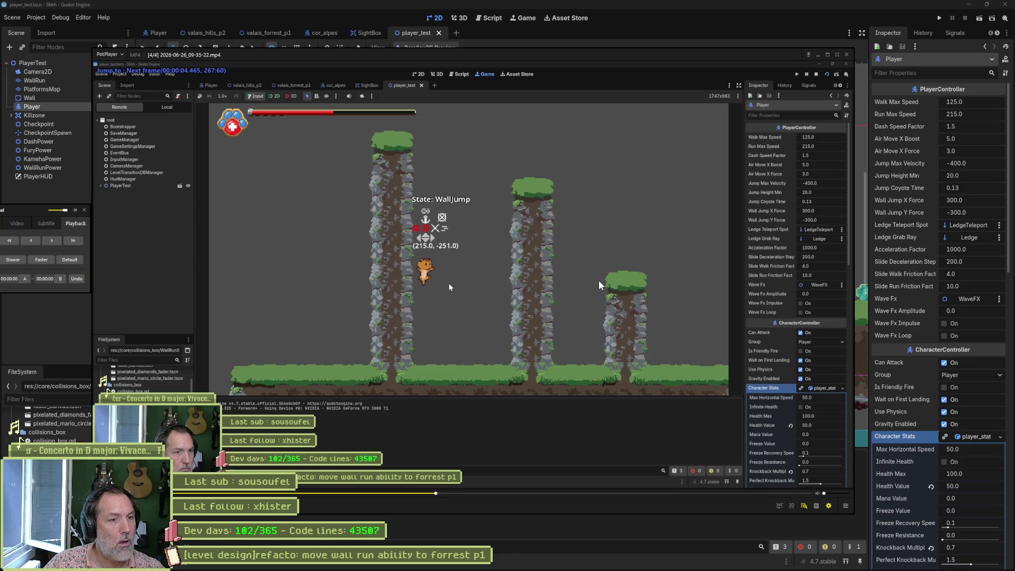
key(d)
key(d)
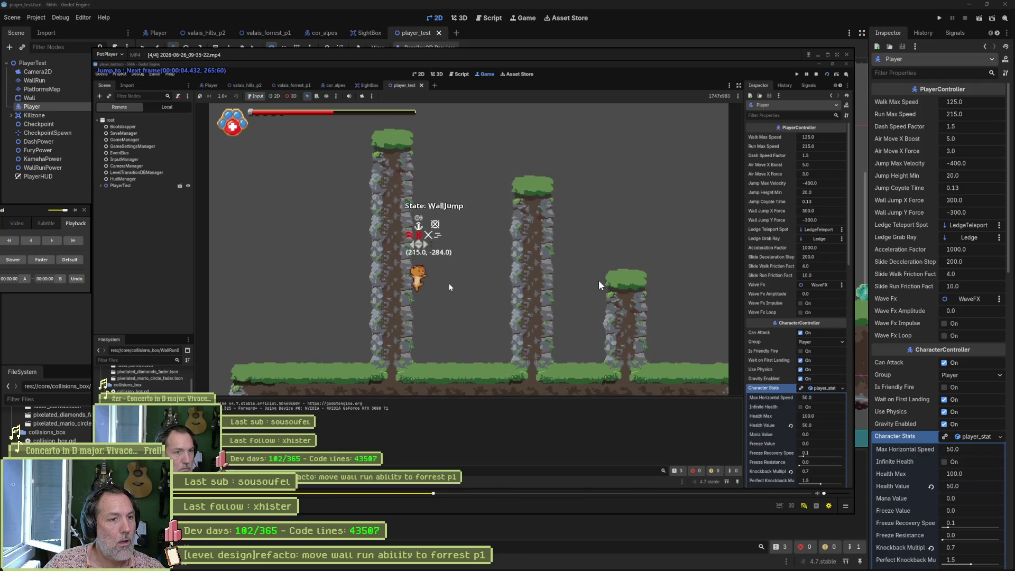
key(f)
key(f)
key(f)
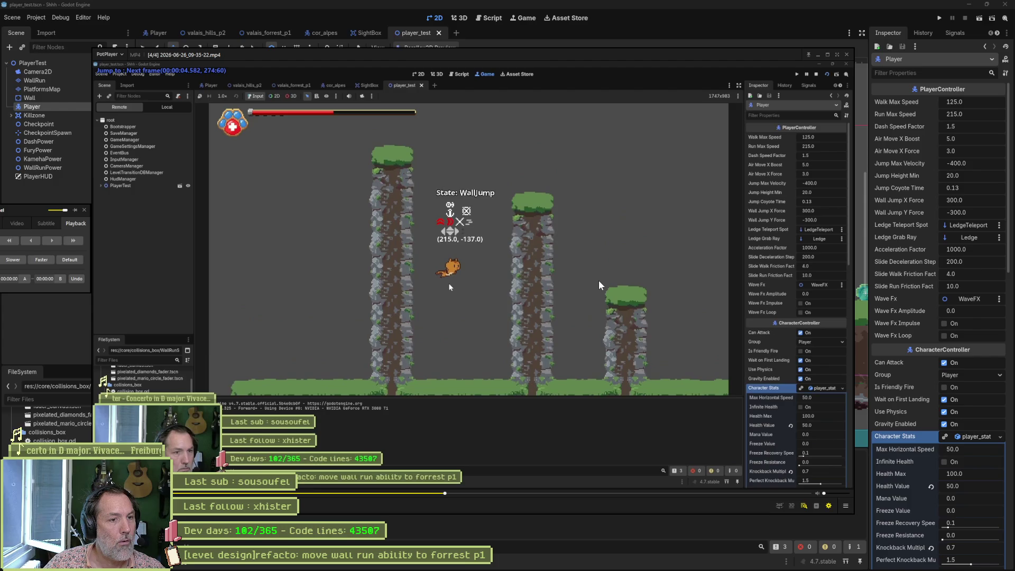
key(f)
key(f)
key(f)
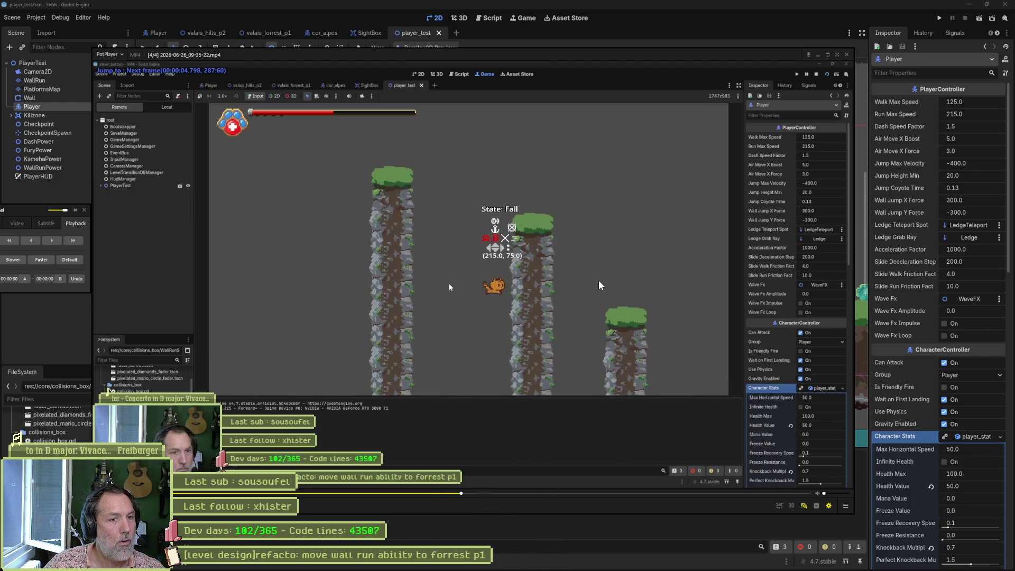
key(d)
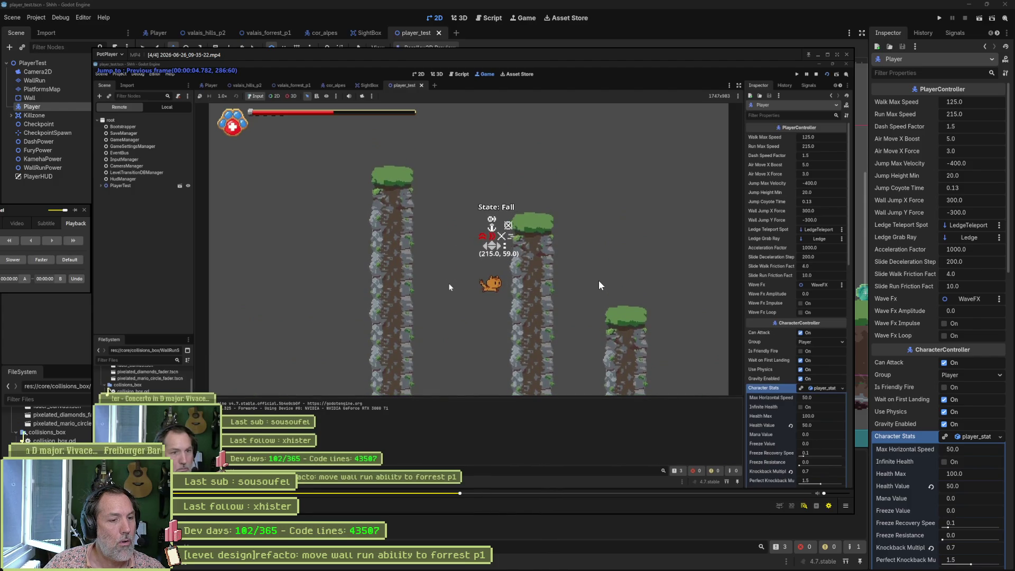
key(d)
key(d)
key(d)
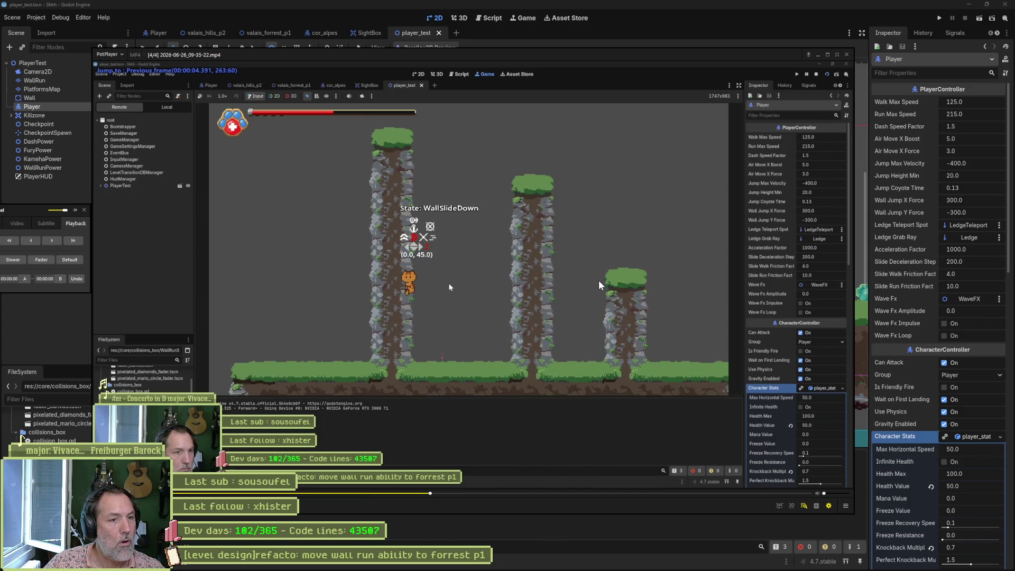
key(f)
key(f)
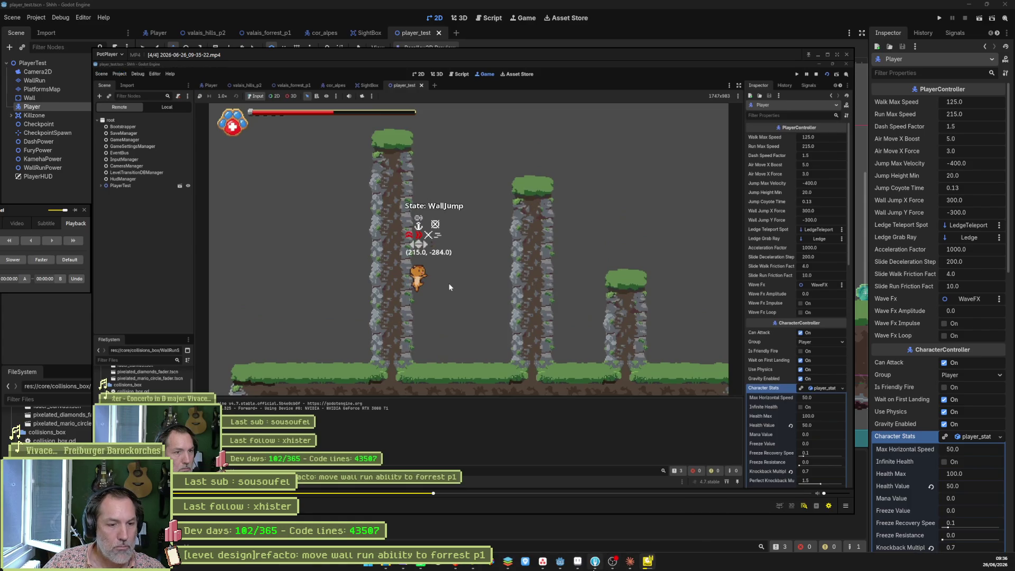
click(577, 564)
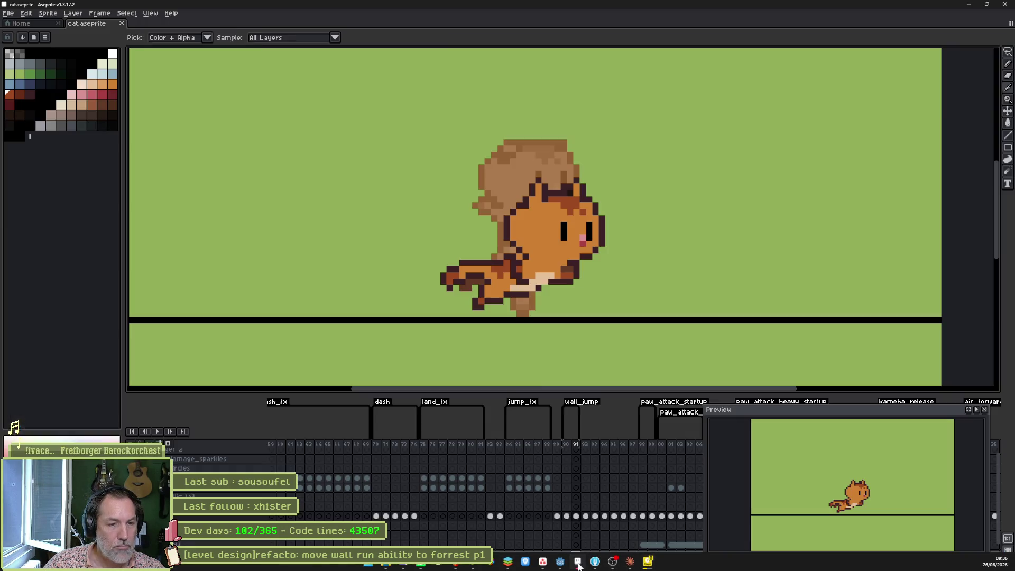
On frame 90, paint two dark red pixels on the cat's belly and enable pixel-perfect drawing
click(568, 517)
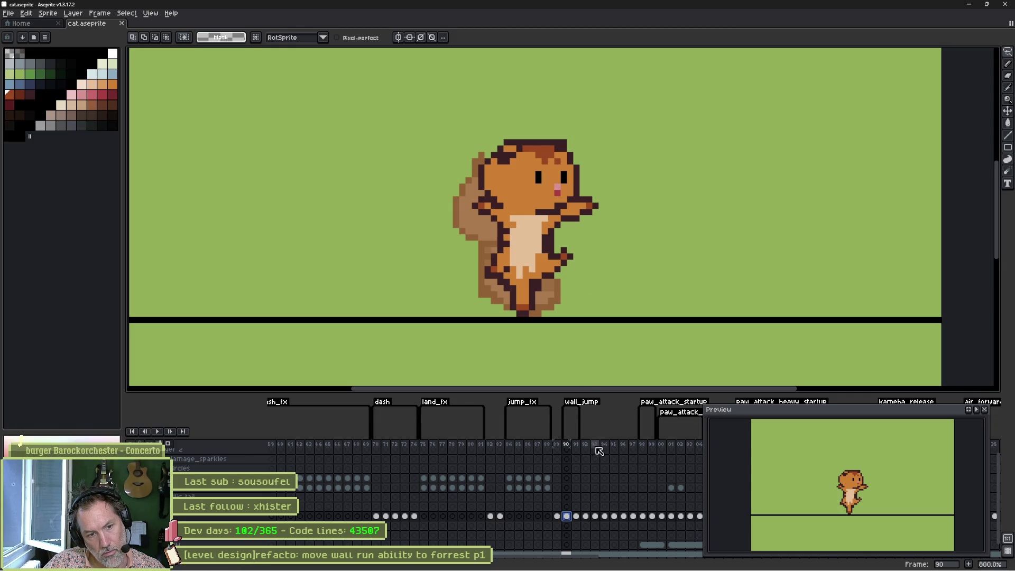
click(566, 445)
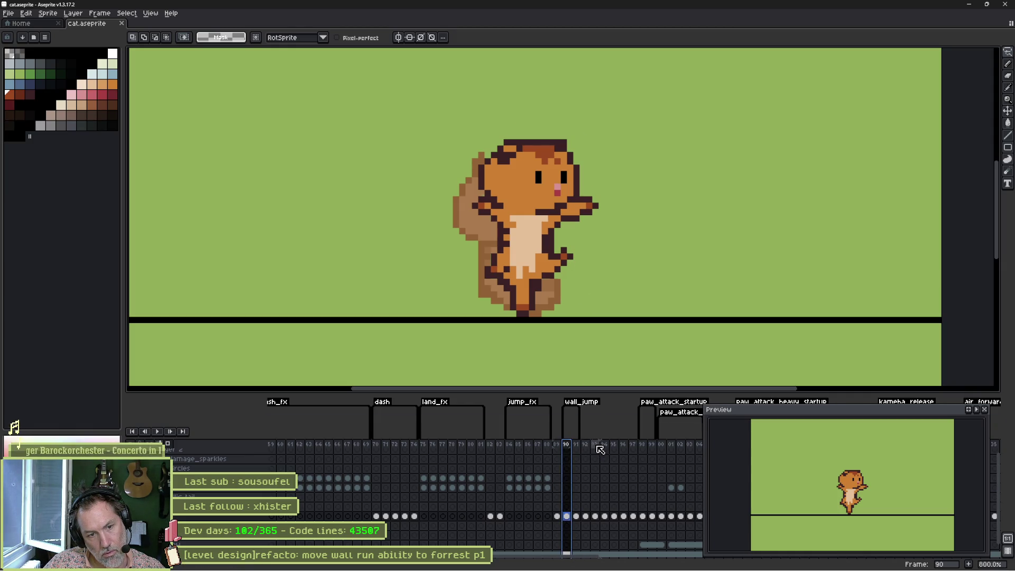
key(b)
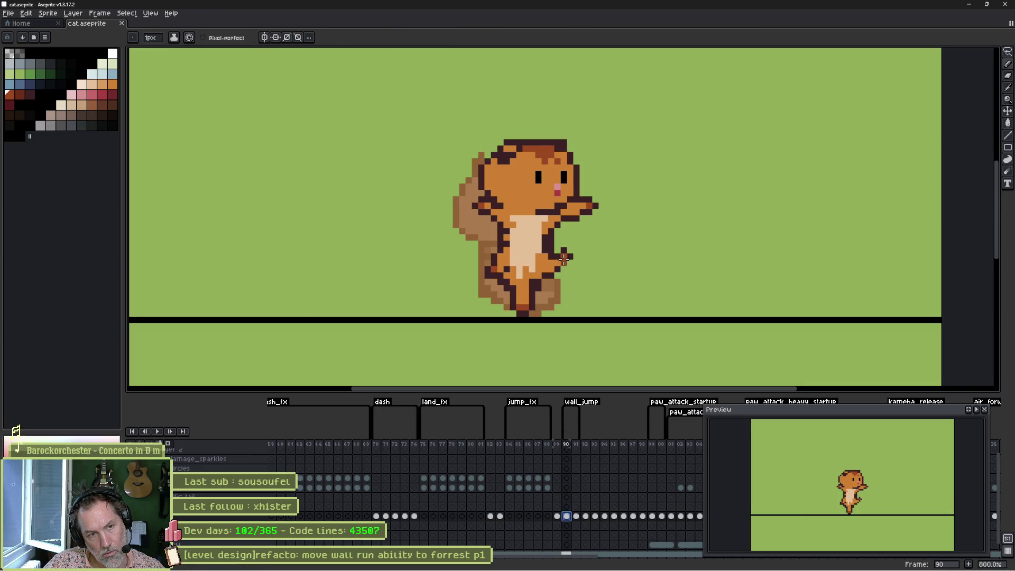
alt+click(520, 249)
click(523, 249)
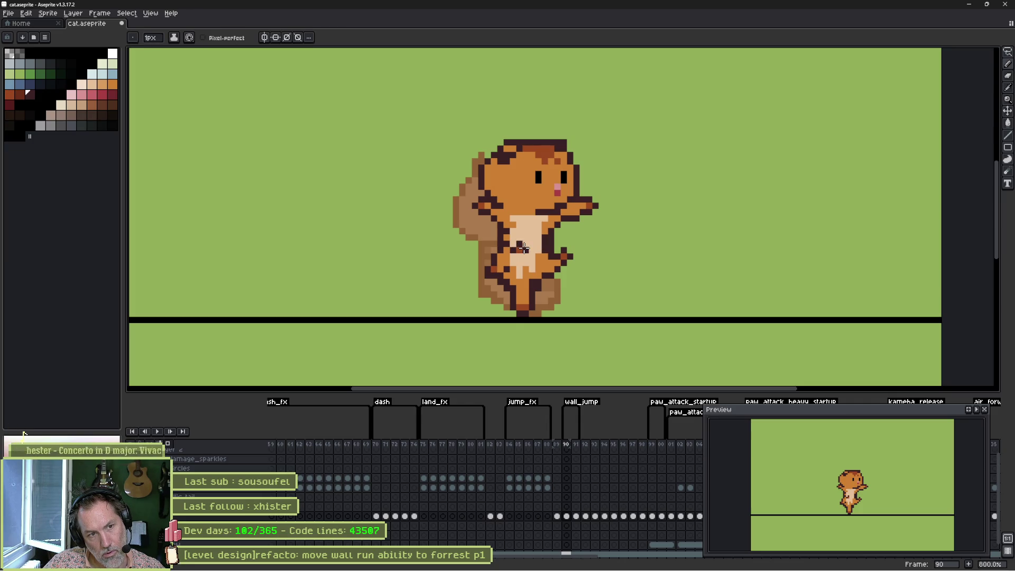
click(226, 38)
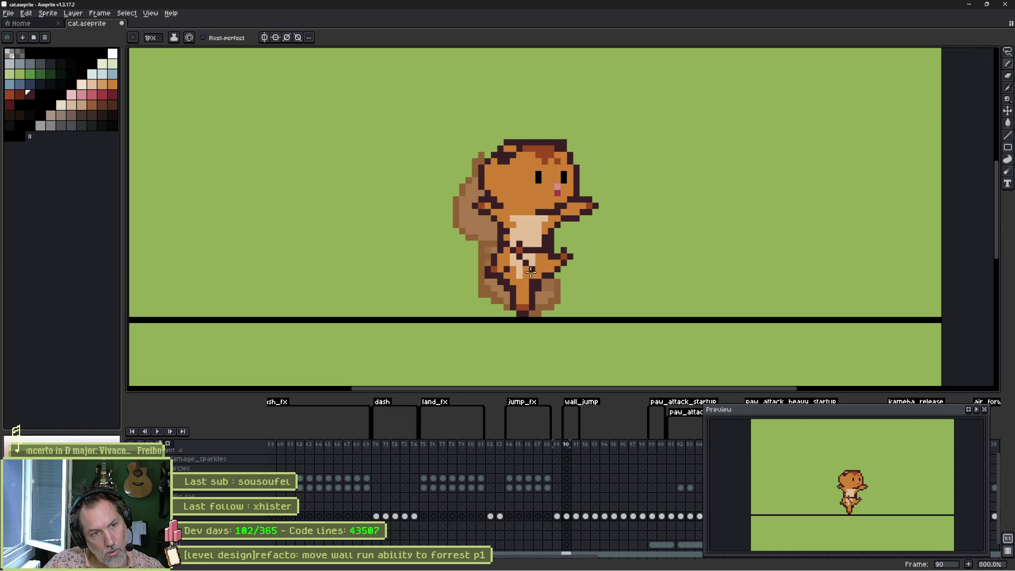
Pick orange, dark outline and leg colours from the cat, alternating pencil and eraser
alt+click(540, 271)
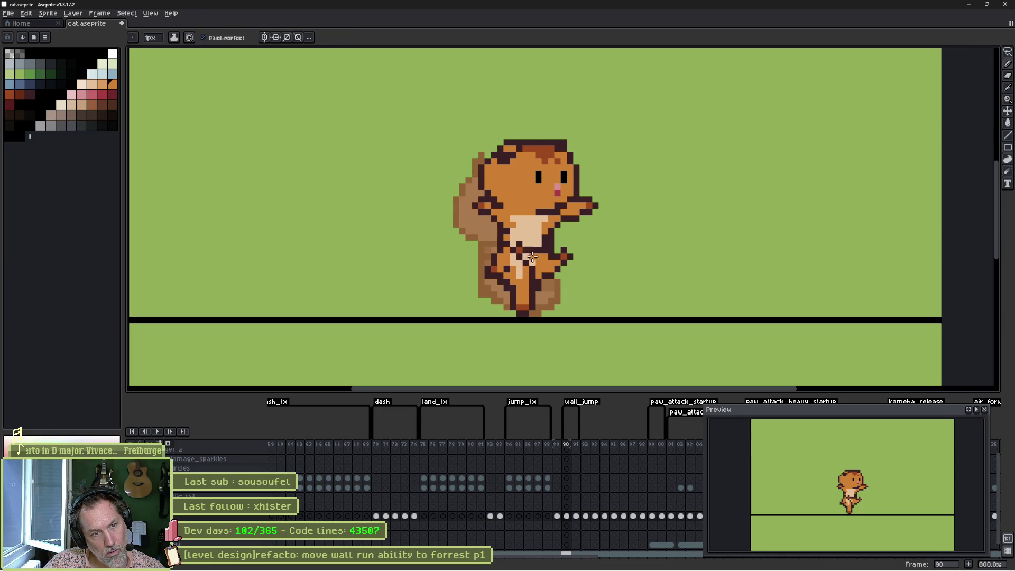
key(e)
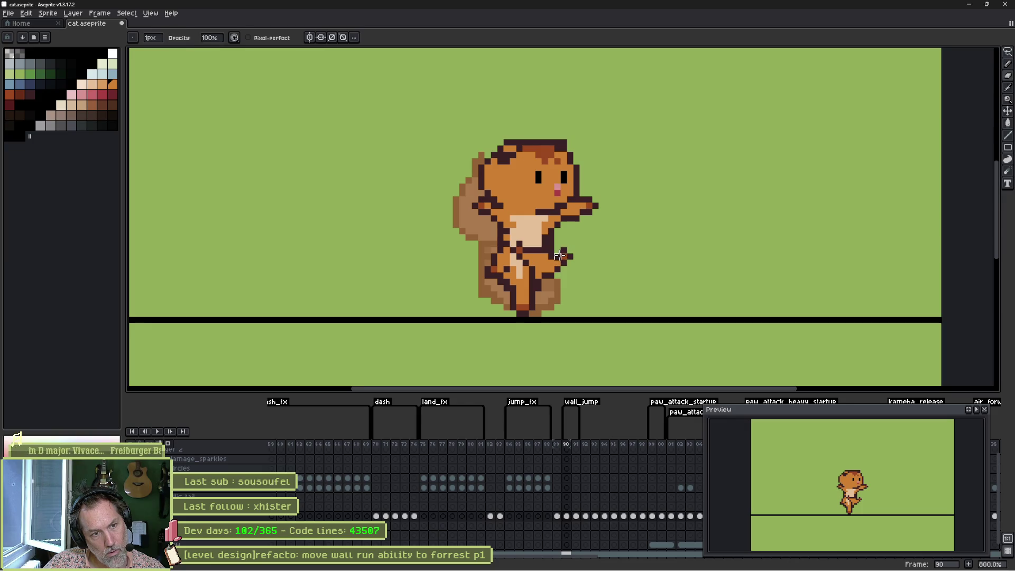
key(b)
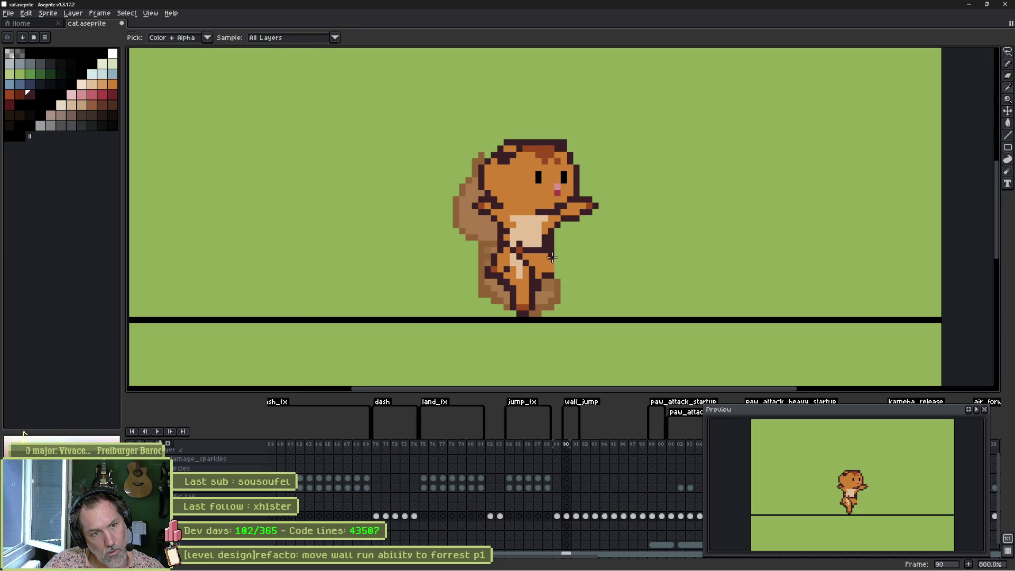
alt+click(552, 266)
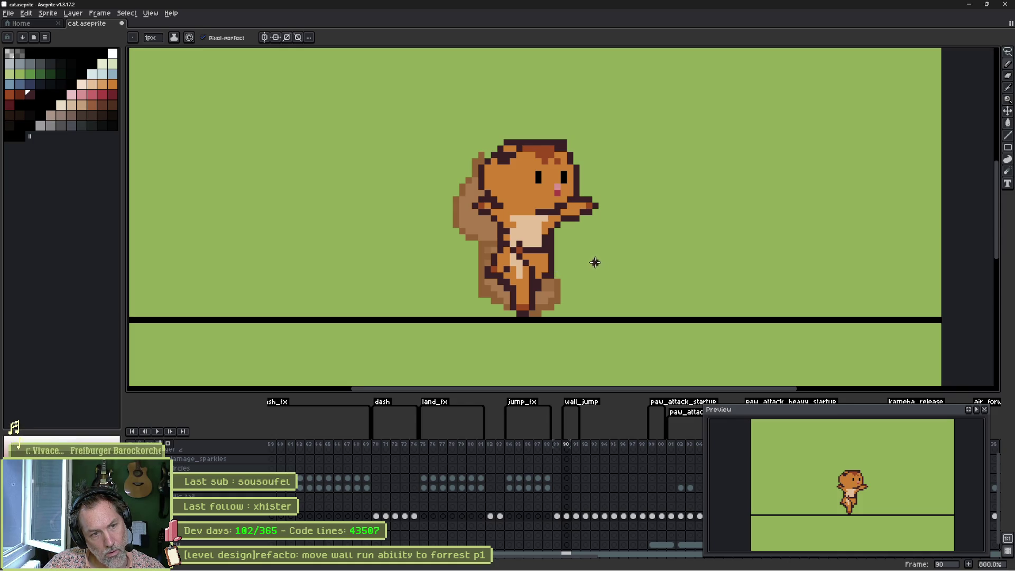
scroll(527, 251, up, 3)
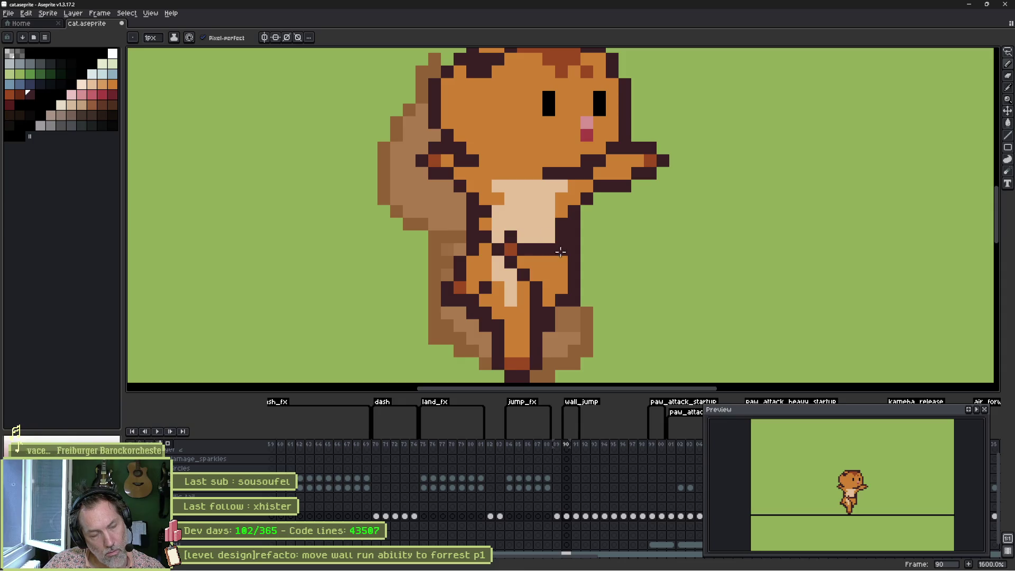
key(i)
alt+click(508, 299)
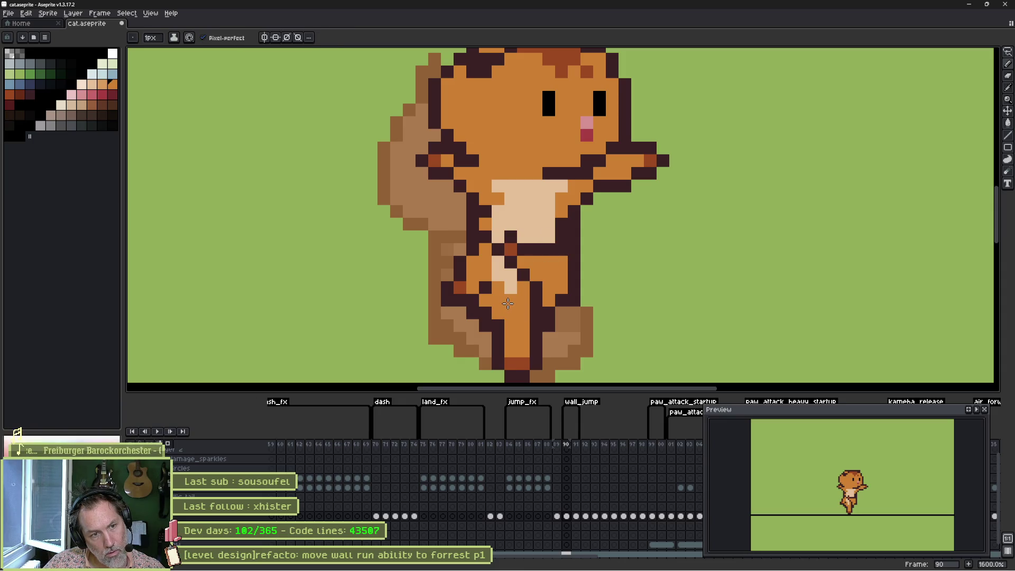
key(e)
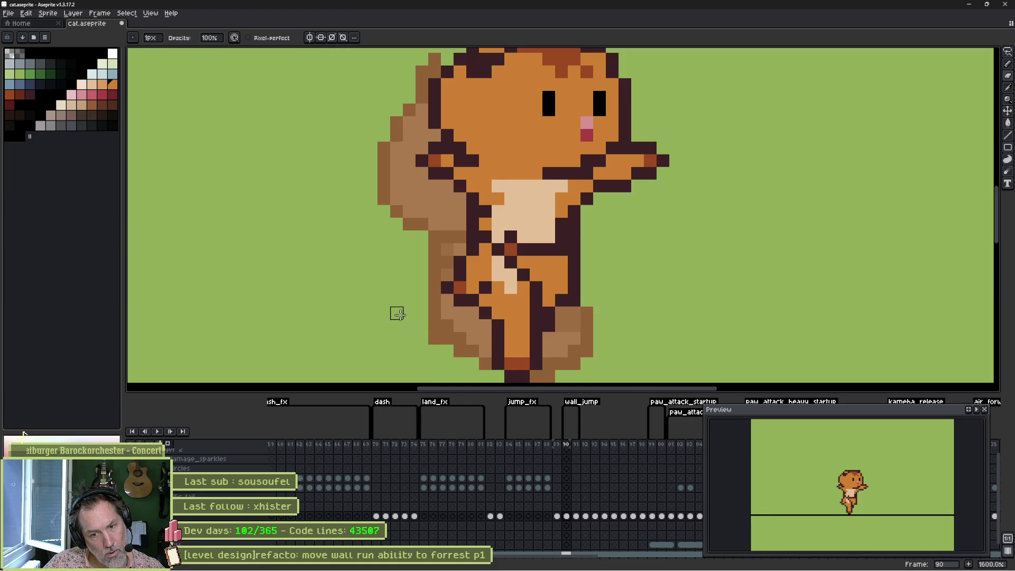
scroll(494, 324, down, 1)
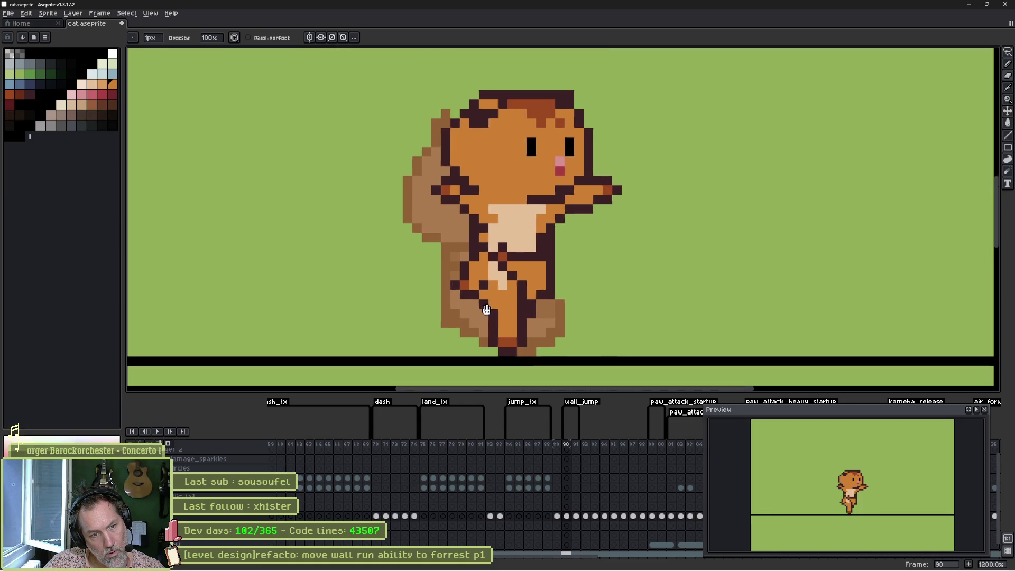
alt+click(502, 338)
key(e)
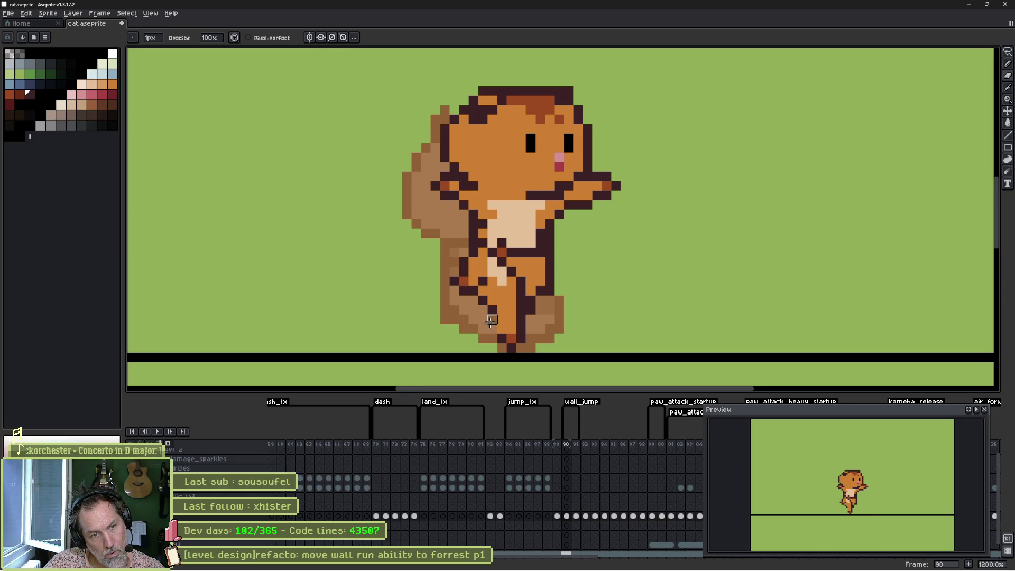
key(b)
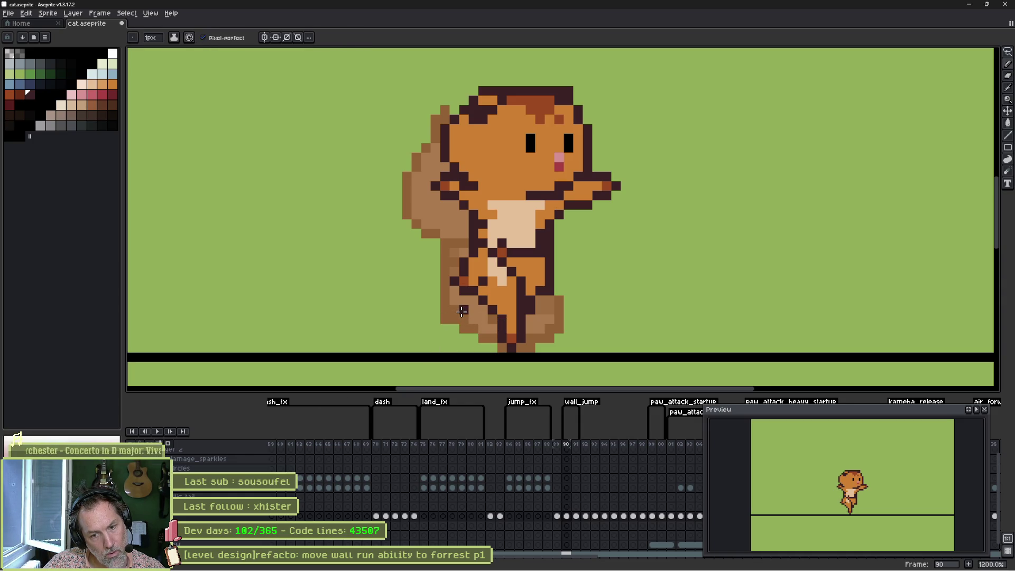
Add dark outline pixels along the cat's leg
scroll(528, 238, up, 1)
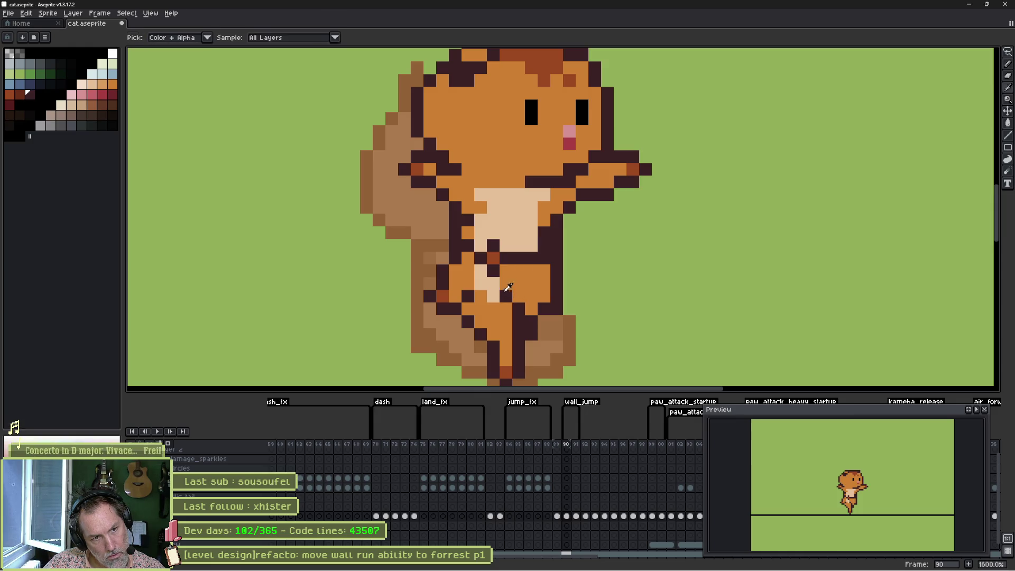
alt+click(517, 269)
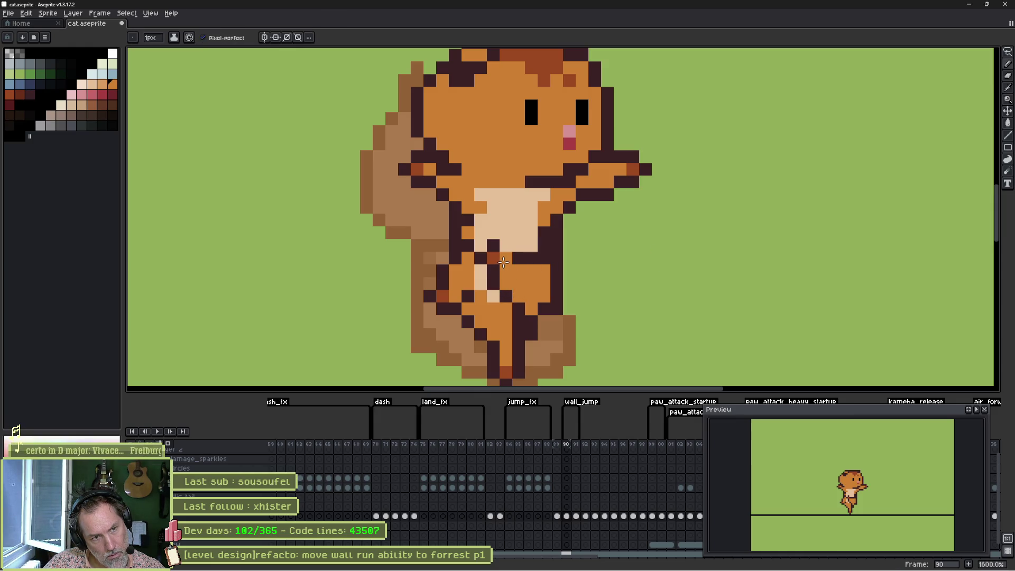
alt+click(521, 255)
click(505, 245)
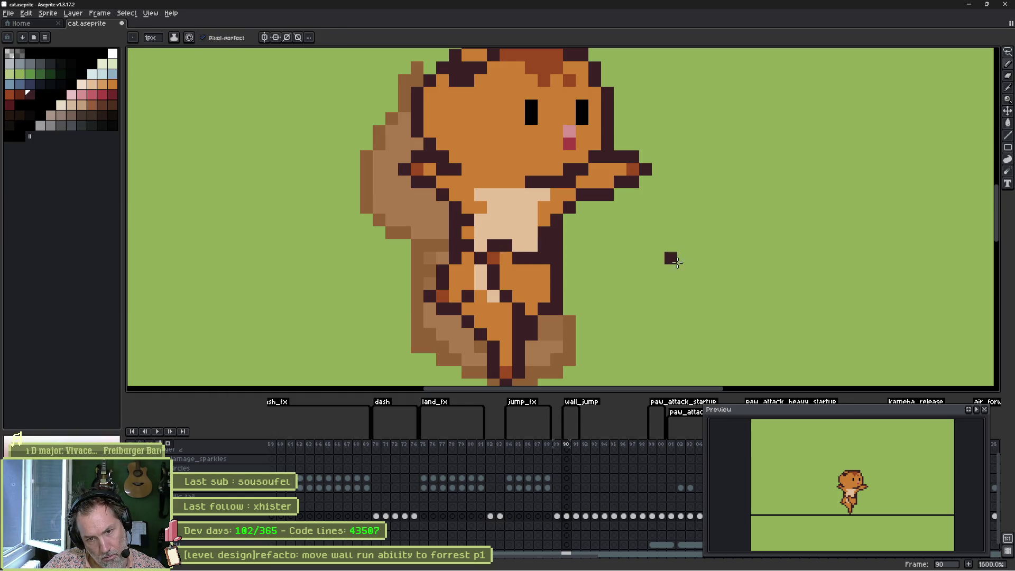
scroll(680, 211, up, 1)
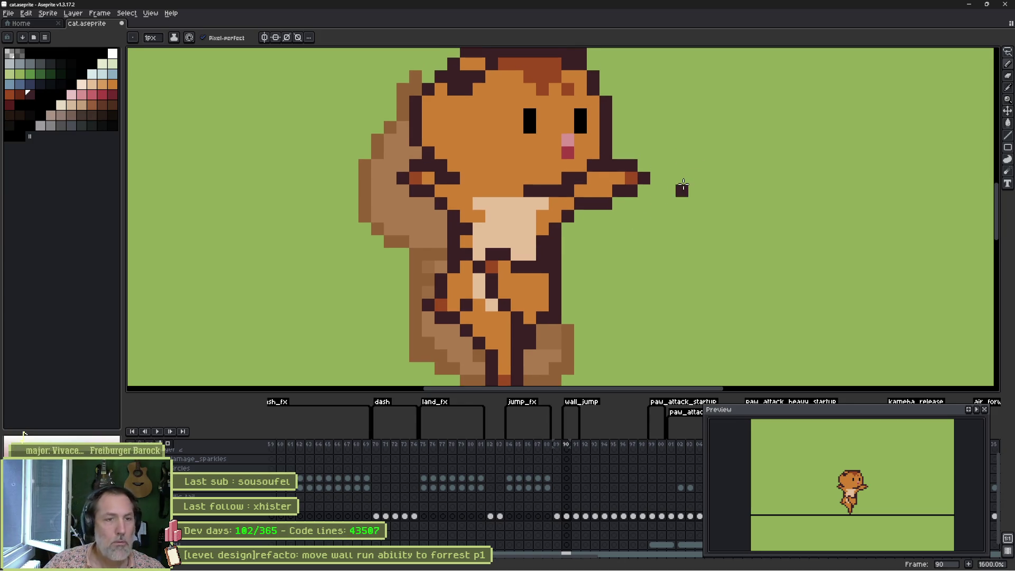
Select the cat's outstretched paw, nudge it one pixel left, and deselect
key(m)
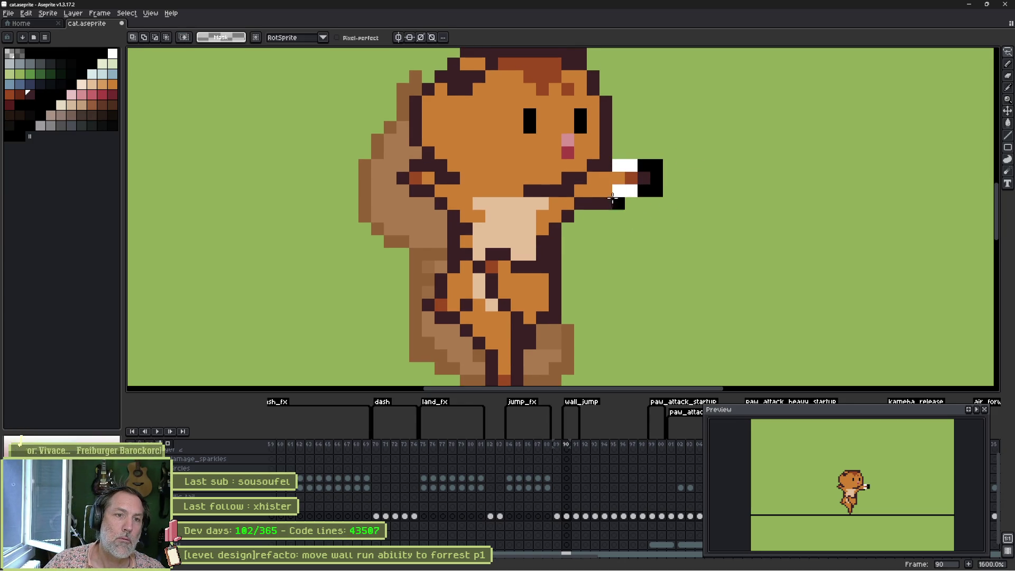
mouse_move(585, 157)
mouse_down()
mouse_move(653, 212)
mouse_move(632, 199)
mouse_up()
key(Left)
click(677, 197)
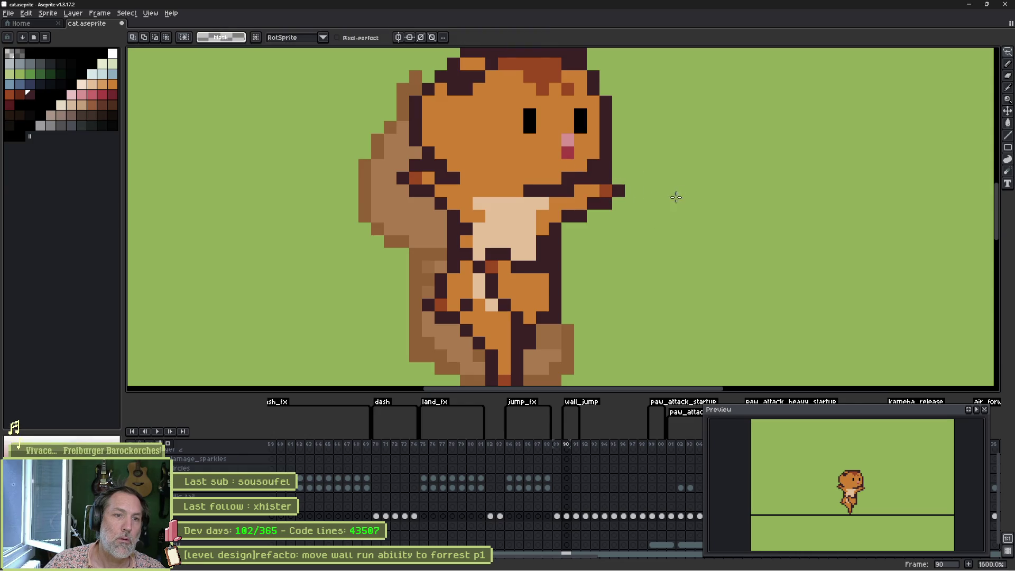
Flip between frames 90 and 91 to check the paw motion
key(Left)
key(Right)
key(Right)
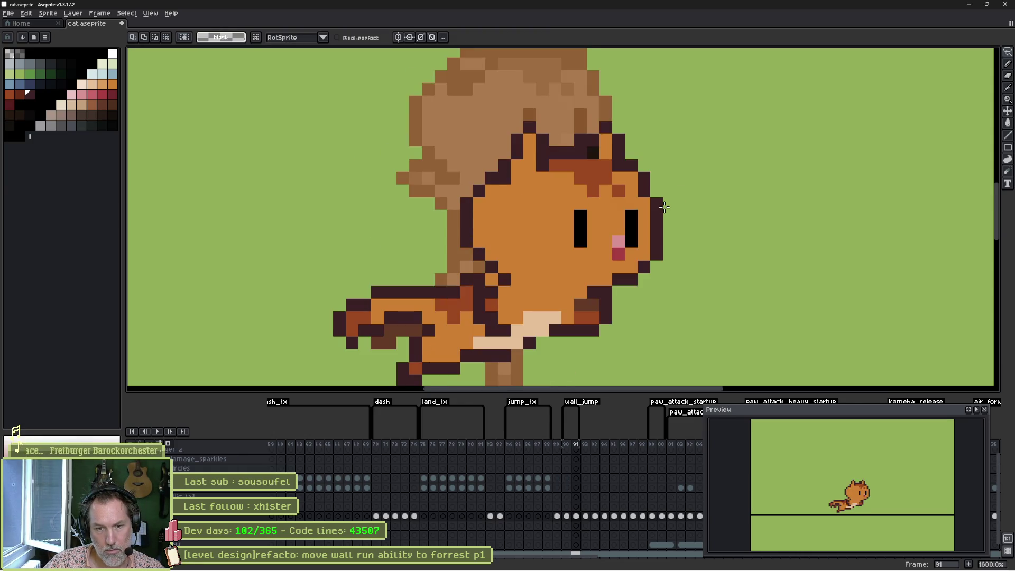
key(Left)
key(Right)
key(Left)
key(Left)
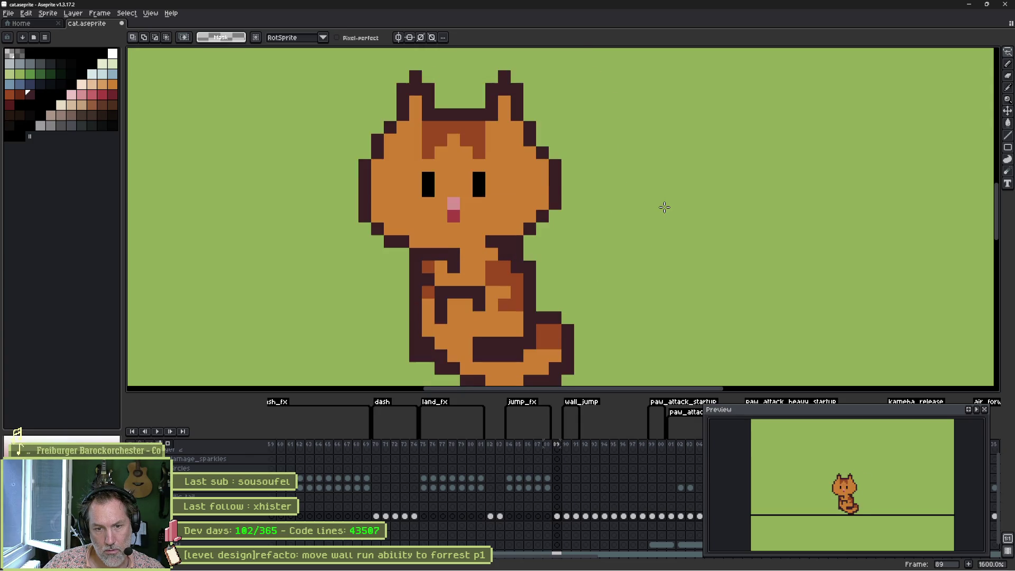
key(Right)
key(Right)
key(alt+Tab)
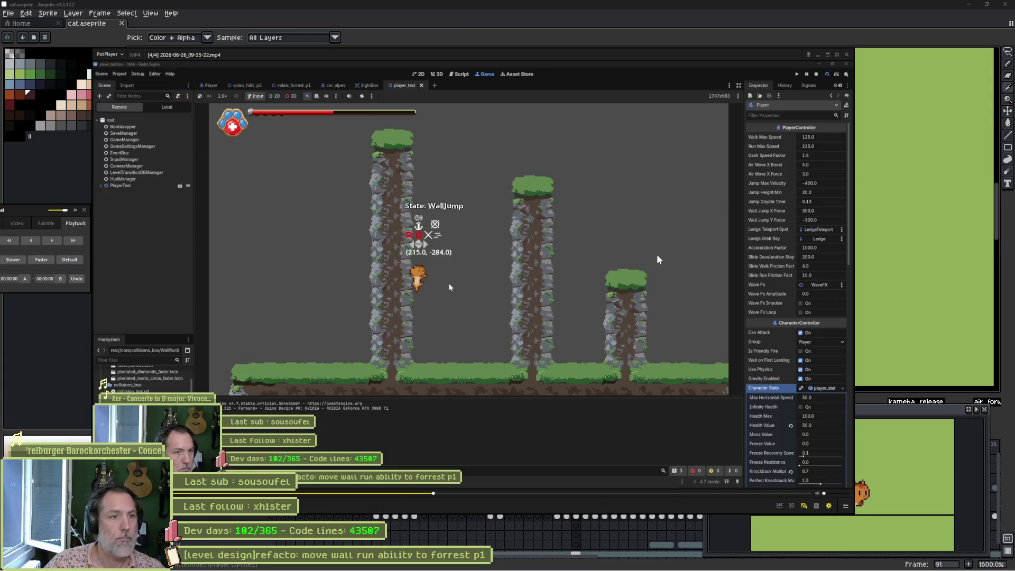
Close PotPlayer, re-import CatSprite from cat.aseprite in the Player scene, save, and rerun player_test
click(847, 55)
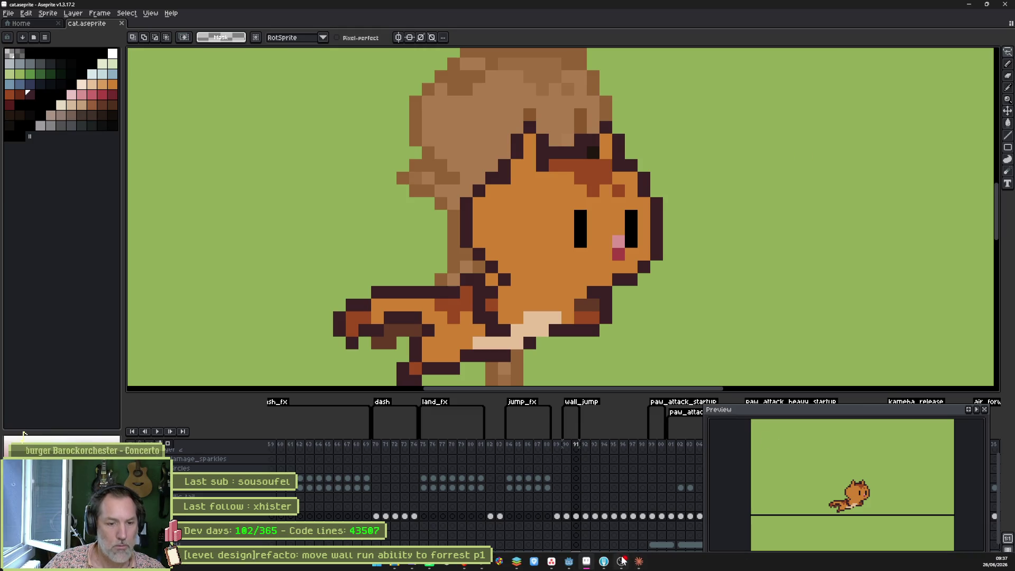
click(569, 563)
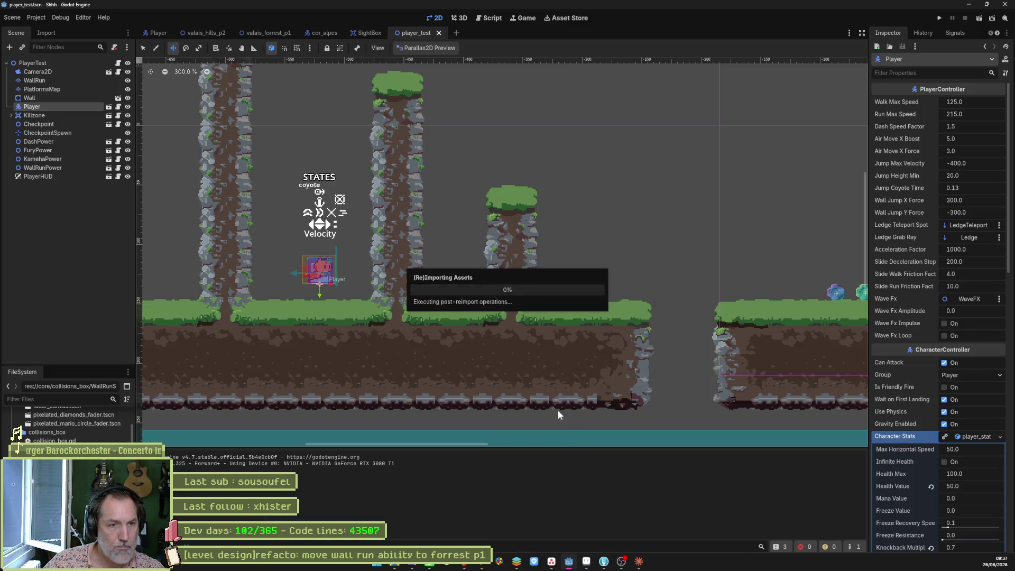
click(108, 106)
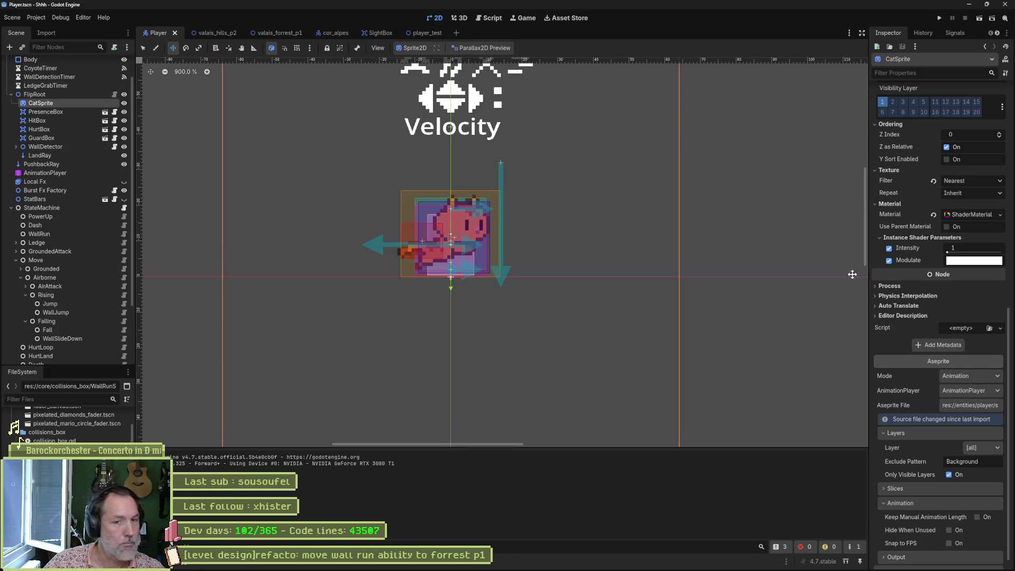
click(934, 556)
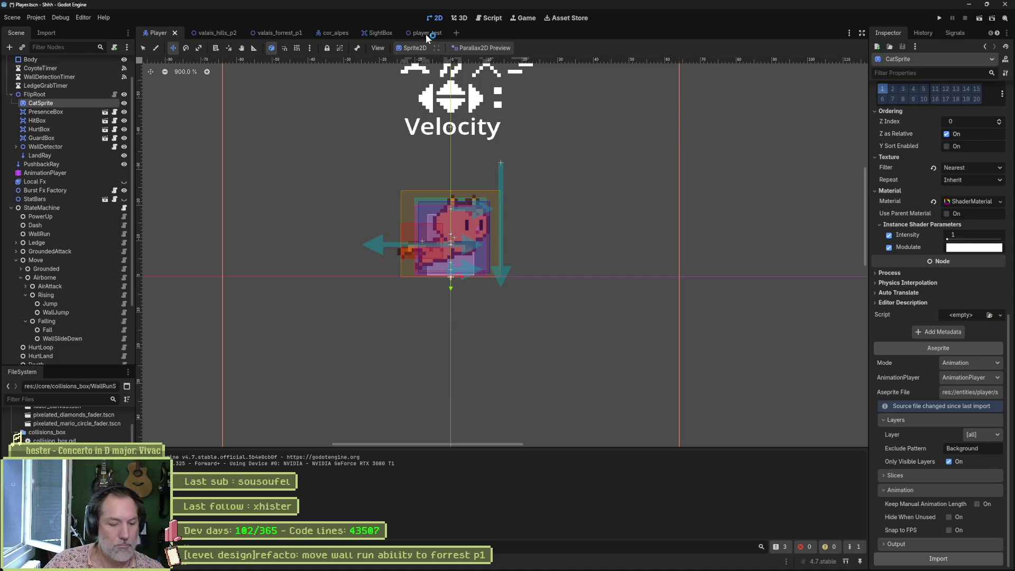
key(ctrl+s)
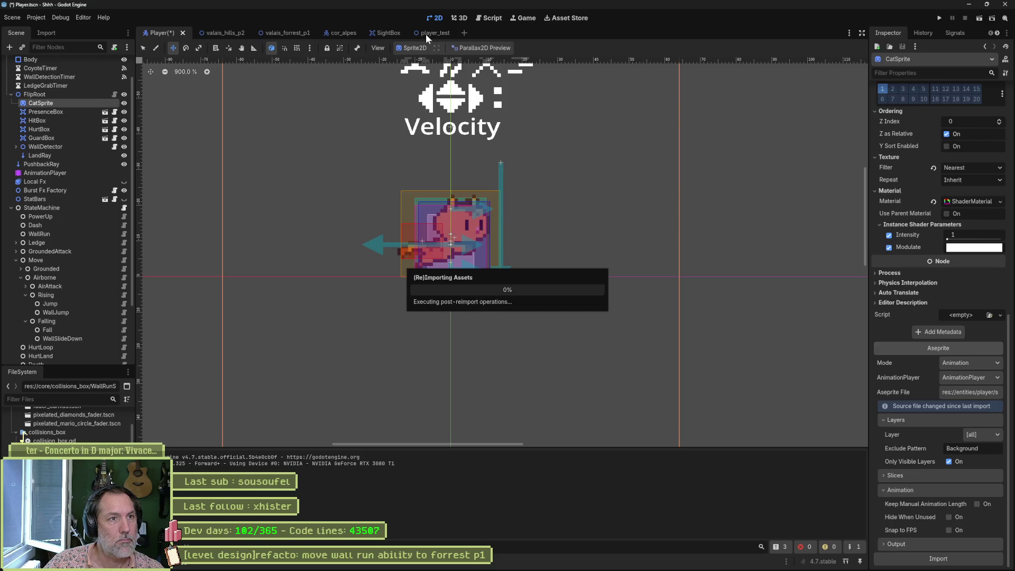
click(437, 34)
key(F6)
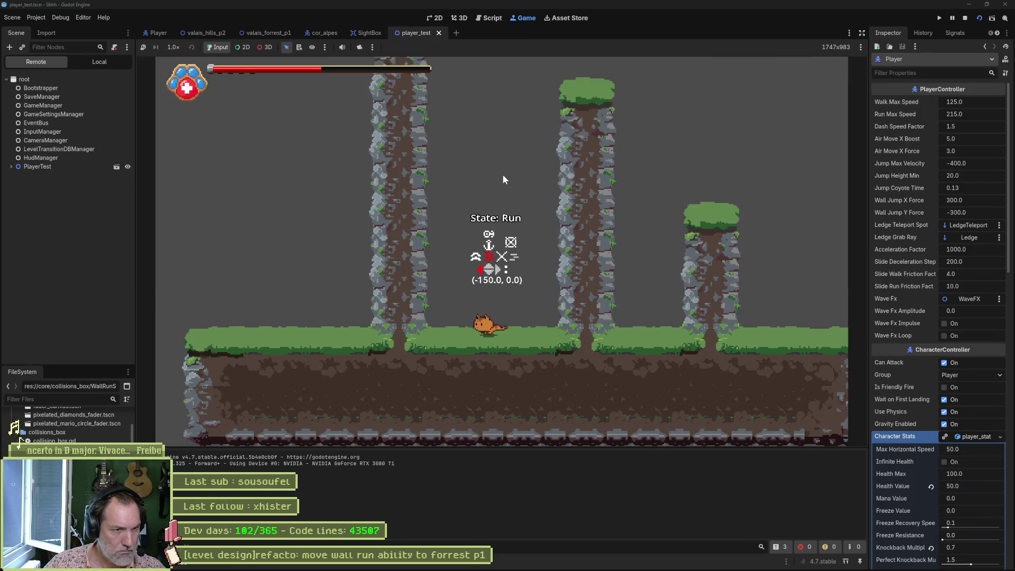
Jump and wall-jump the cat between the right and left pillars, then stop the game
key(space)
key(space)
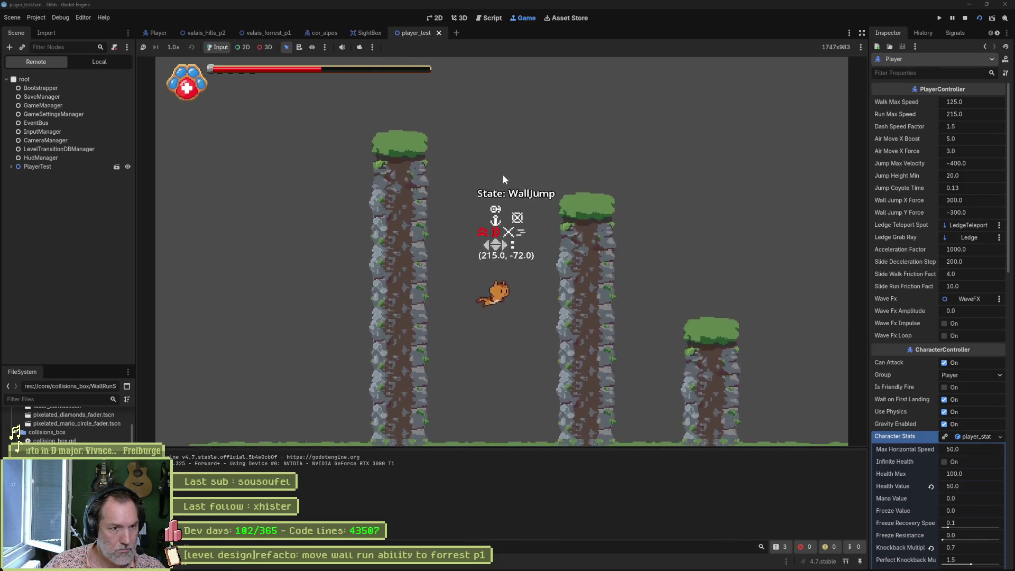
key(space)
key(space)
key(space)
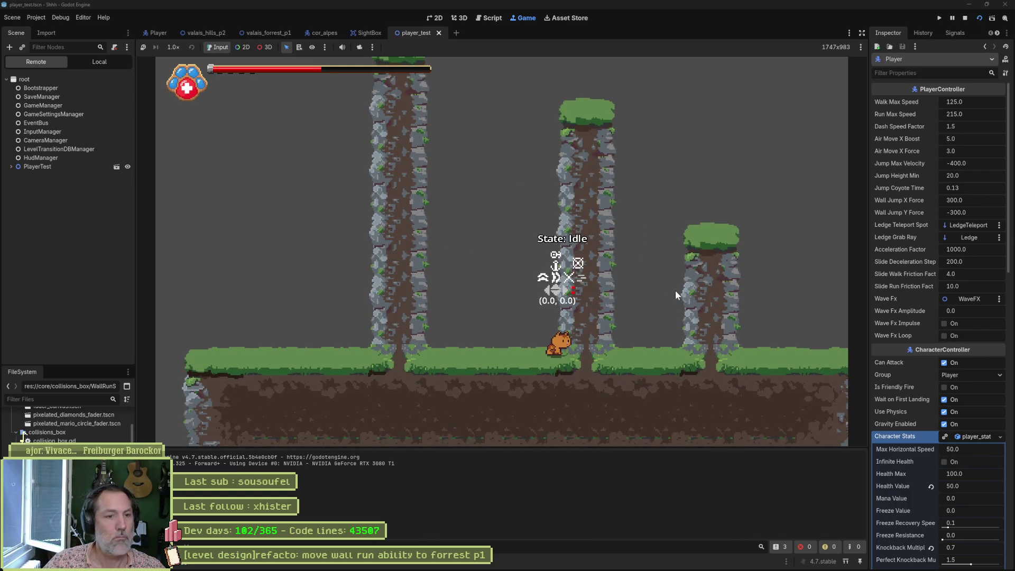
key(space)
key(space)
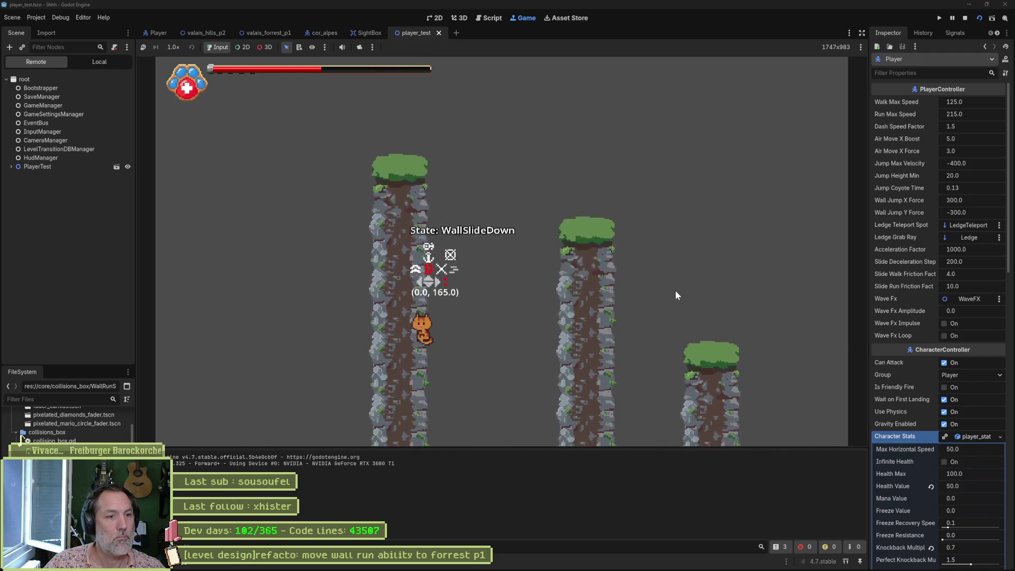
key(F8)
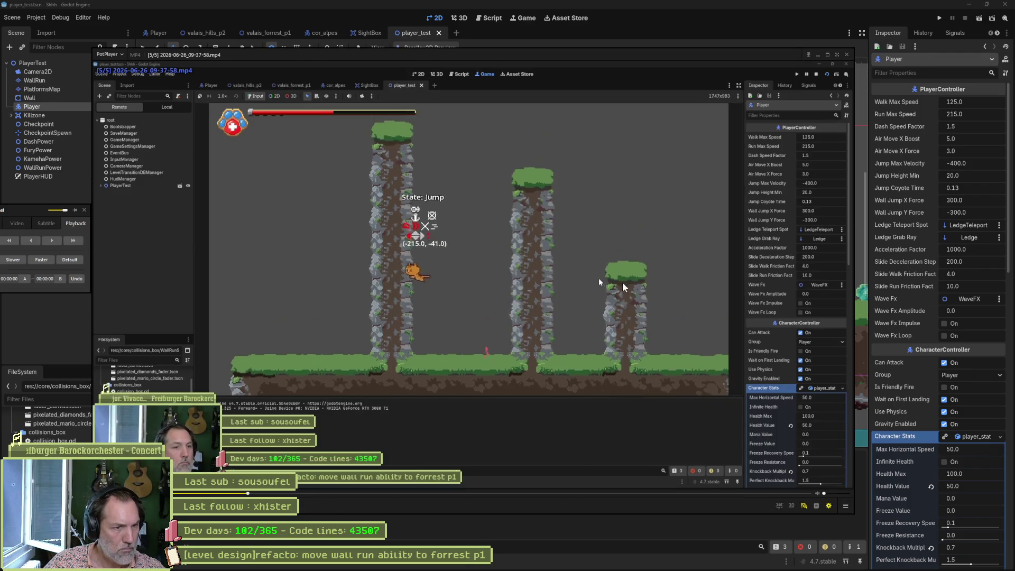
Step frame by frame through the new clip's wall jump, then return to cat.aseprite
key(f)
key(f)
key(f)
key(d)
key(d)
key(d)
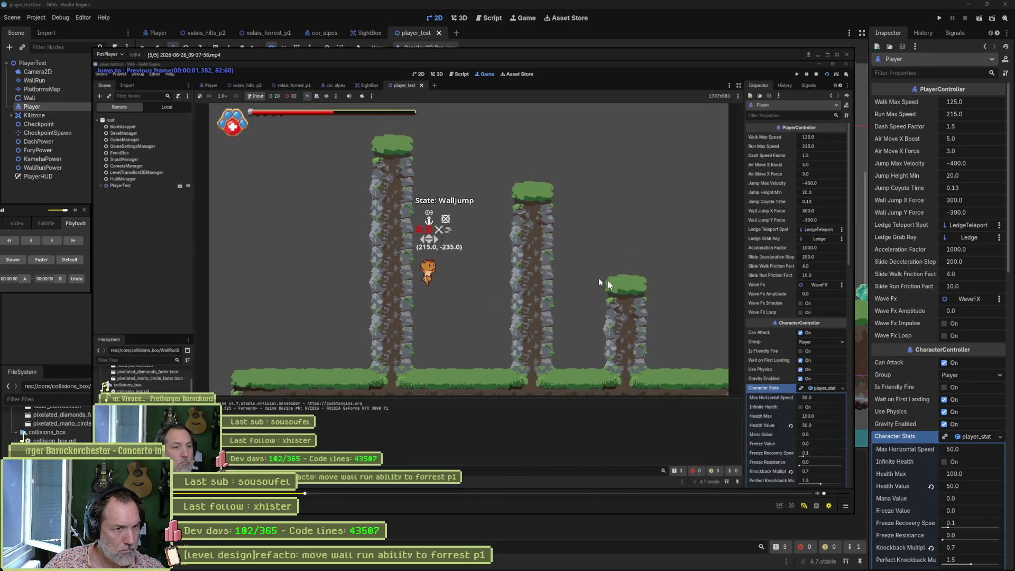
key(f)
key(f)
key(f)
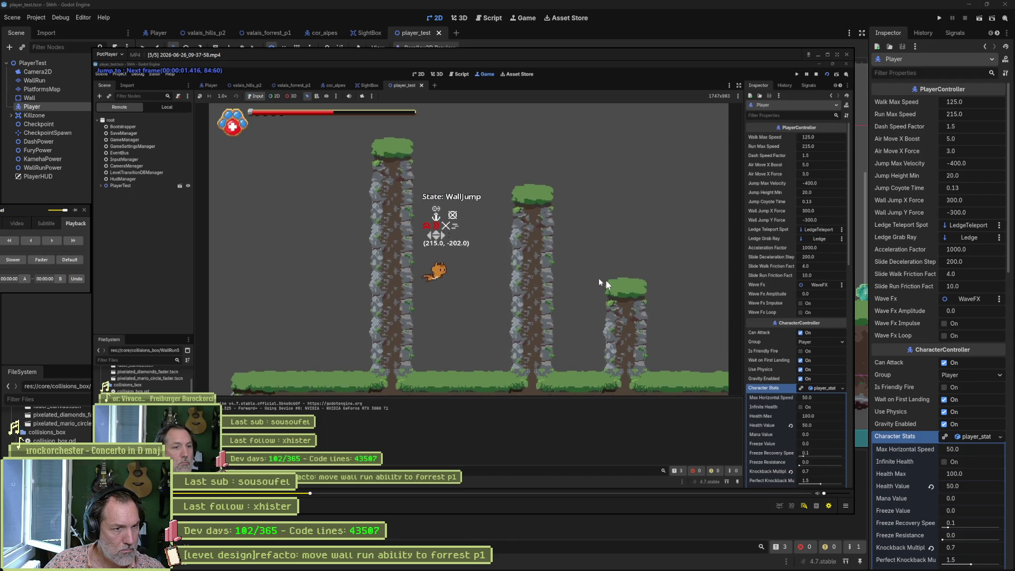
key(f)
key(f)
key(f)
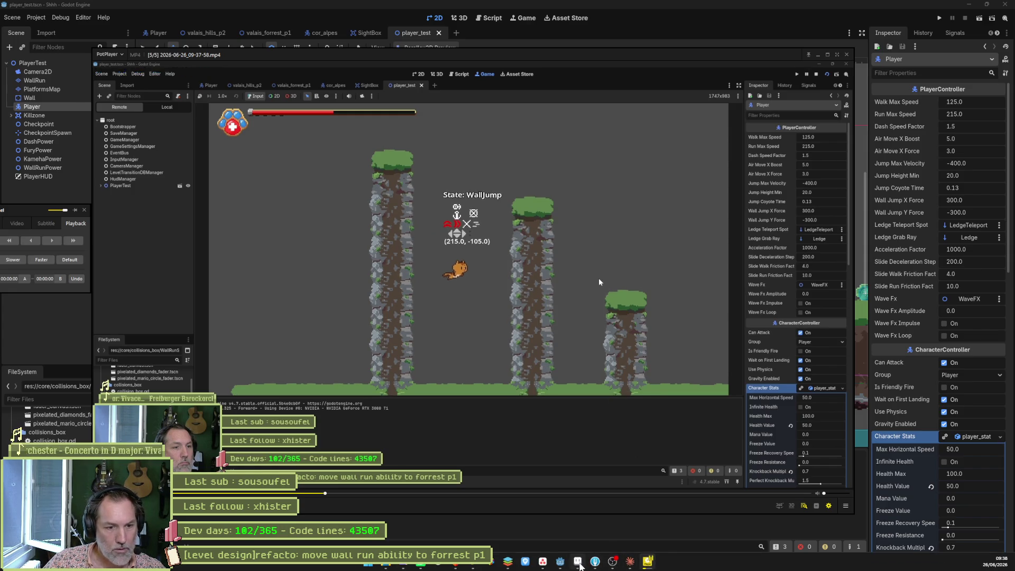
click(579, 563)
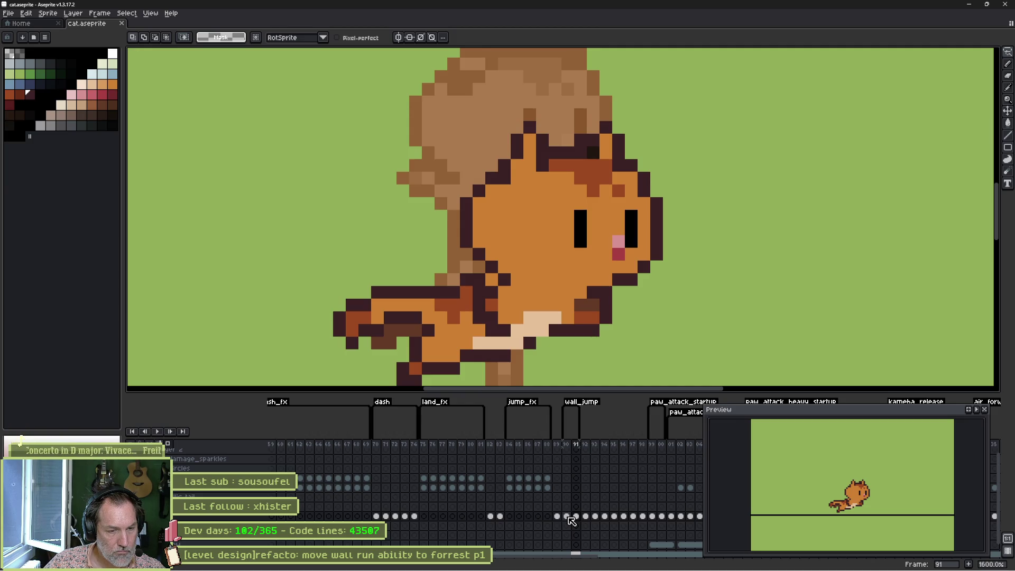
Insert a new frame 91 after frame 90 and compare the two frames
key(alt+n)
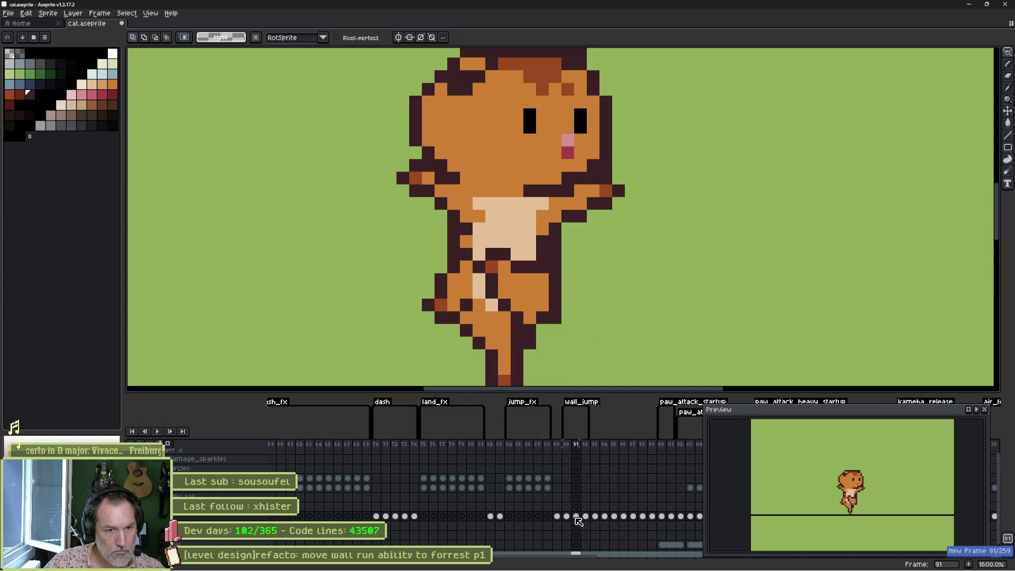
scroll(562, 263, down, 1)
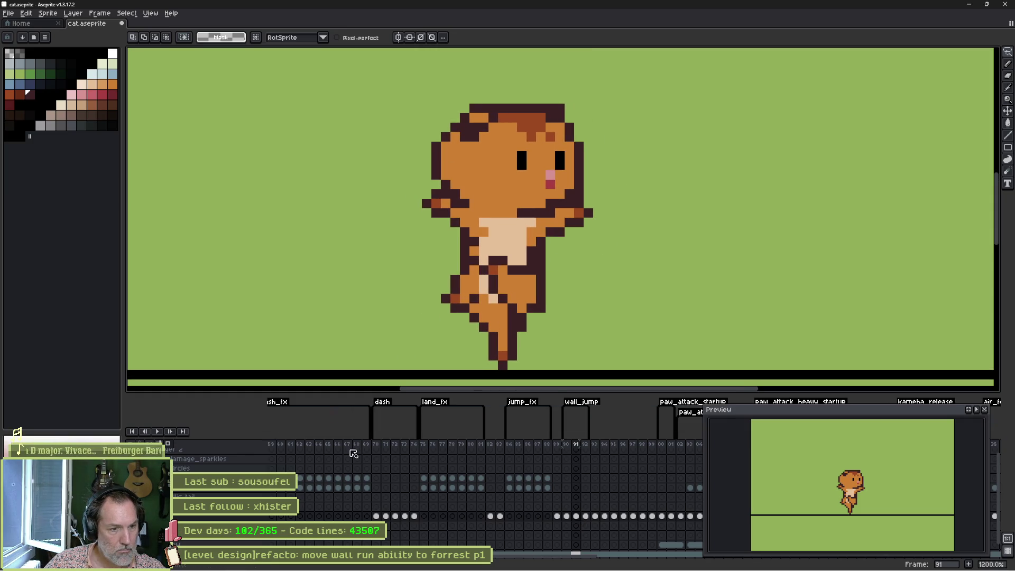
click(566, 517)
click(576, 517)
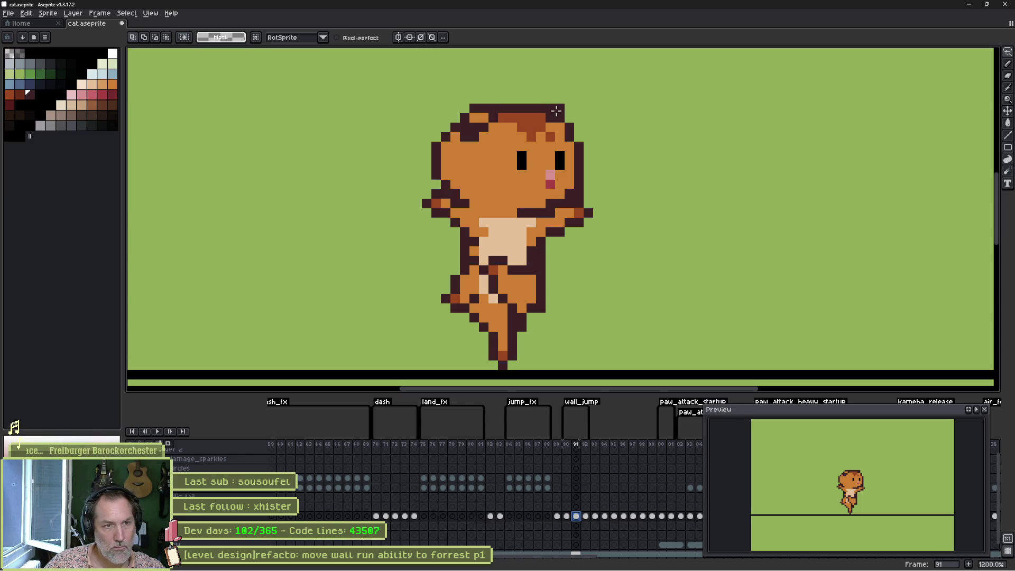
Undo a trial tail stroke, then select the cat's head and move it right and down
mouse_move(571, 102)
mouse_down()
mouse_move(598, 114)
mouse_move(589, 178)
mouse_move(554, 205)
mouse_up()
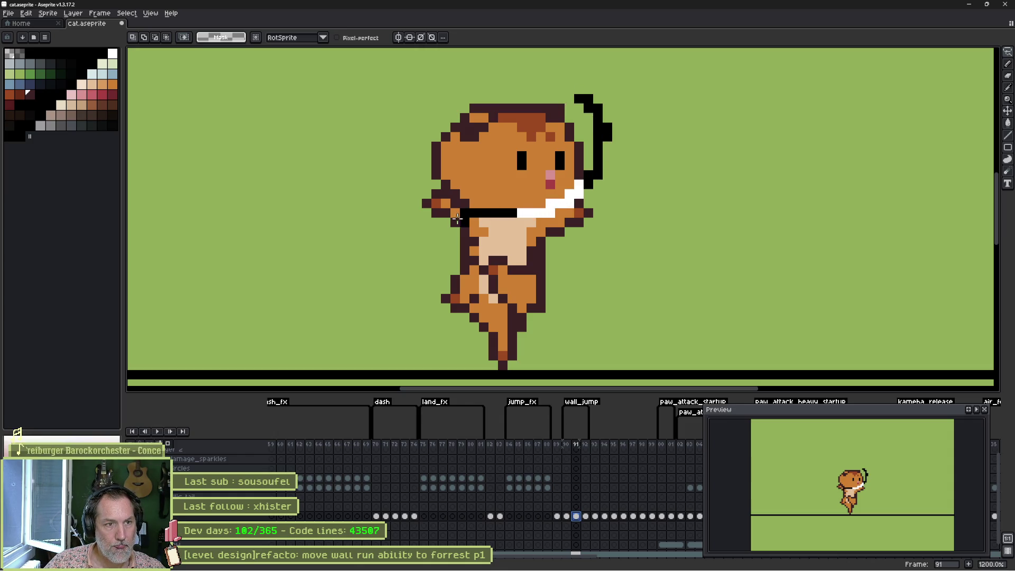
key(ctrl+z)
key(m)
drag(391, 90, 614, 228)
drag(551, 197, 580, 216)
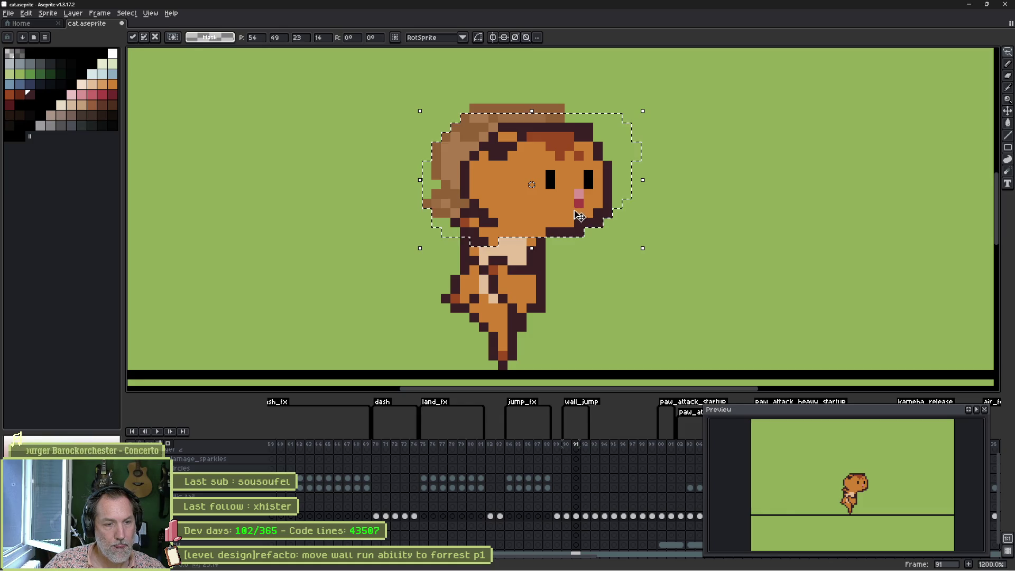
Compare frames 89 to 92 and turn on onion skinning for frame 91
click(584, 517)
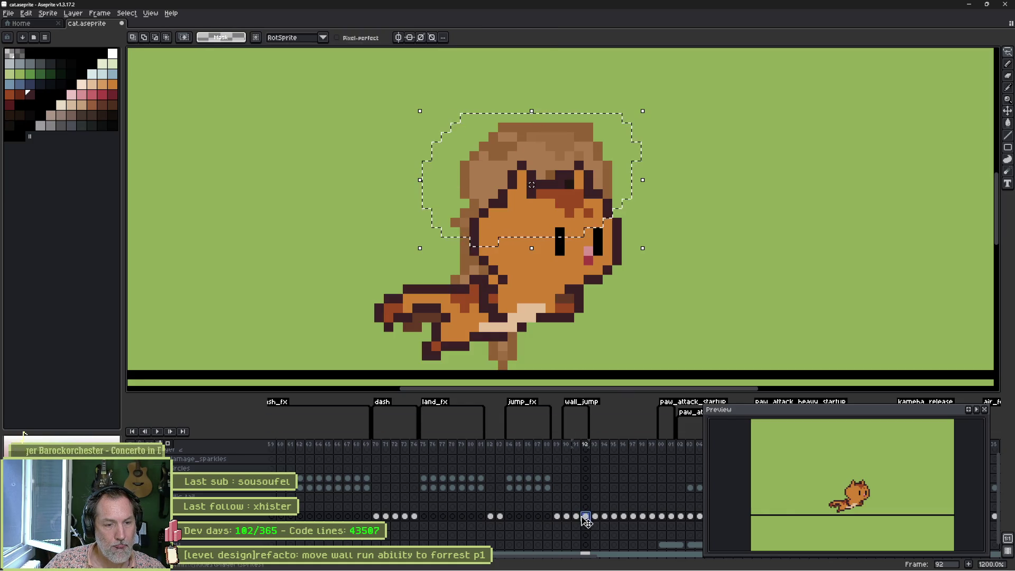
click(167, 443)
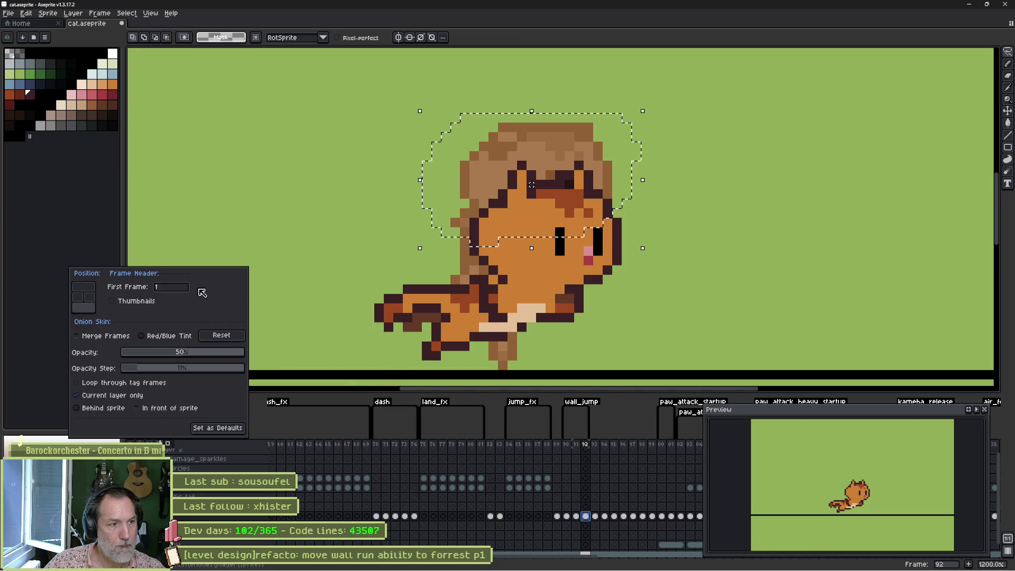
click(557, 447)
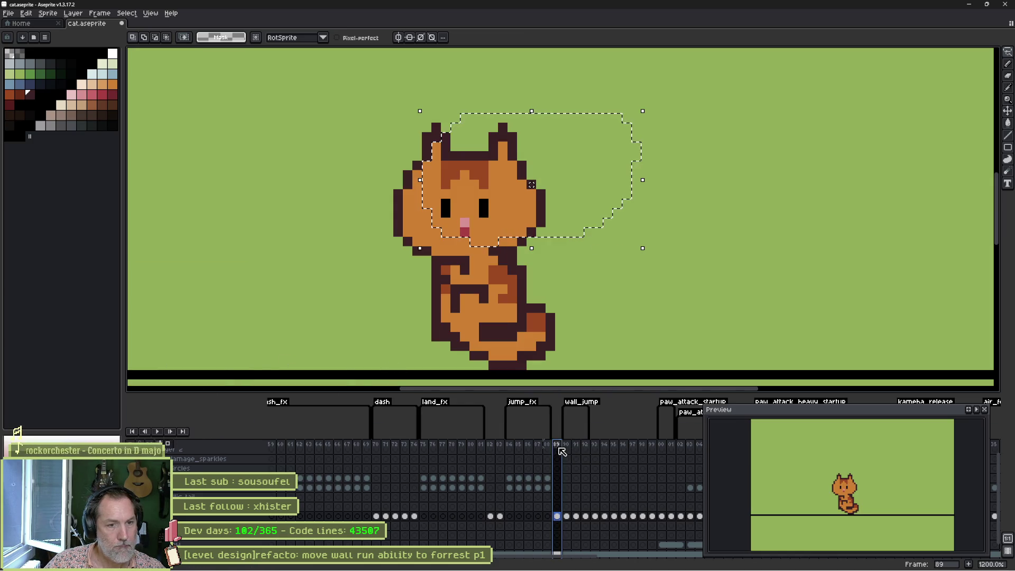
click(586, 447)
click(576, 446)
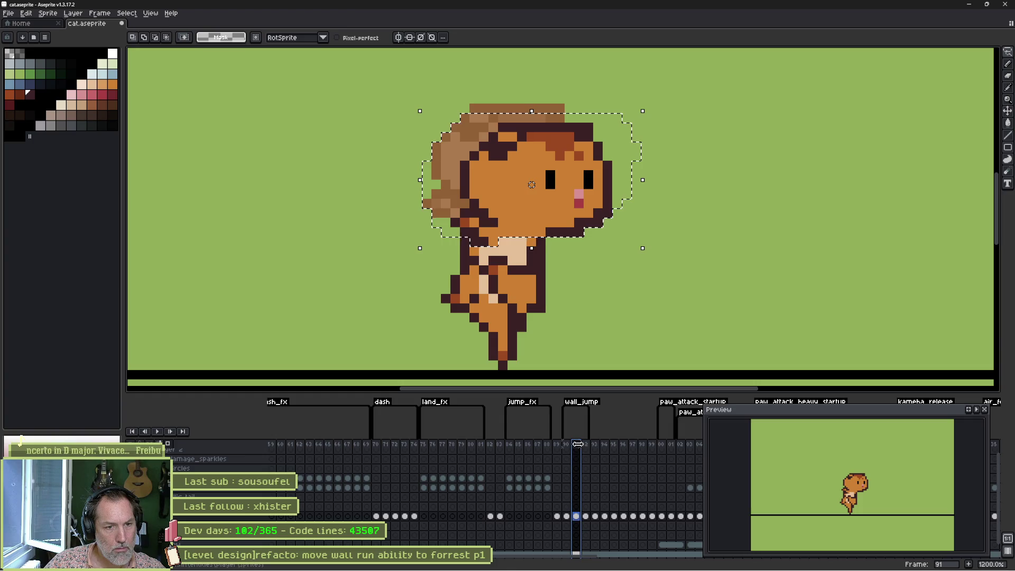
key(F3)
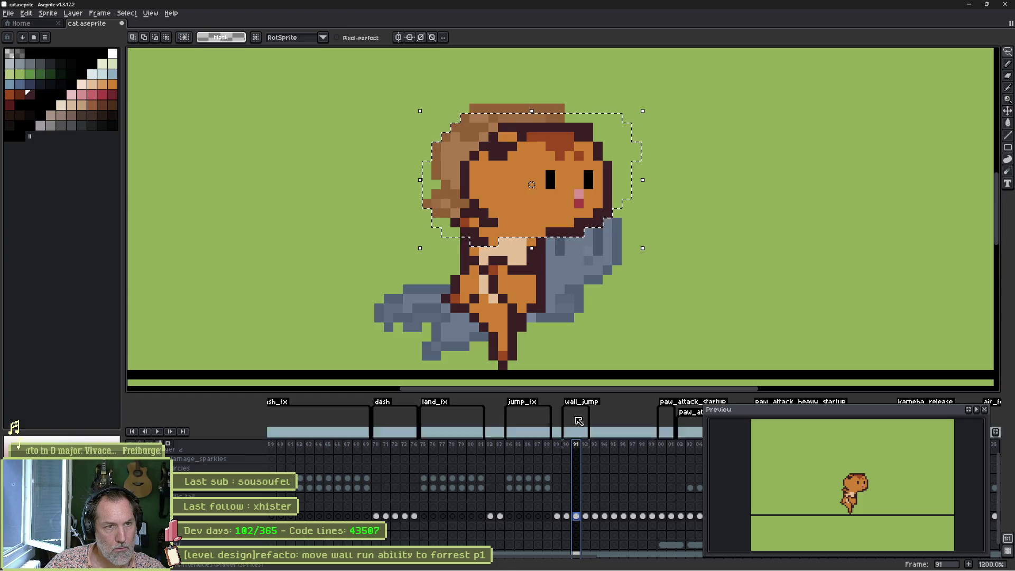
Shift the cat's head two pixels right, commit it, and sample the red-brown outline colour
drag(564, 208, 573, 208)
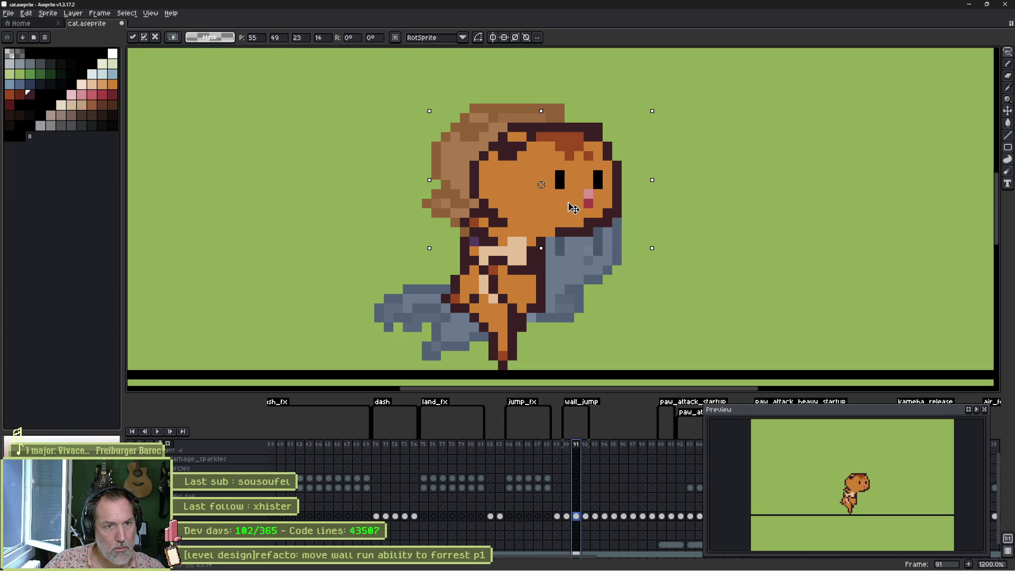
key(Right)
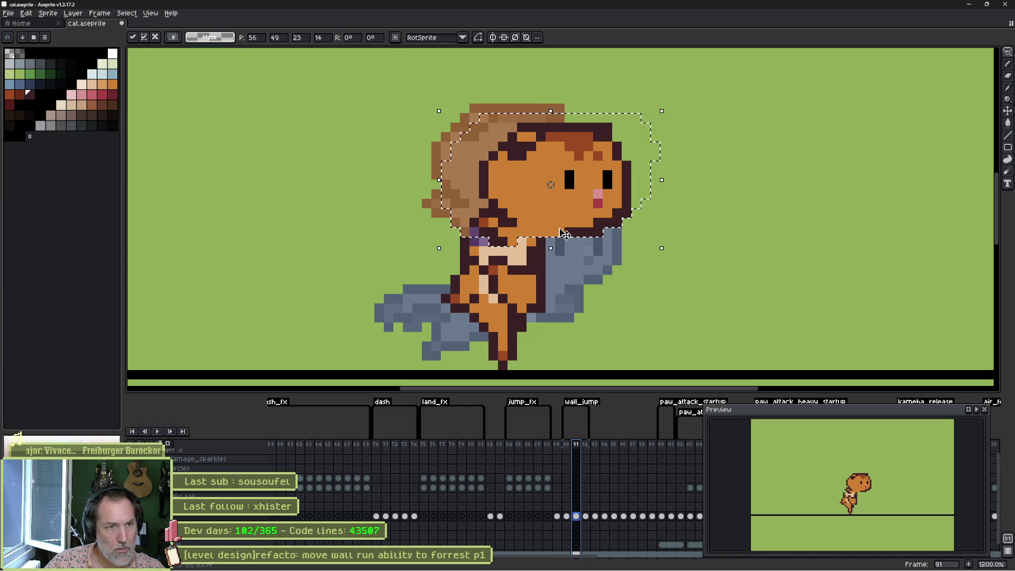
key(ctrl+d)
key(b)
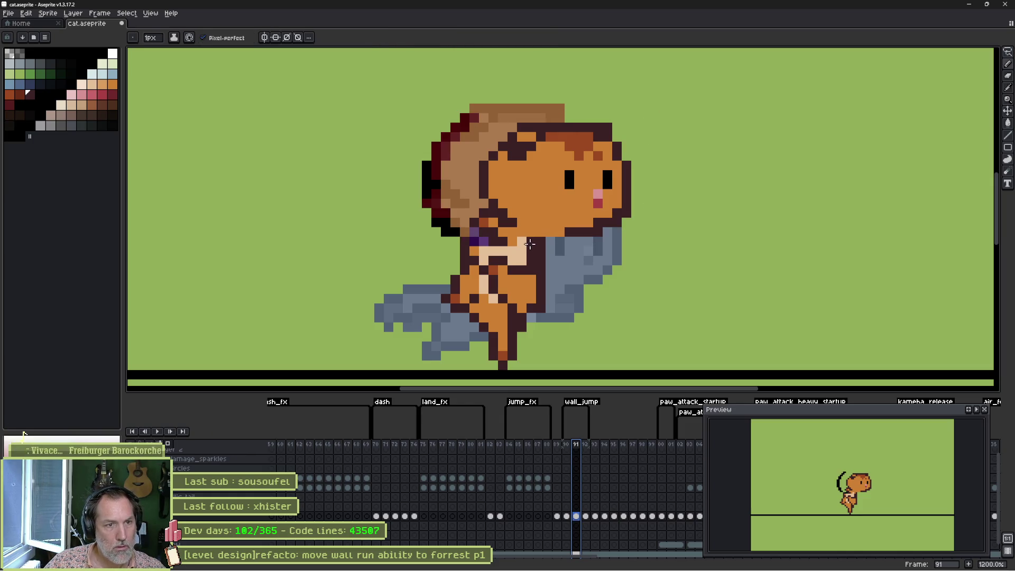
key(i)
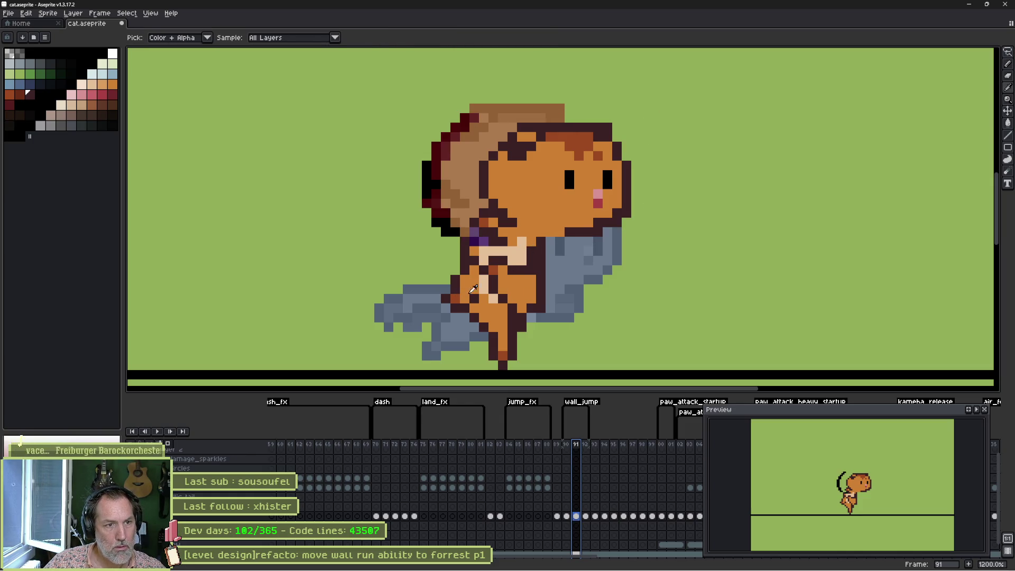
click(498, 272)
key(b)
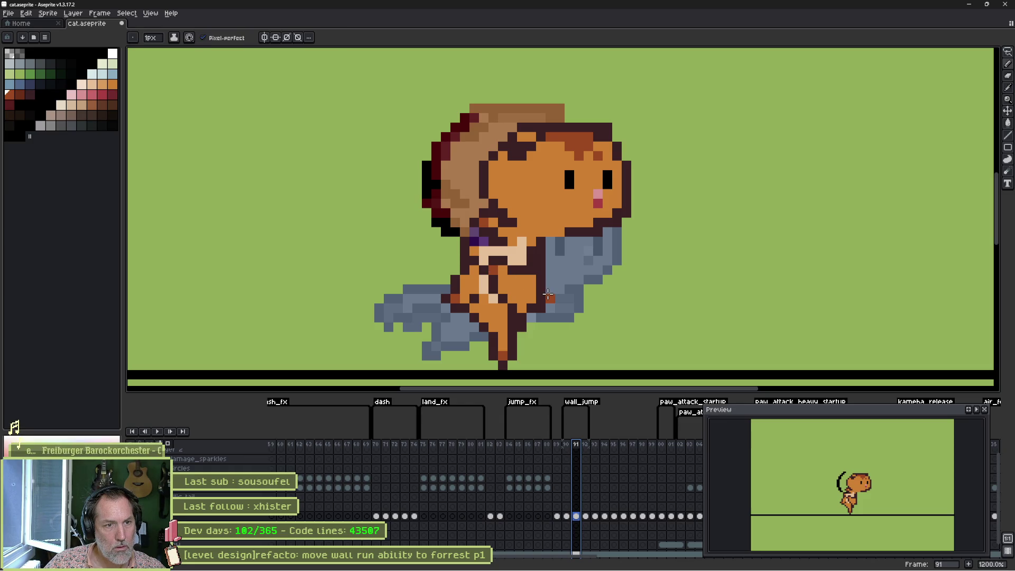
Add red-brown pixels on the grey arm and repaint the pale chest in body orange
key(i)
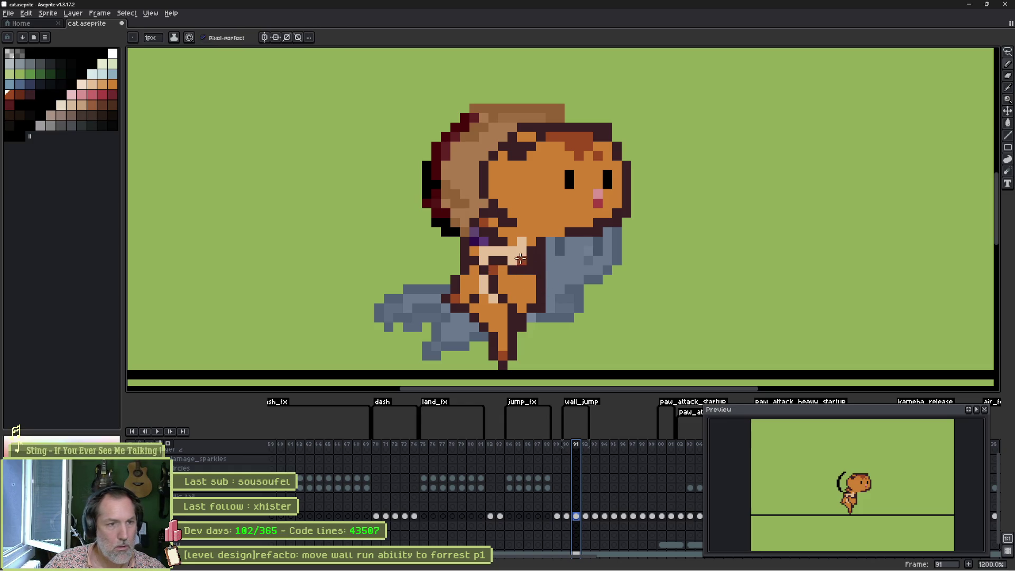
key(b)
click(551, 259)
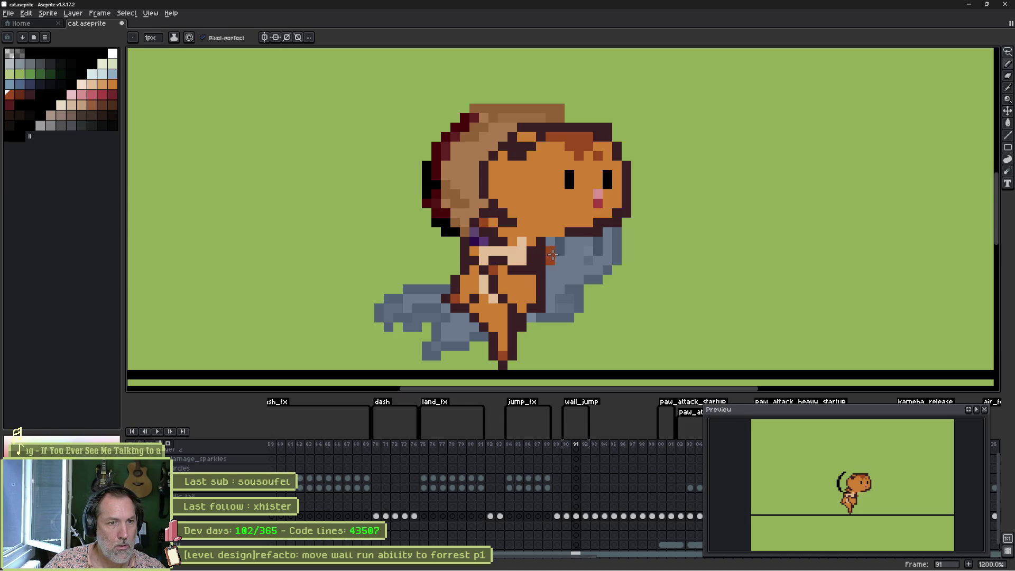
alt+click(546, 244)
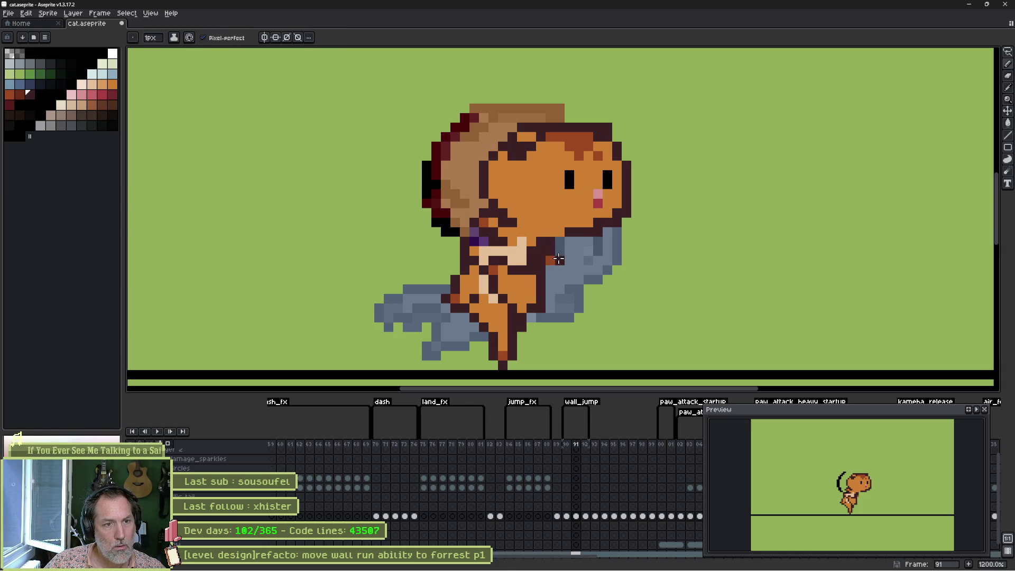
alt+click(533, 253)
mouse_move(528, 252)
mouse_down()
mouse_move(512, 255)
mouse_move(508, 230)
mouse_up()
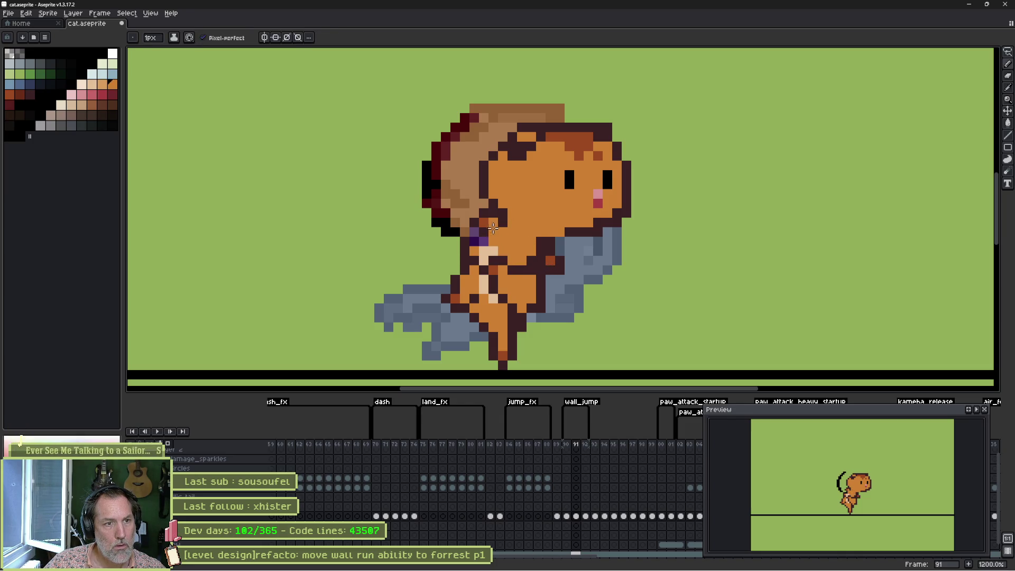
Add red-orange pixels near the neck and body, plus purple shading pixels by the neck
alt+click(486, 222)
key(e)
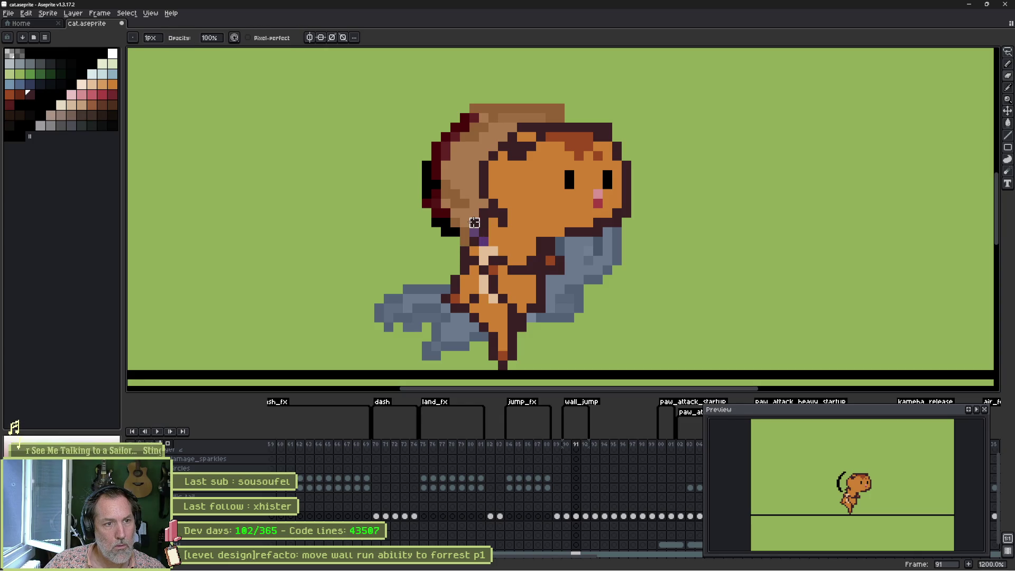
key(b)
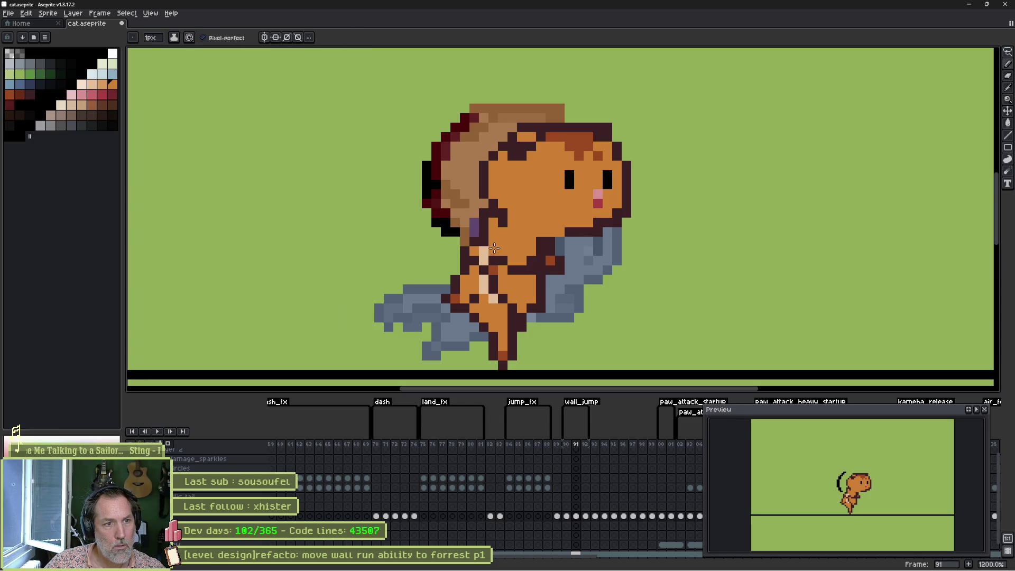
alt+click(496, 252)
click(489, 233)
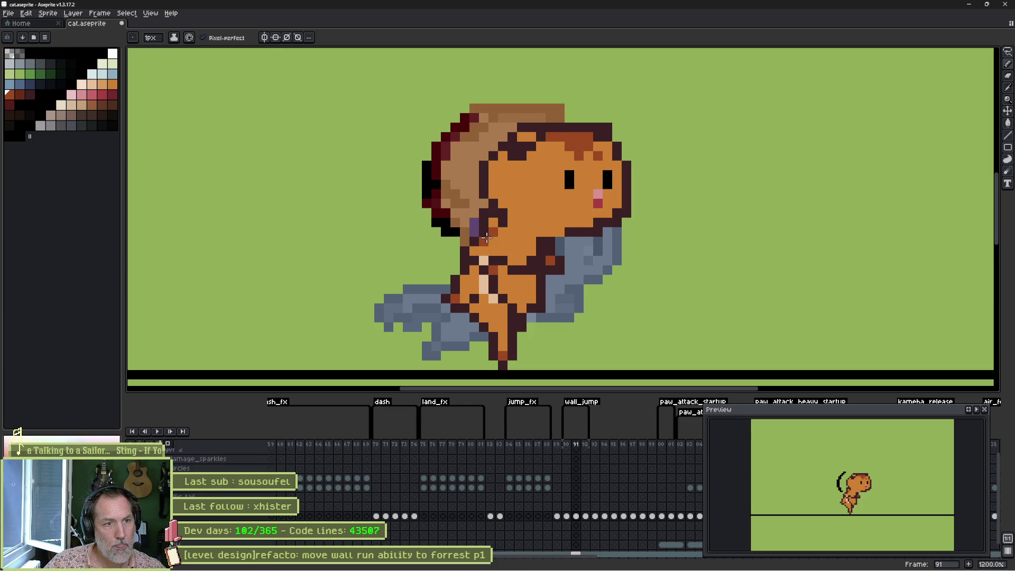
click(549, 222)
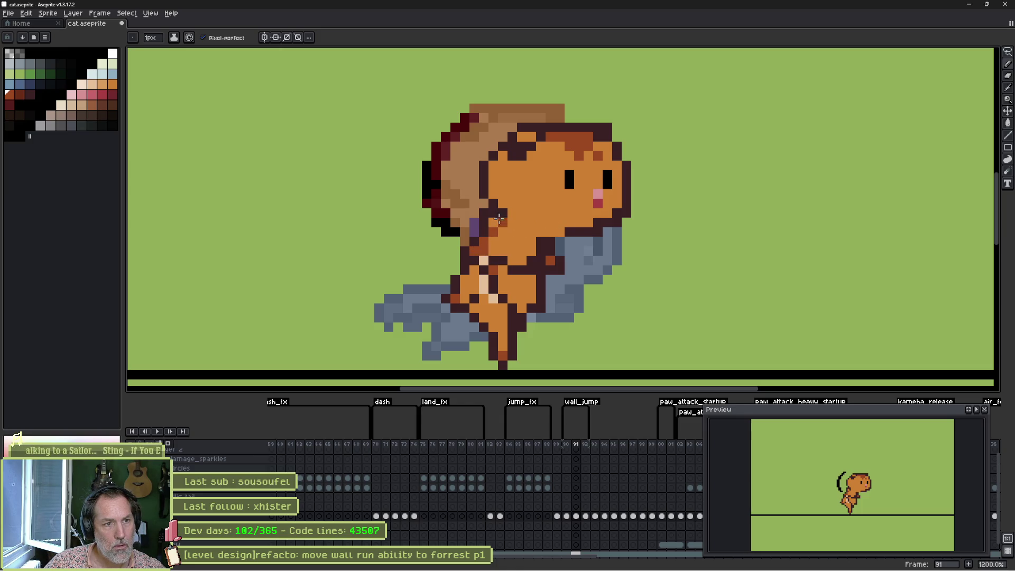
alt+click(474, 227)
click(484, 214)
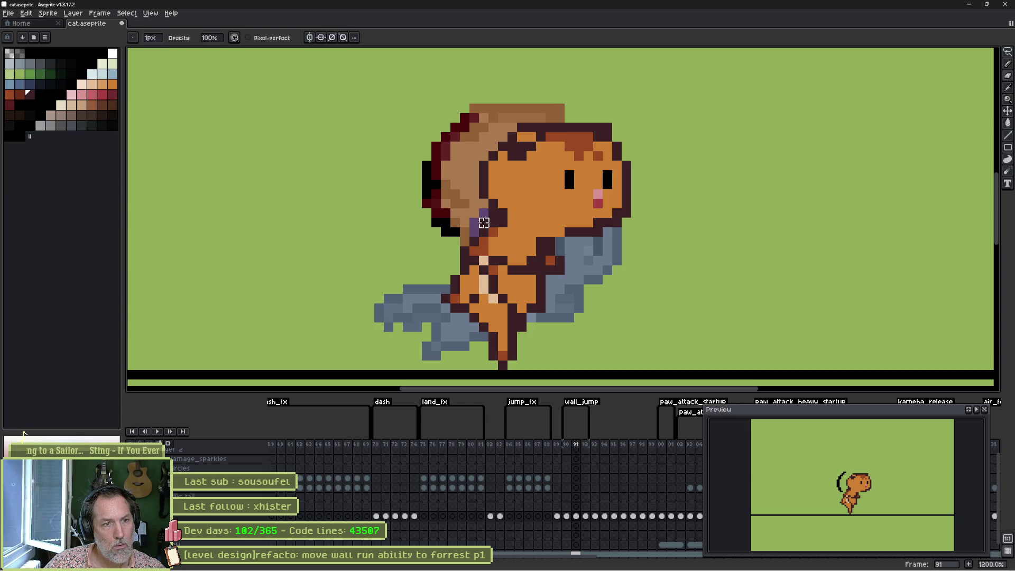
click(475, 233)
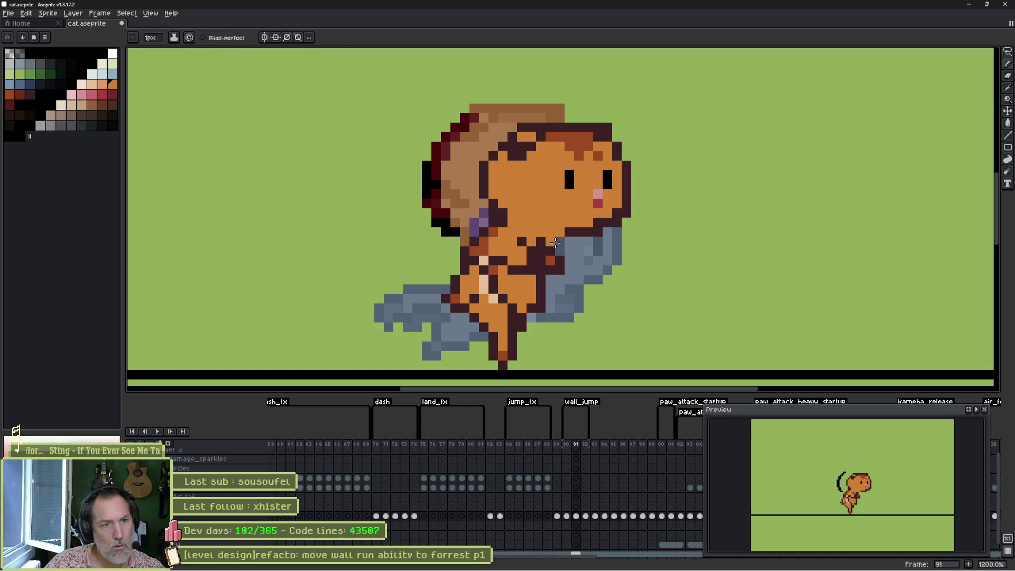
Eyedrop dark brown for outline pixels on the shoulder, then select frames 90–91
key(alt)
click(577, 229)
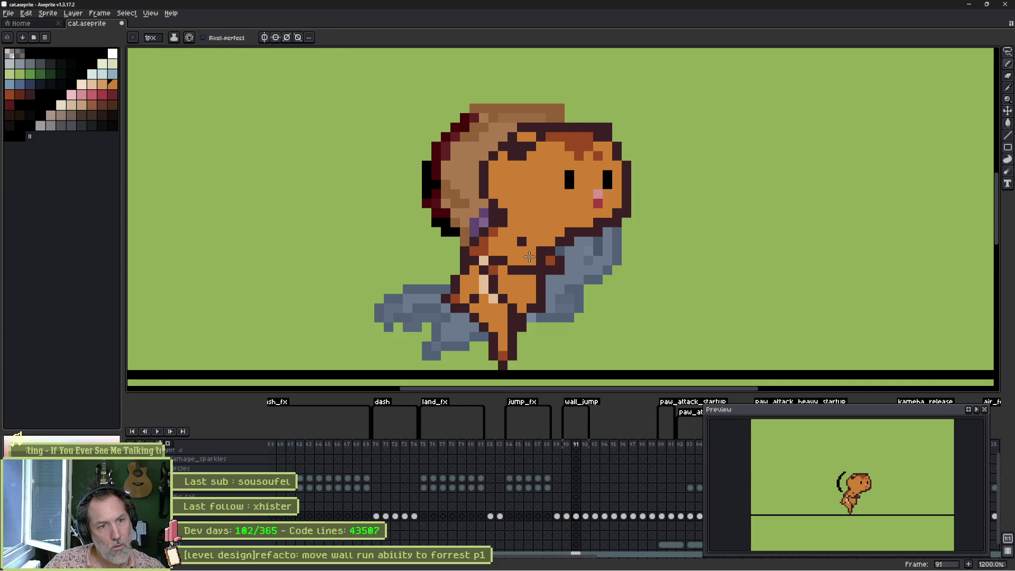
alt+click(538, 252)
click(532, 247)
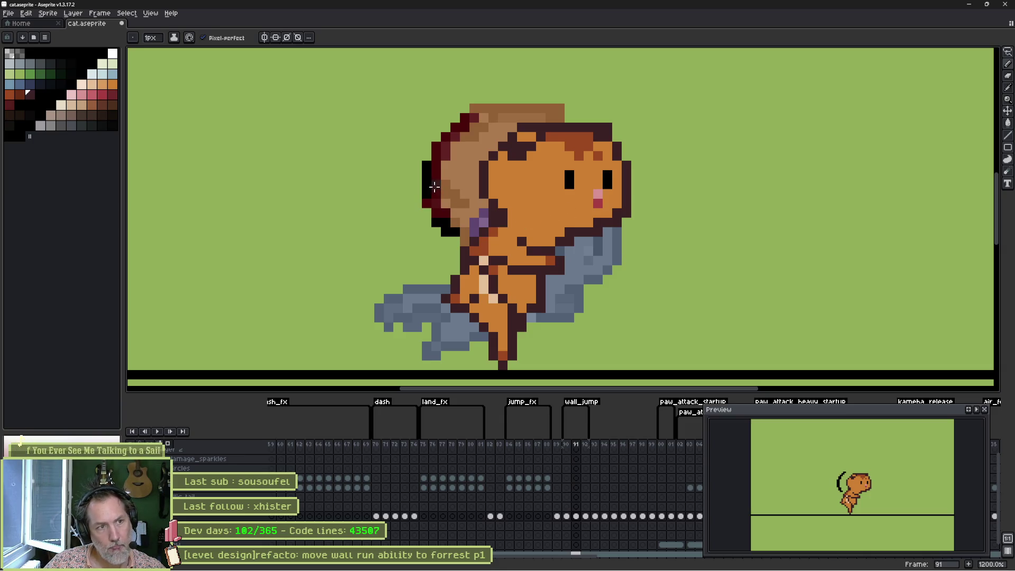
key(e)
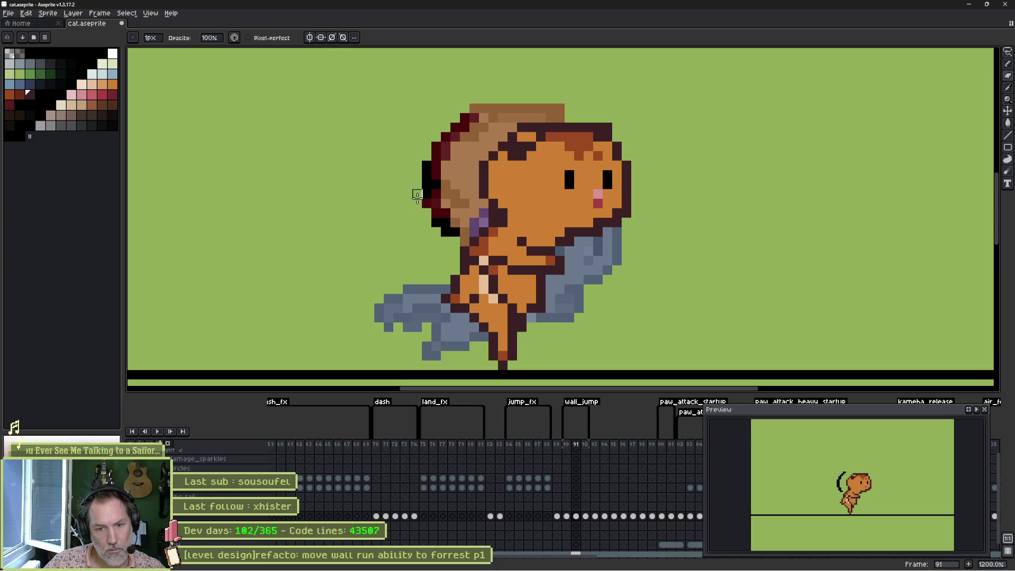
mouse_move(566, 444)
mouse_down()
mouse_move(588, 447)
mouse_move(570, 446)
mouse_up()
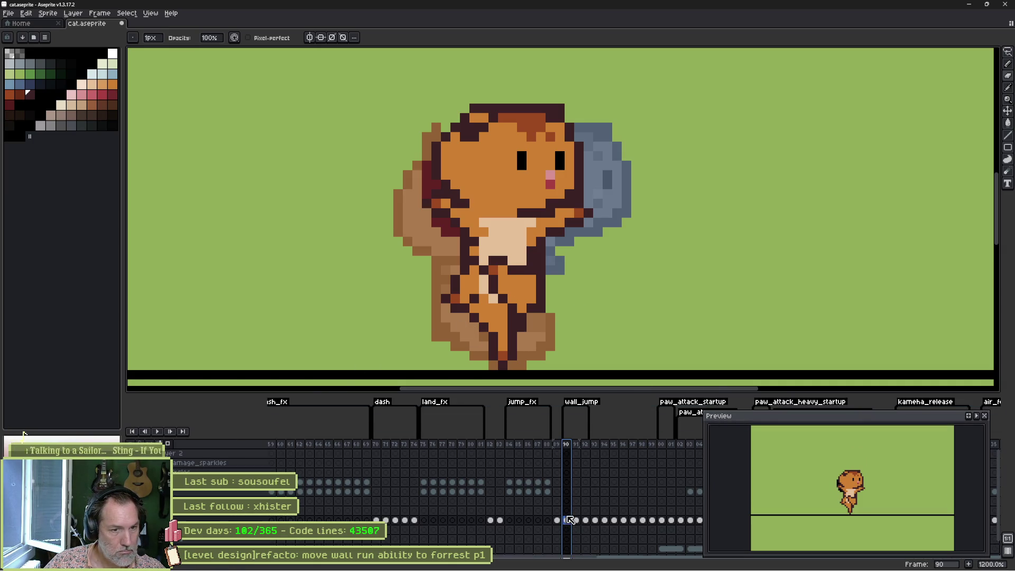
Select wall_jump frames 89 through 92 and play them in a loop
scroll(570, 520, down, 1)
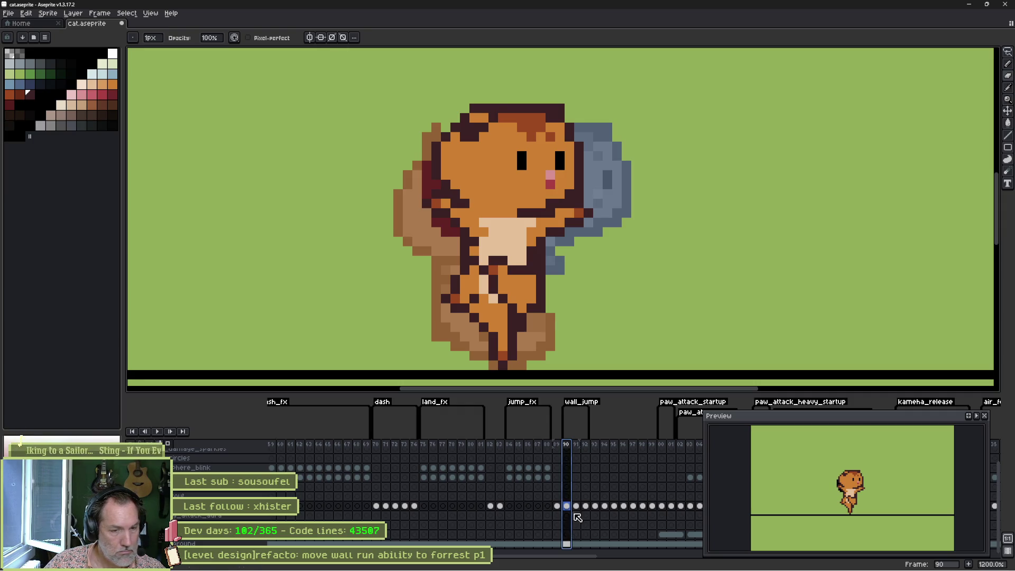
mouse_move(556, 445)
mouse_down()
mouse_move(586, 448)
mouse_move(576, 450)
mouse_up()
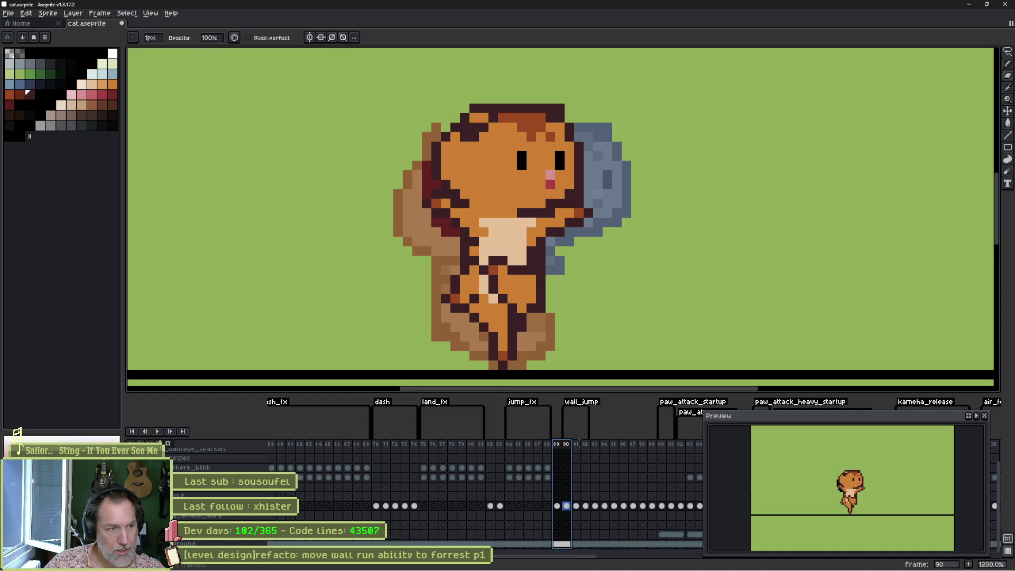
key(Return)
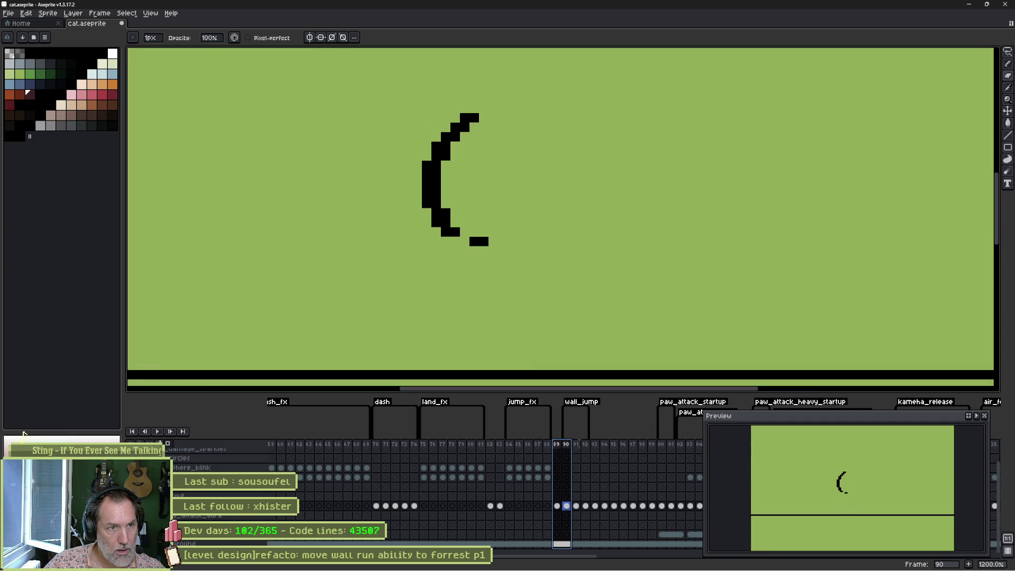
key(e)
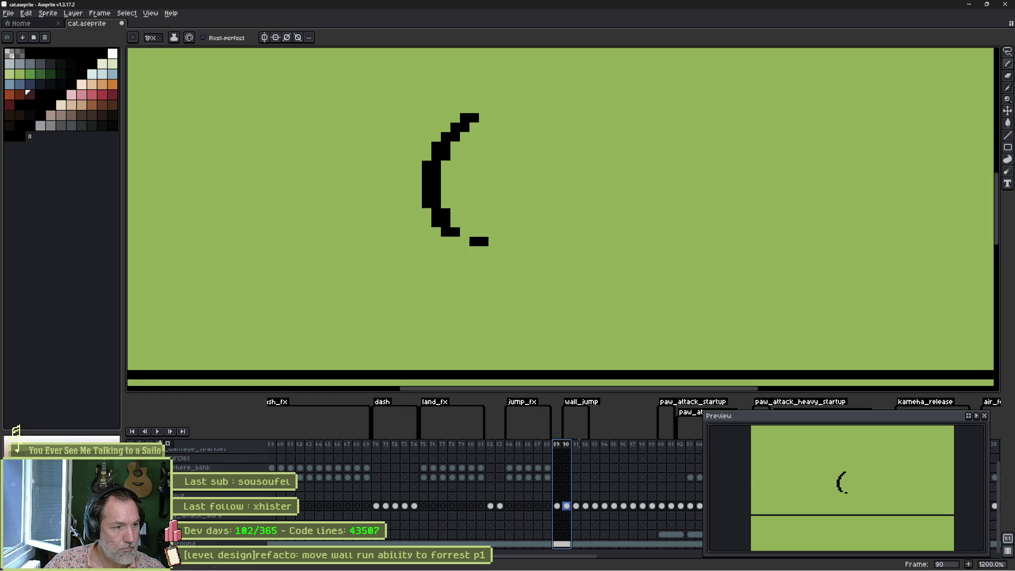
Toggle the coloured cat and background/outline layers, then go to the frame 89 bottom-layer cel
click(443, 209)
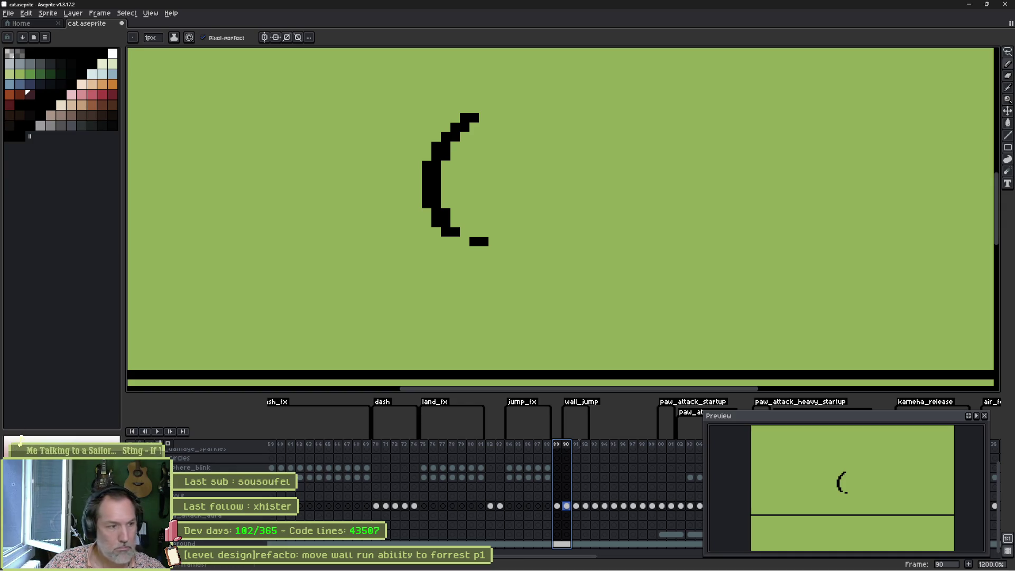
scroll(214, 517, up, 1)
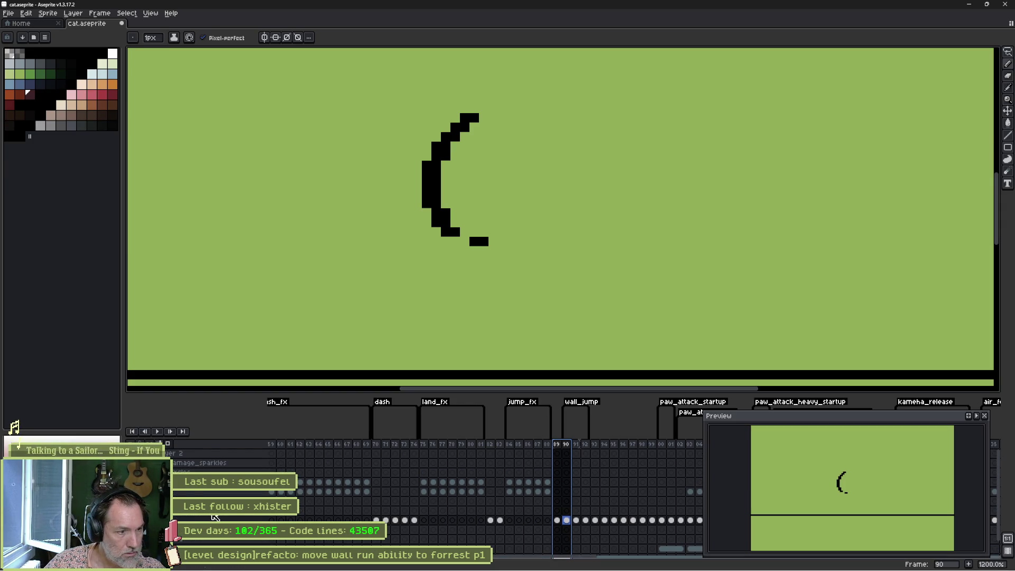
scroll(214, 517, down, 2)
click(134, 534)
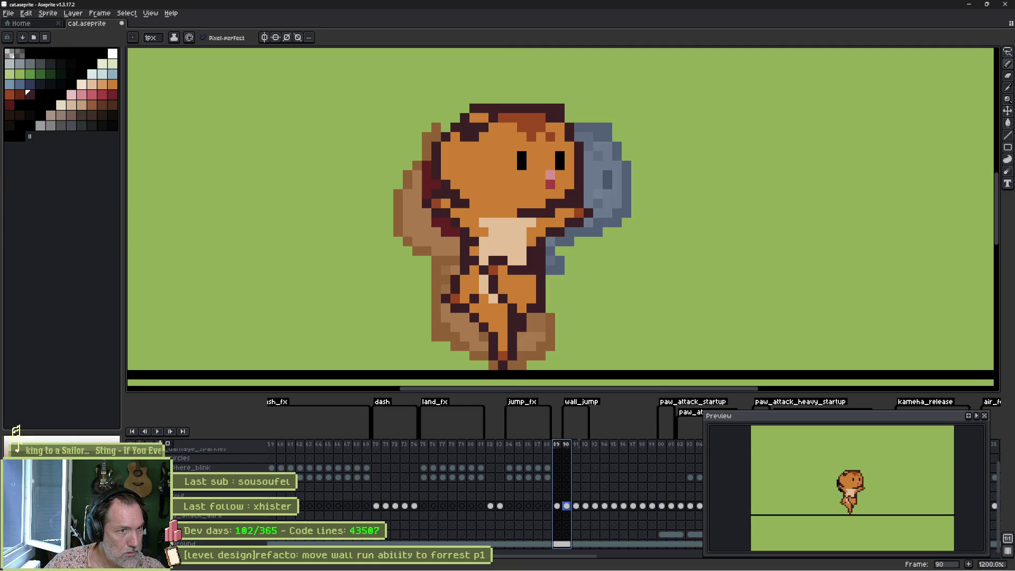
click(133, 535)
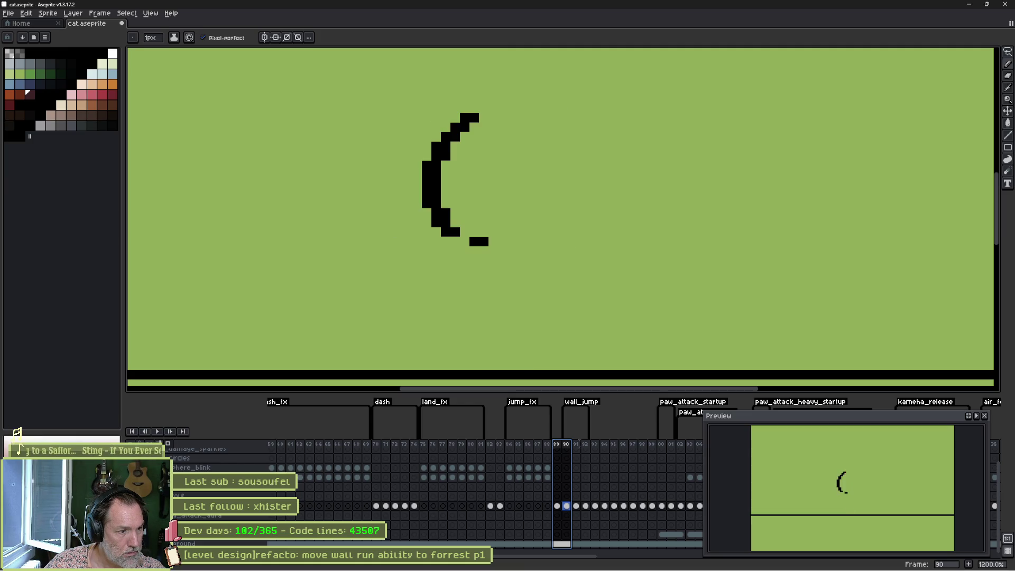
click(133, 534)
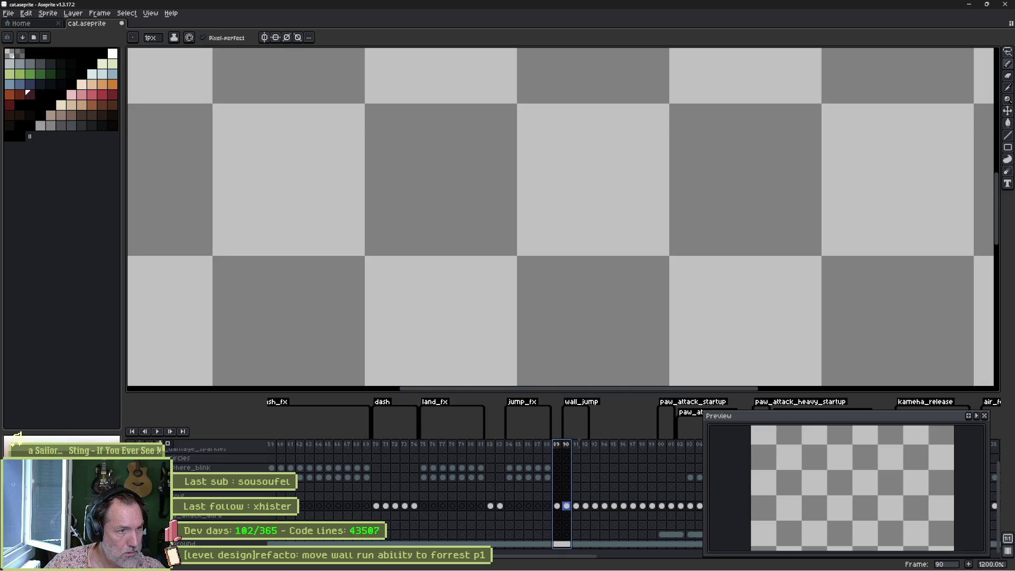
click(134, 534)
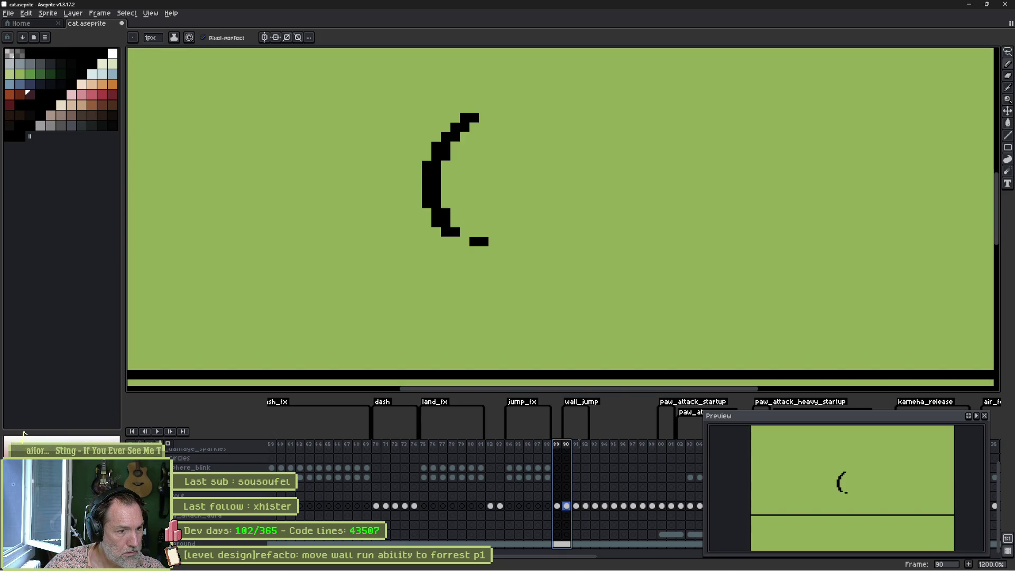
click(557, 544)
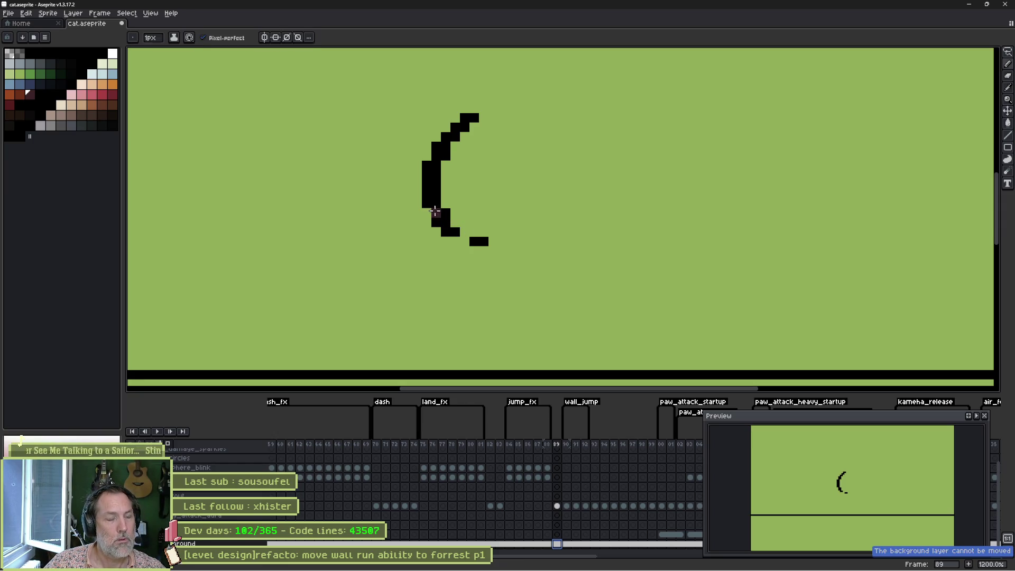
Wipe out the sketched crescent on frame 89 with an enlarged 6px eraser
alt+click(477, 218)
mouse_move(503, 232)
mouse_down()
mouse_move(474, 242)
mouse_move(497, 233)
mouse_move(505, 242)
mouse_move(466, 221)
mouse_move(430, 174)
mouse_move(524, 234)
mouse_up()
click(474, 203)
key(e)
key(plus)
key(plus)
key(plus)
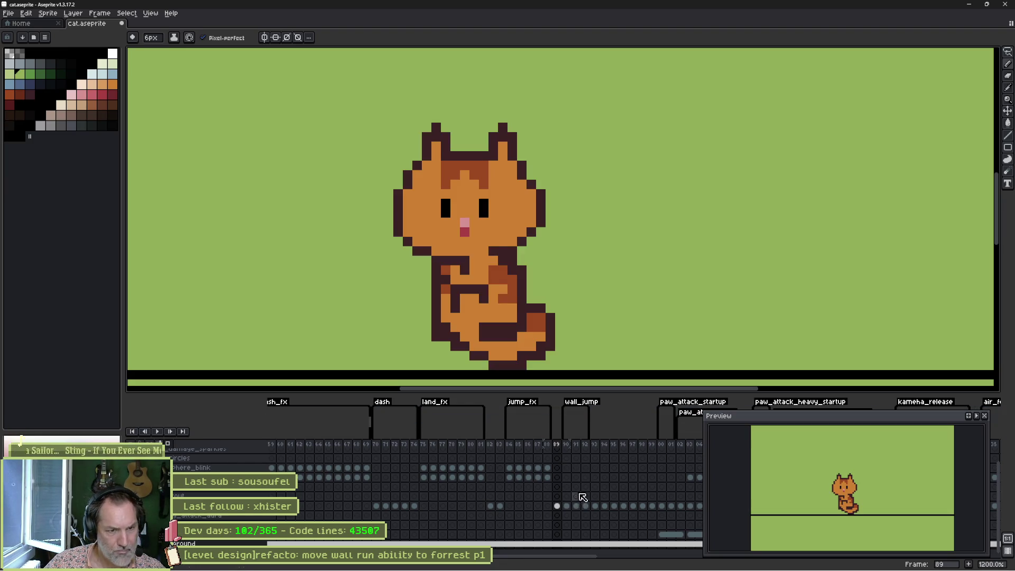
Select the frame 90–91 cels, pick the dark outline colour, and edit frame 91 with a 1px brush
click(566, 507)
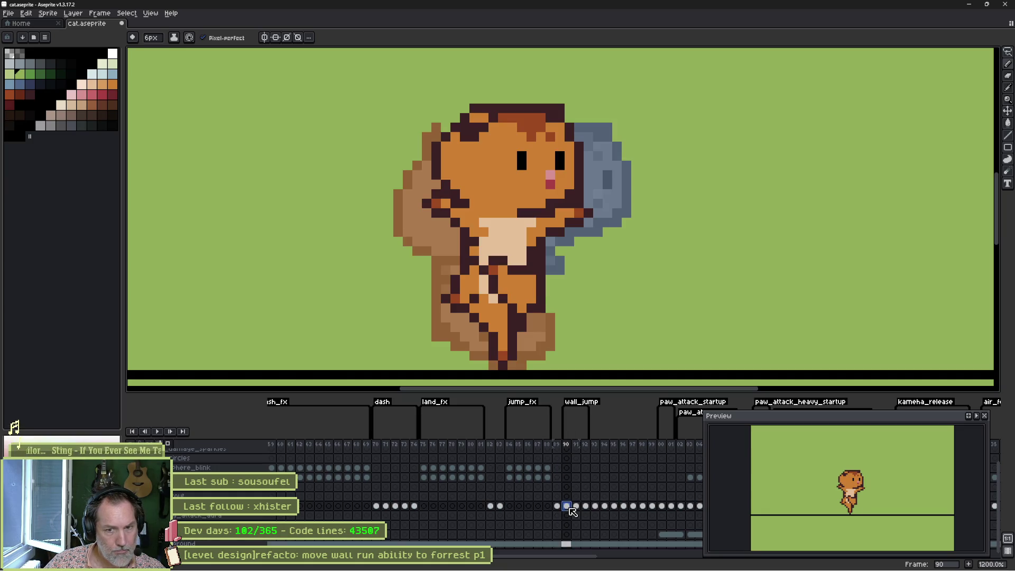
mouse_move(570, 509)
mouse_down()
mouse_move(578, 514)
mouse_move(558, 514)
mouse_move(579, 519)
mouse_up()
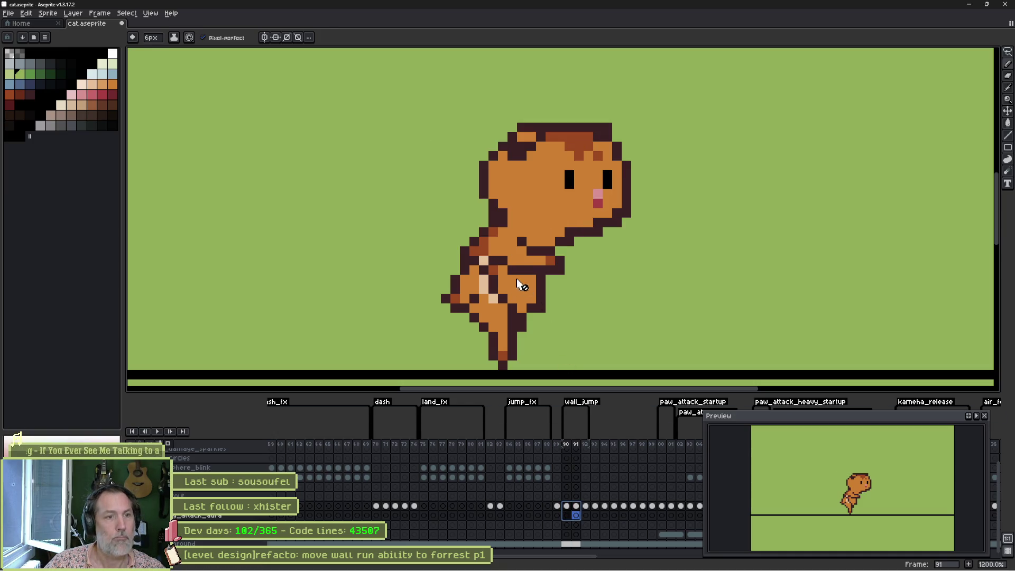
key(i)
click(457, 299)
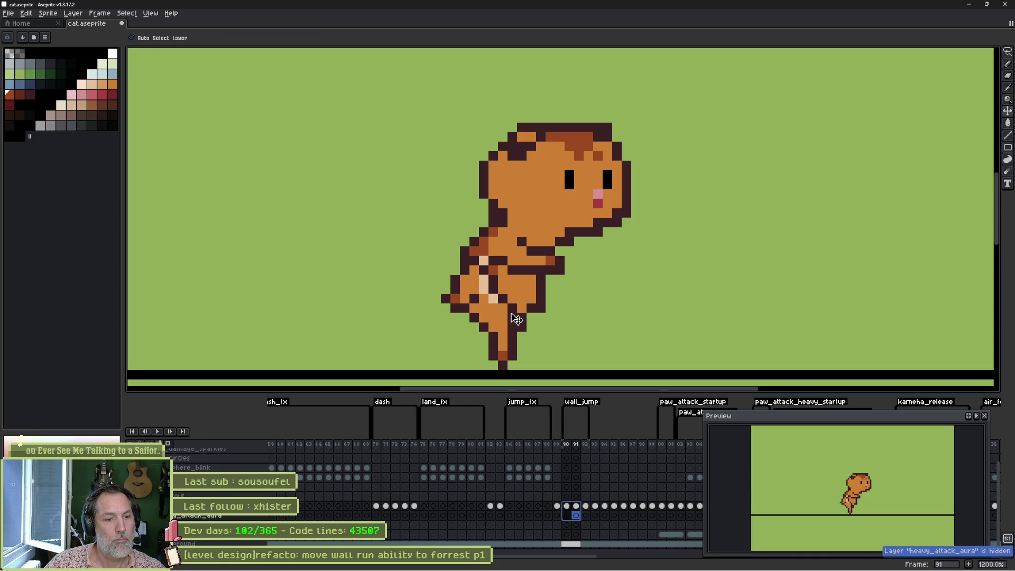
click(576, 506)
key(minus)
key(minus)
key(minus)
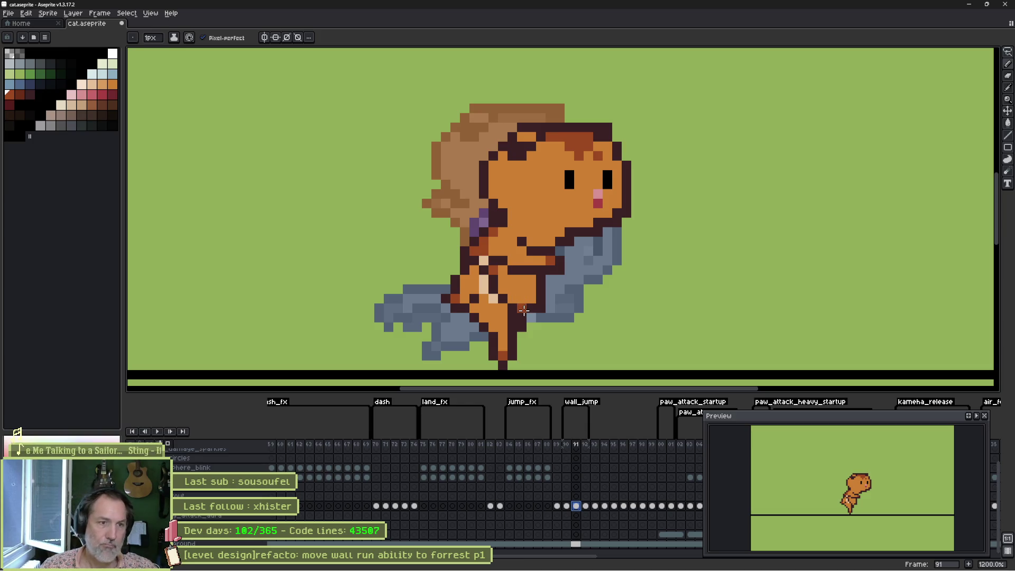
Add leg pixels, a dark belly pixel, and purple pixels on the cat's leg
drag(531, 327, 528, 319)
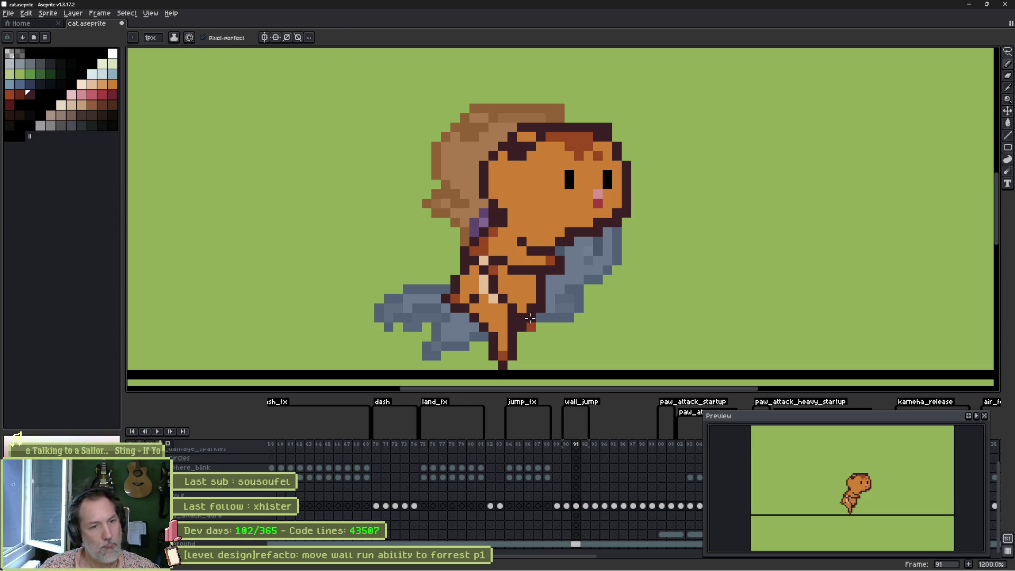
alt+click(521, 317)
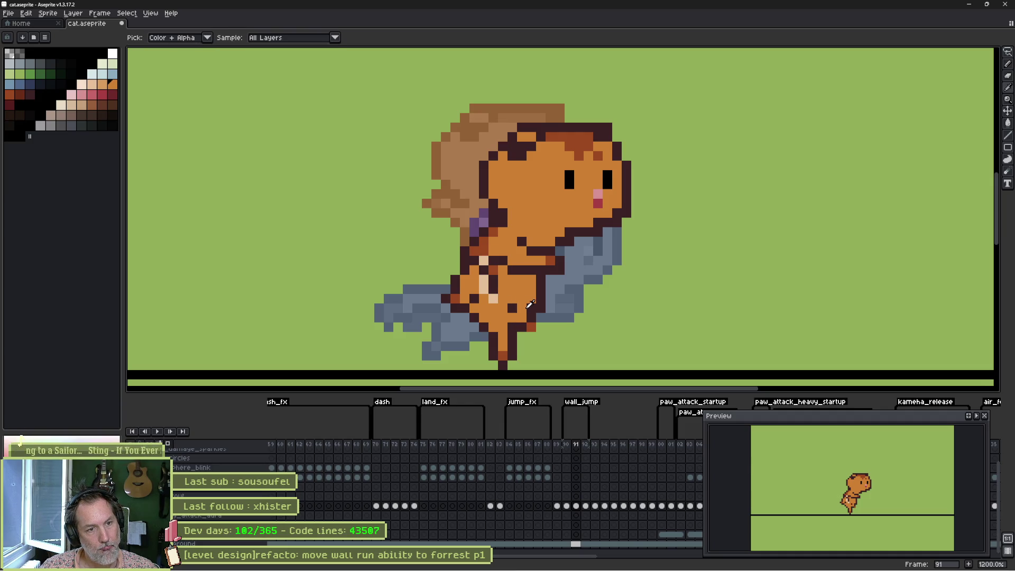
alt+click(530, 305)
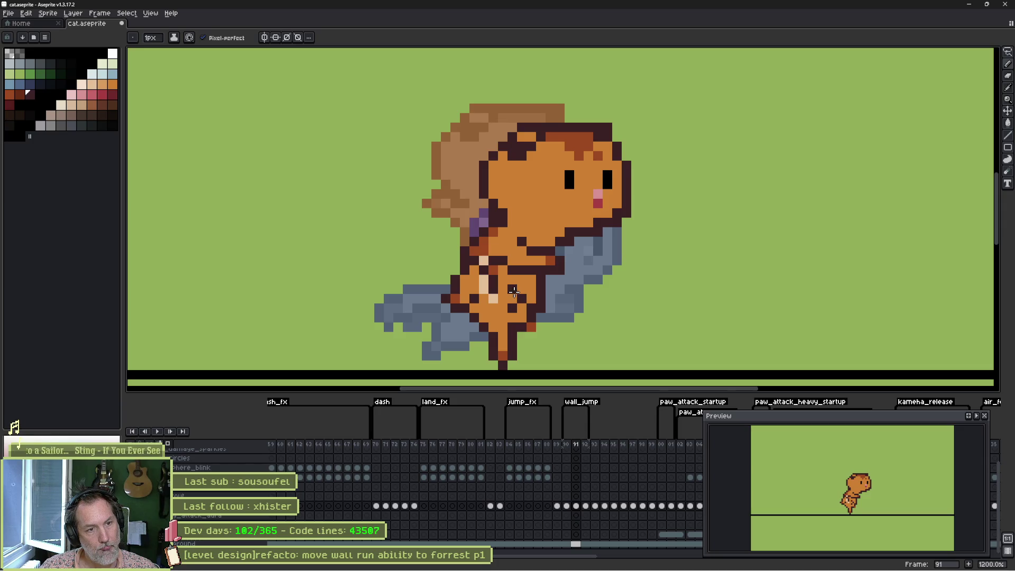
click(514, 291)
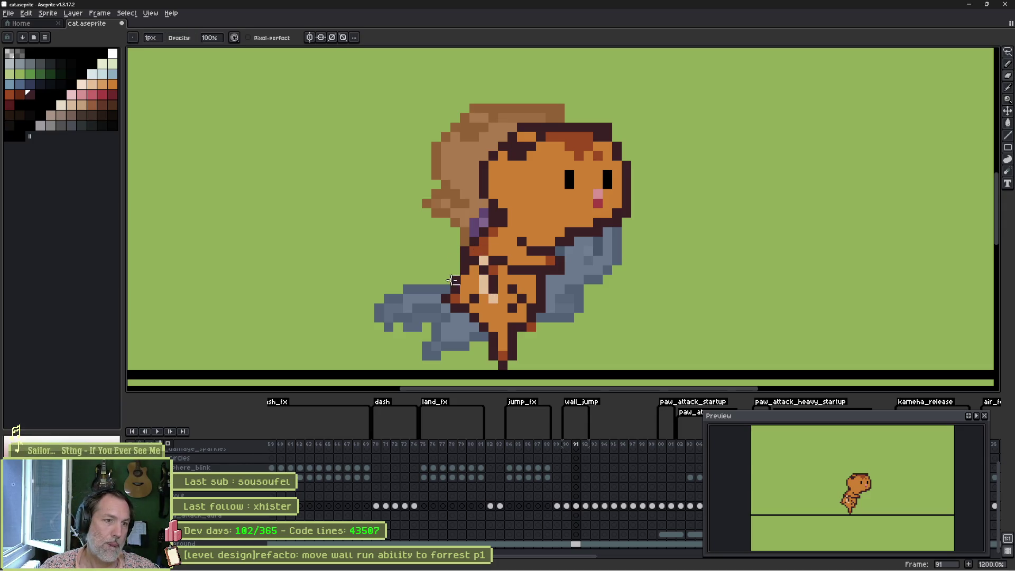
drag(456, 308, 446, 298)
Repaint the pink leg pixel orange and redraw the leg outline in dark red-brown
key(b)
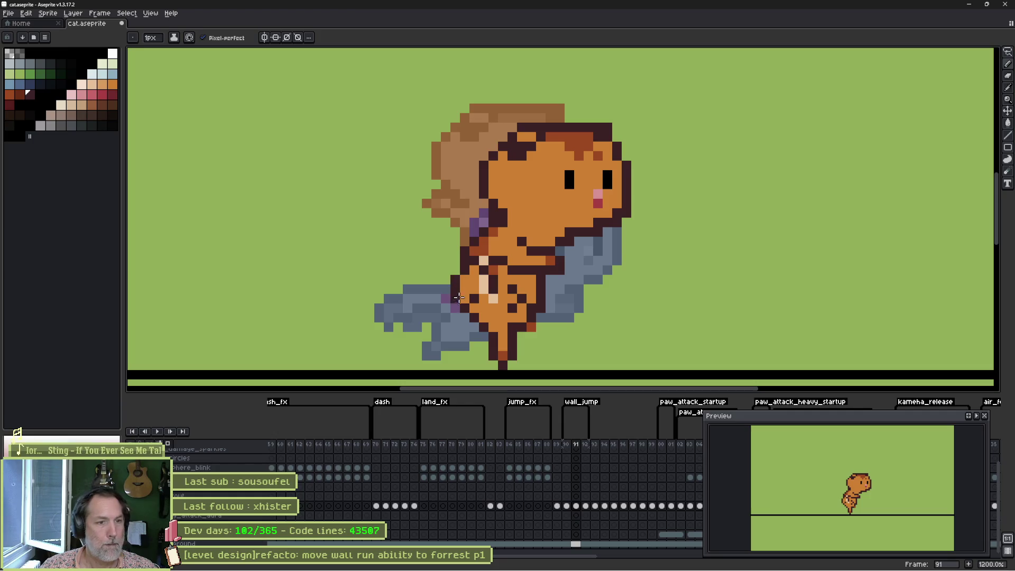
alt+click(480, 258)
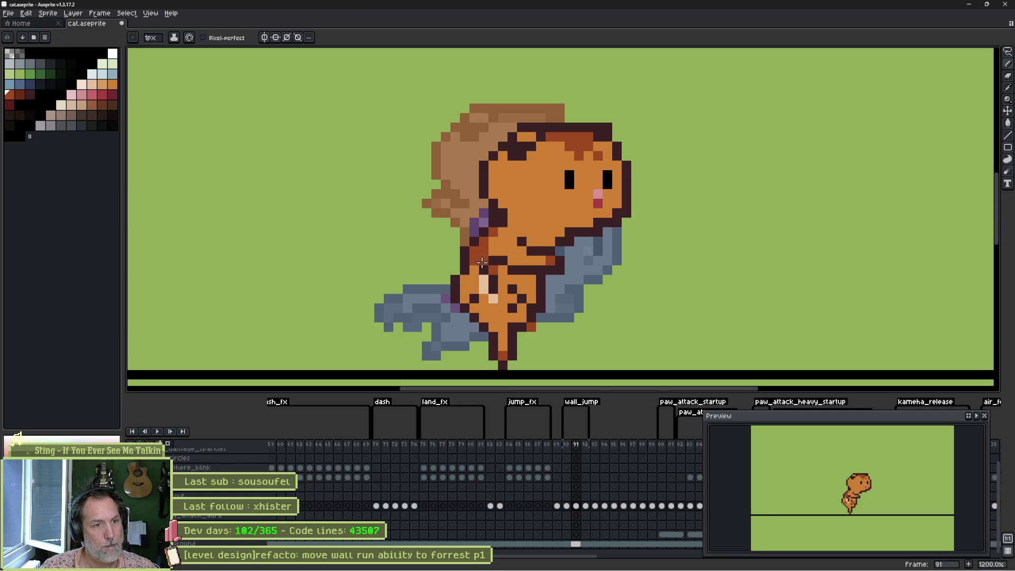
alt+click(475, 297)
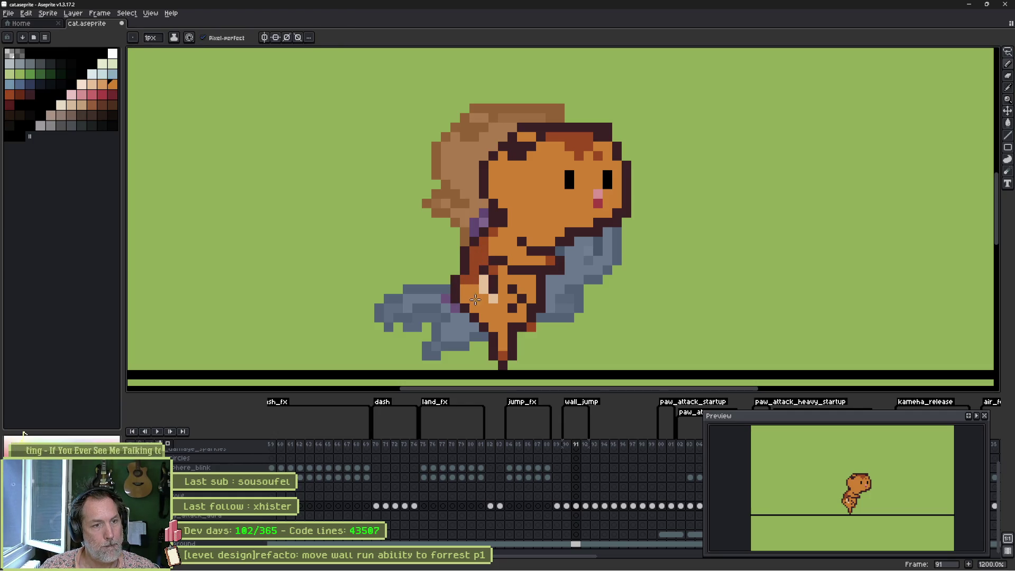
click(497, 297)
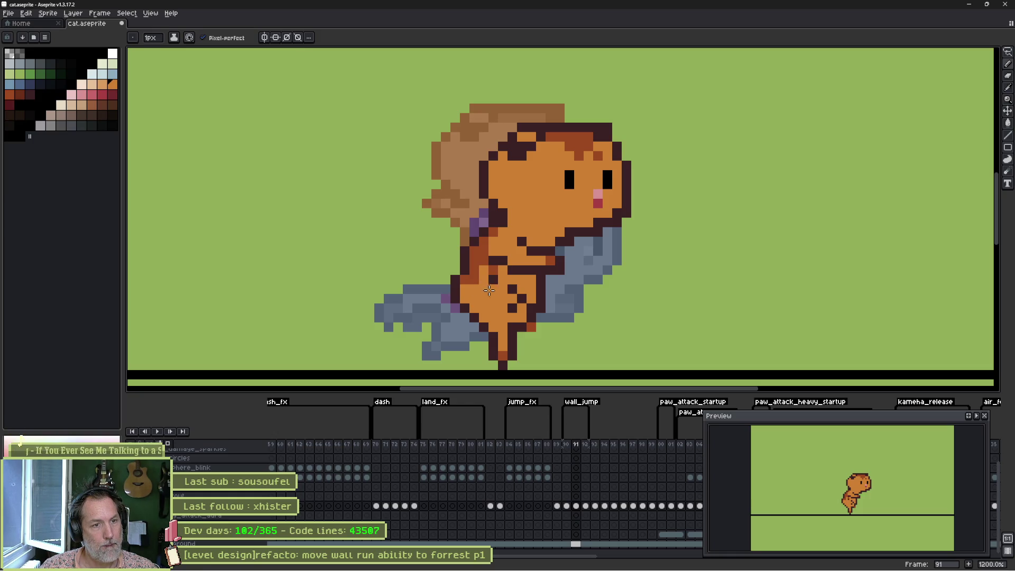
alt+click(511, 321)
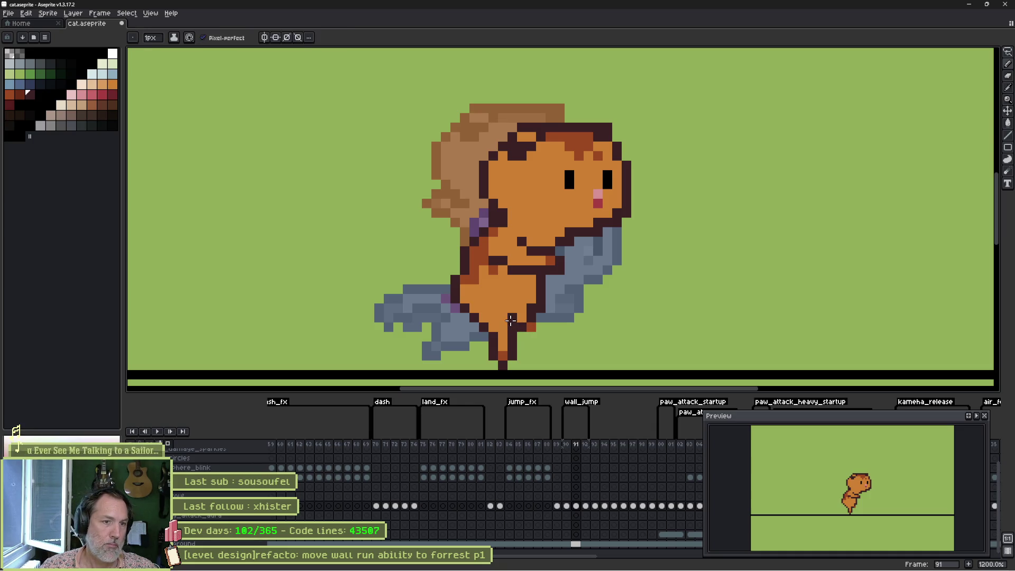
click(503, 318)
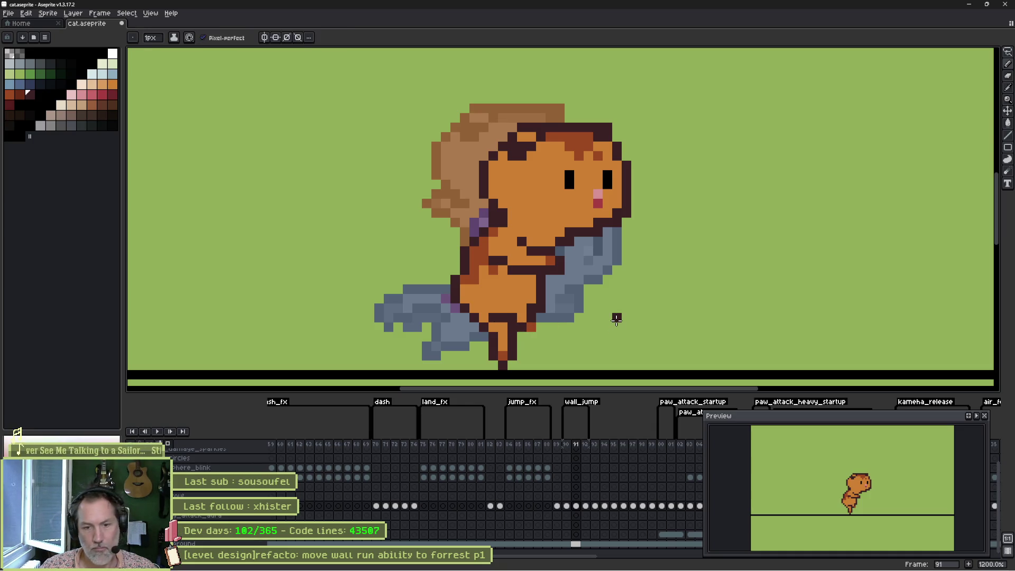
alt+click(457, 279)
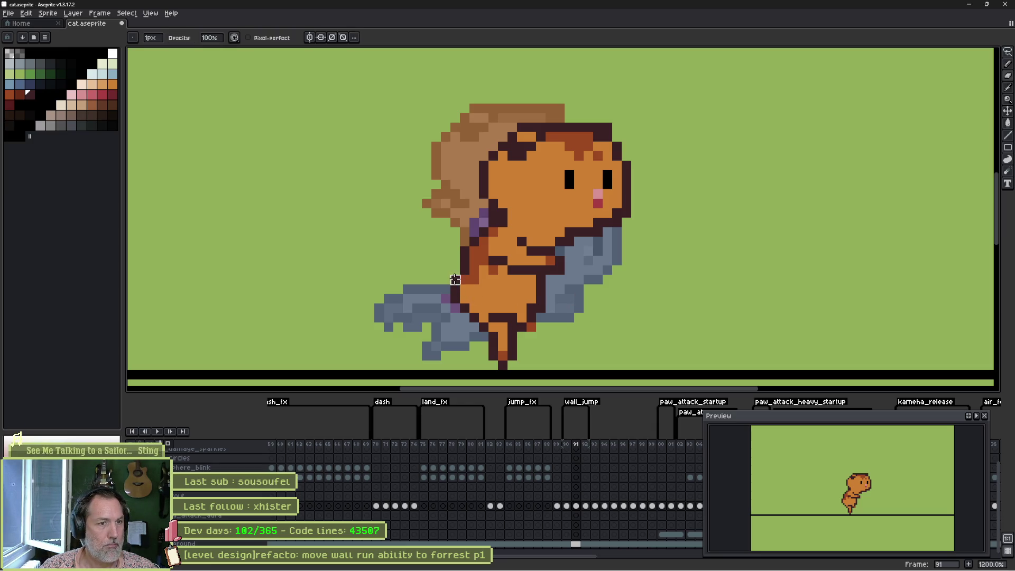
drag(465, 276, 465, 306)
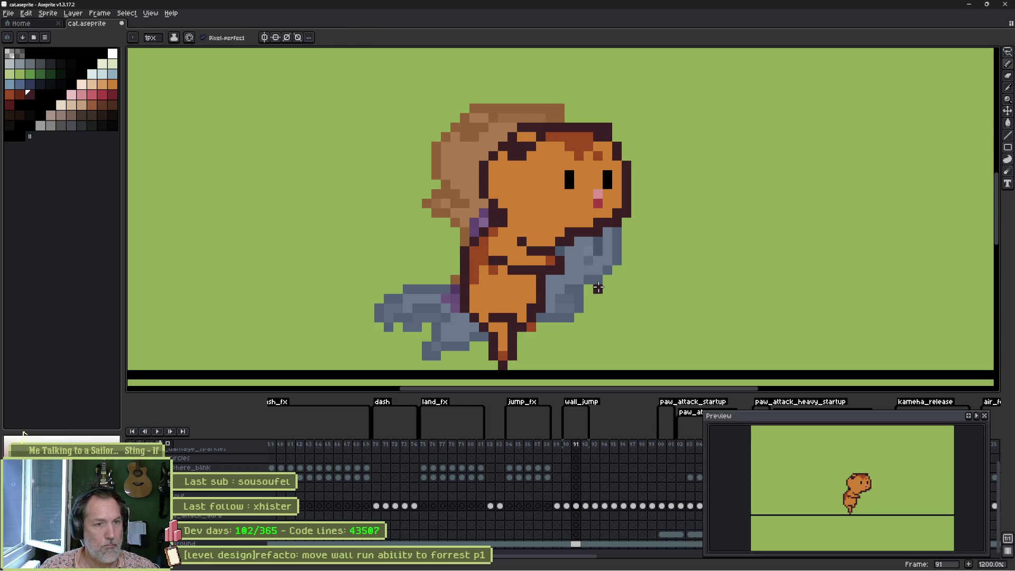
Step back and forth through the frames to review the leg pose
key(Left)
key(Right)
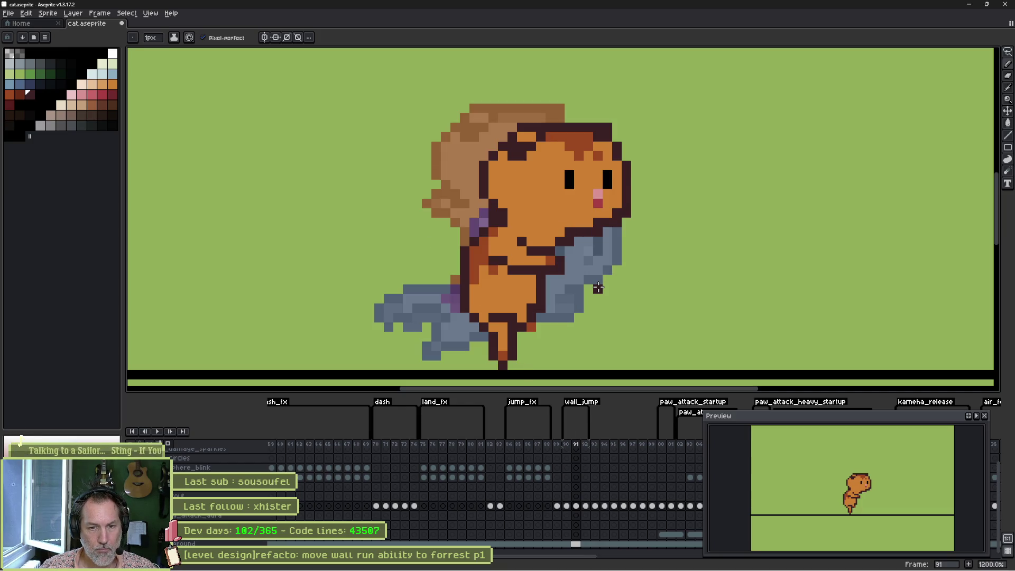
key(Left)
key(Right)
key(Right)
key(Left)
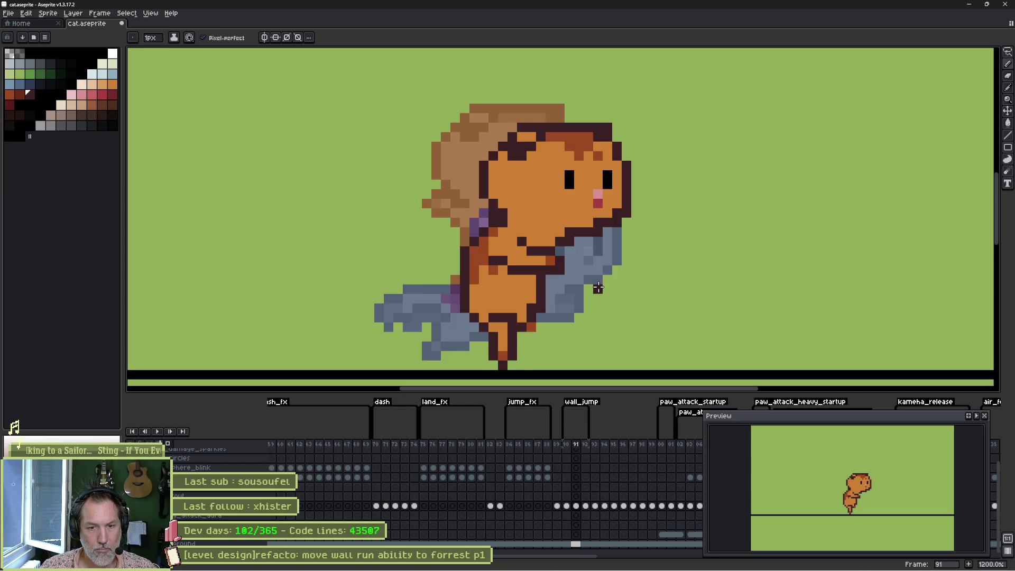
key(Left)
key(Right)
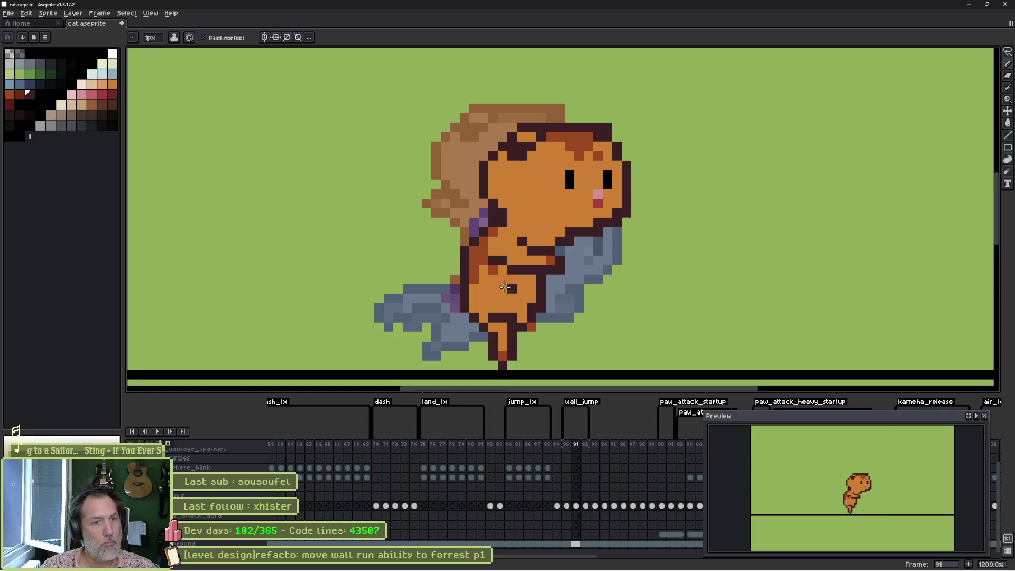
Select the cat's lower body and nudge it one pixel left
key(m)
drag(420, 262, 566, 381)
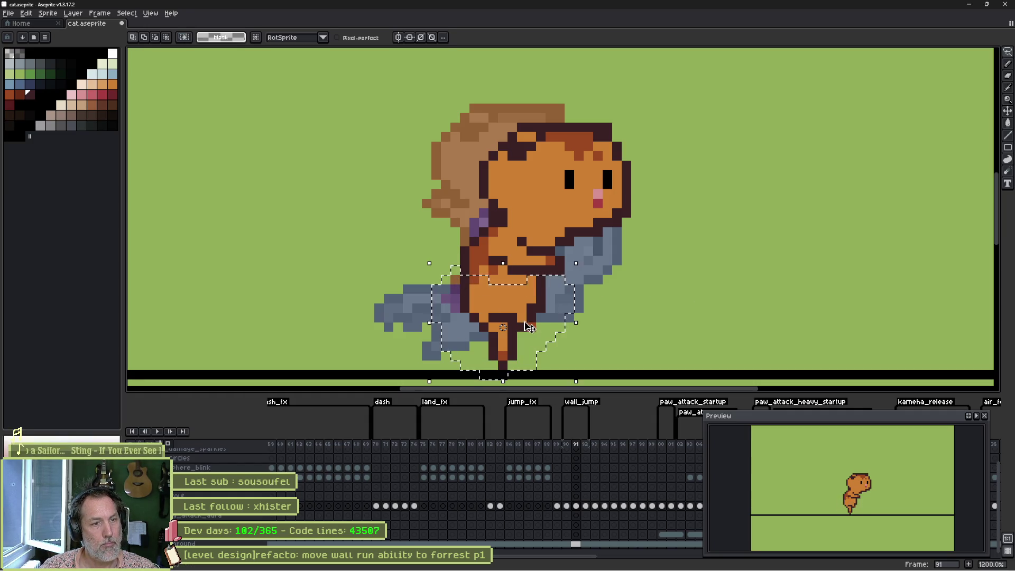
mouse_move(499, 319)
mouse_down()
mouse_move(509, 320)
mouse_move(496, 320)
mouse_up()
key(Return)
key(i)
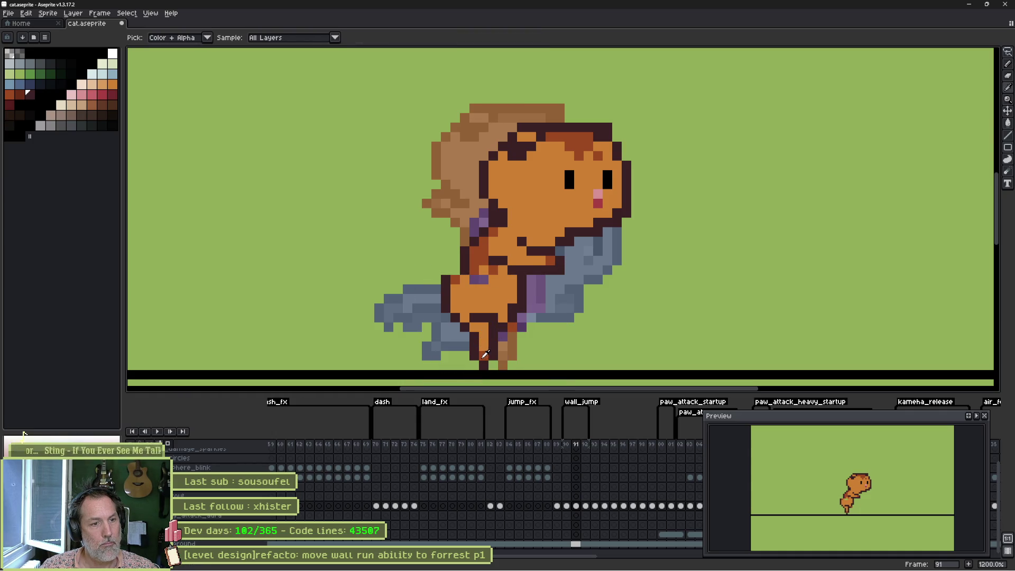
Paint rust-orange and dark red outline pixels on the lower leg
click(485, 354)
key(b)
click(445, 345)
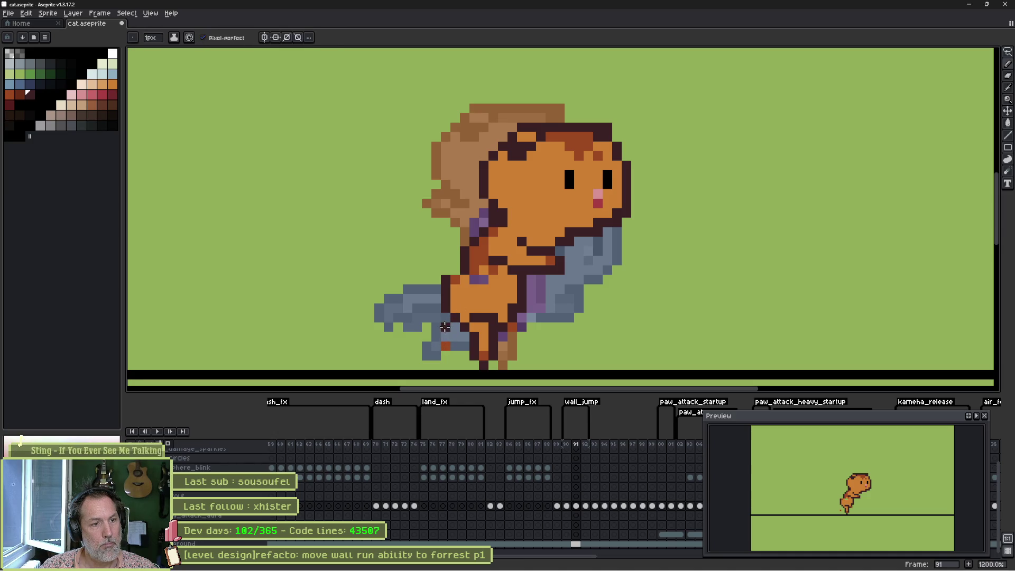
right_click(437, 337)
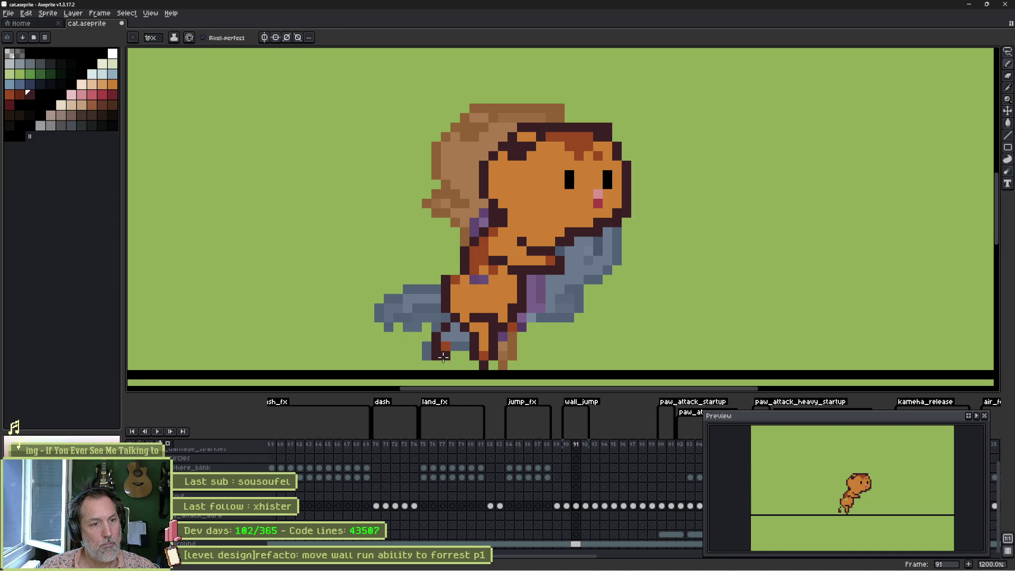
alt+click(460, 336)
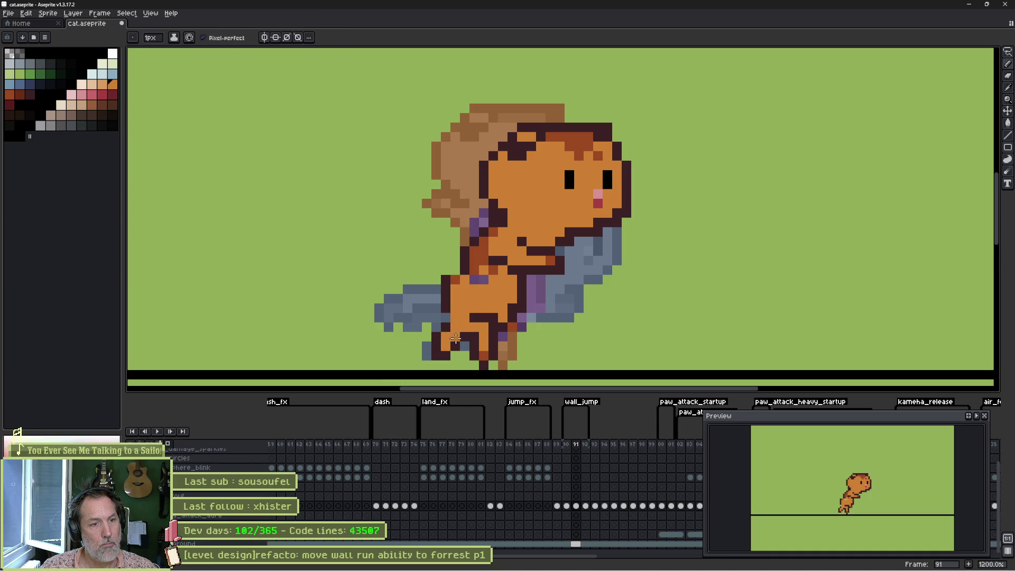
alt+click(484, 353)
click(446, 346)
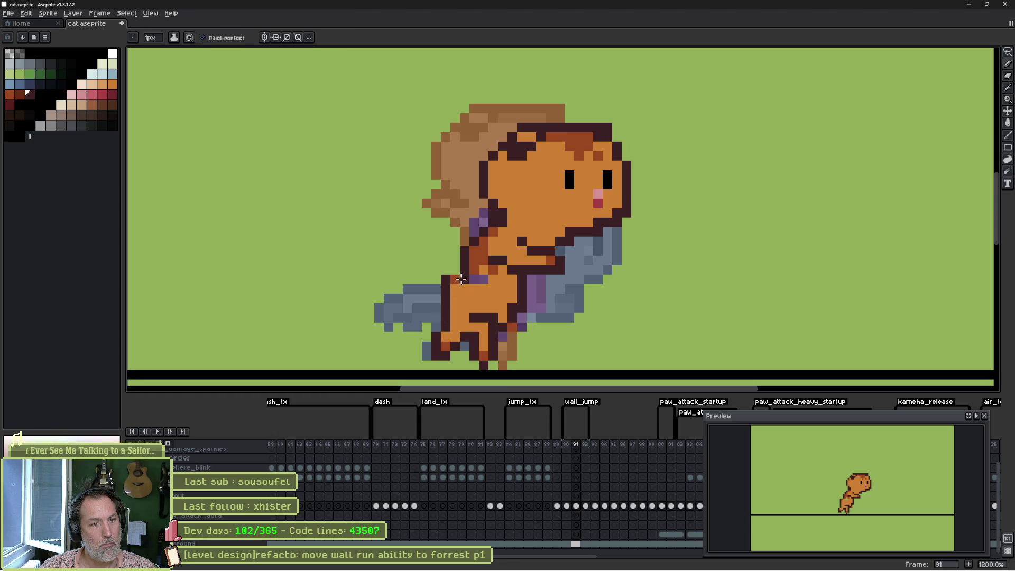
key(e)
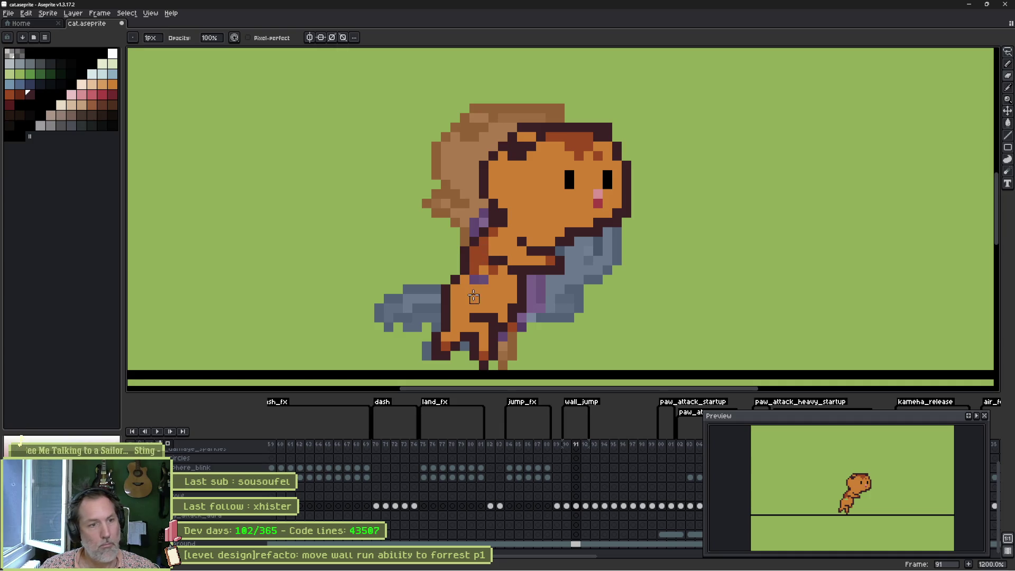
key(b)
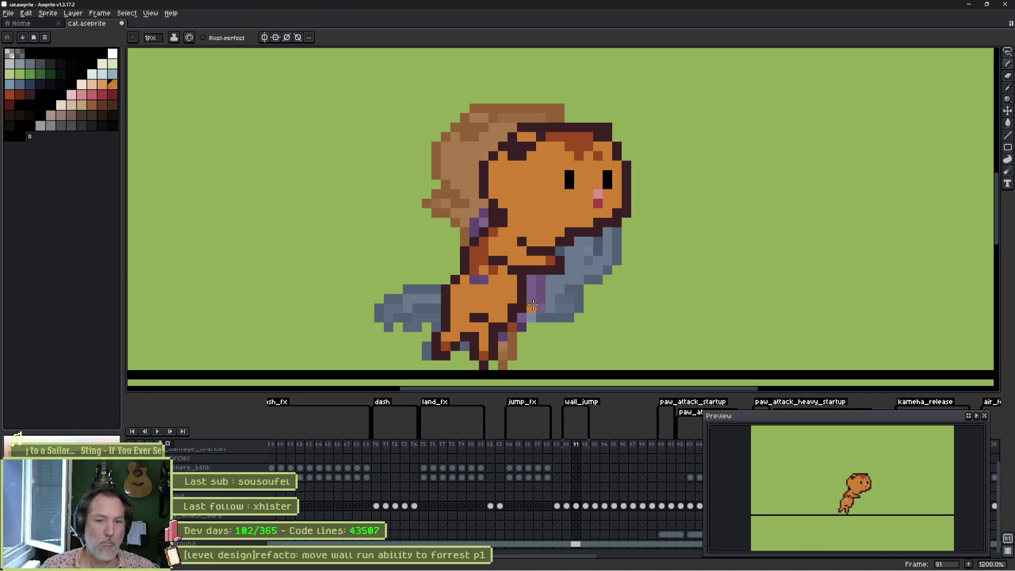
Flip between frames 90 and 91 to check the motion
key(comma)
key(period)
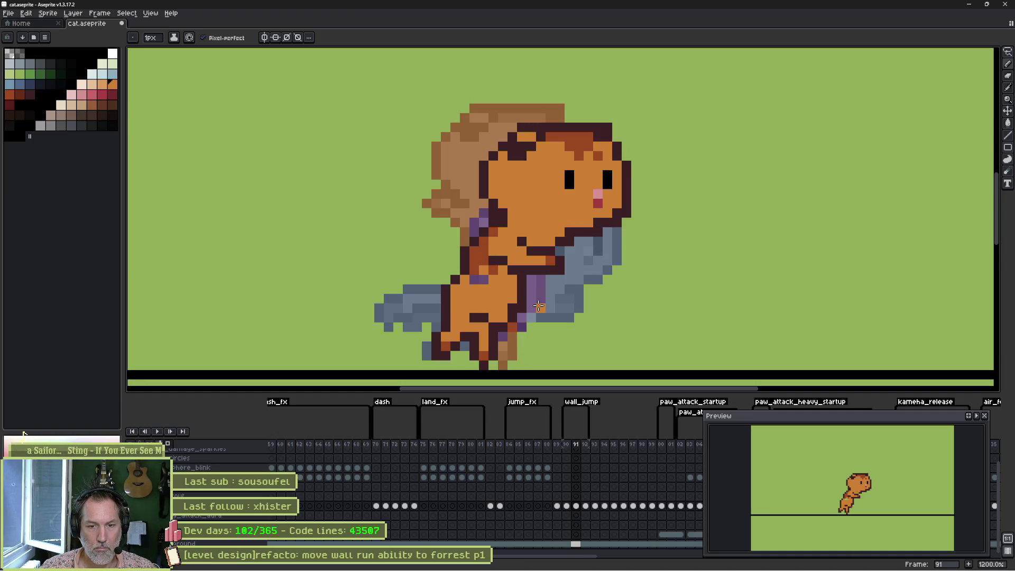
key(period)
key(comma)
key(comma)
key(comma)
key(period)
key(period)
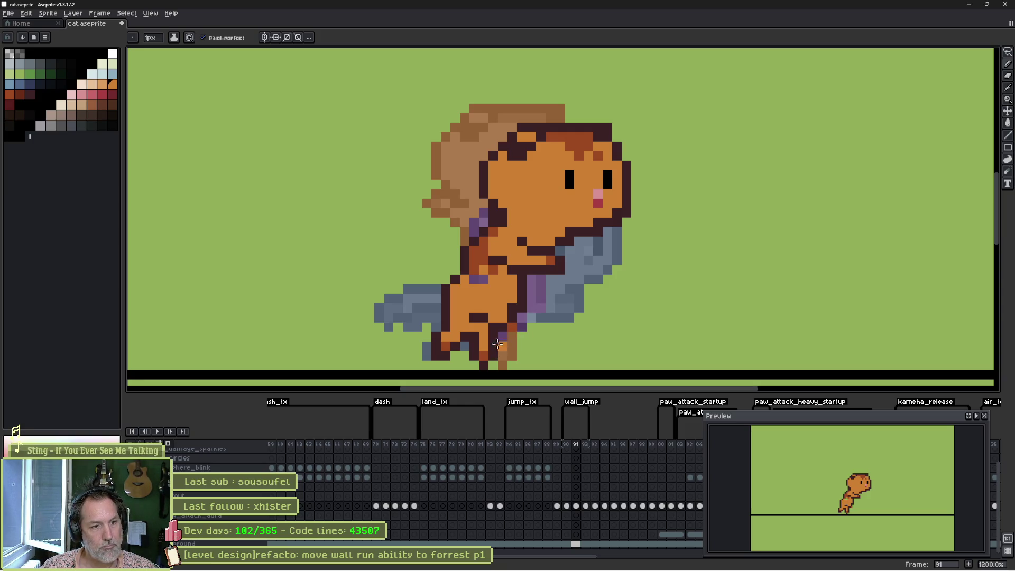
Paint over the stray dark pixel below the foot in orange fur colour
alt+click(499, 344)
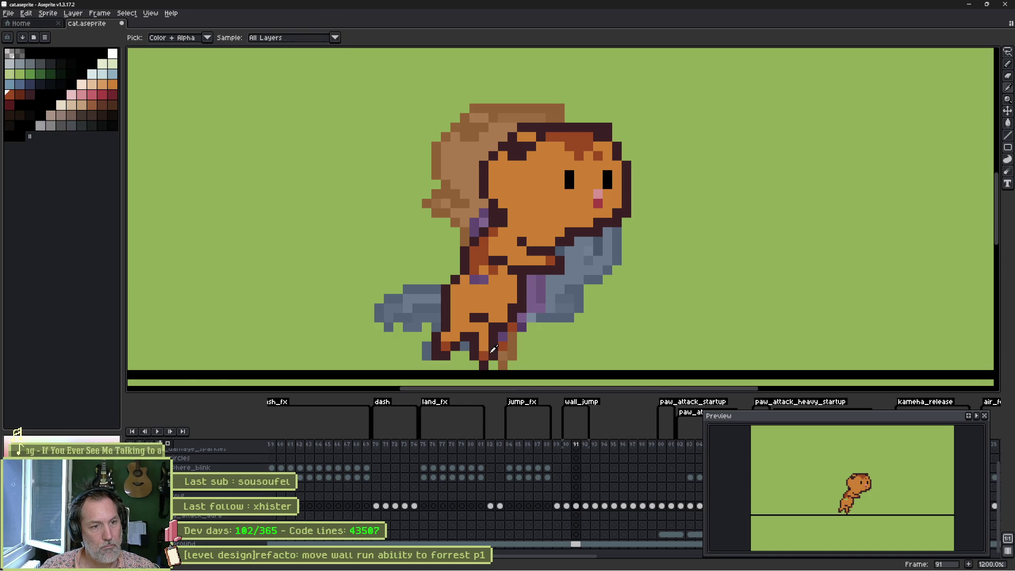
alt+click(495, 349)
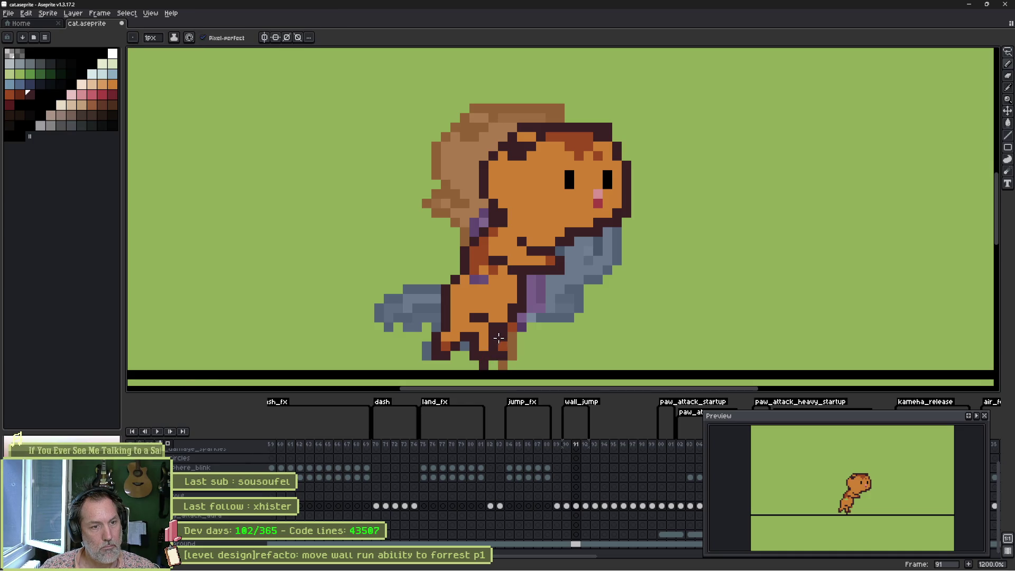
alt+click(487, 341)
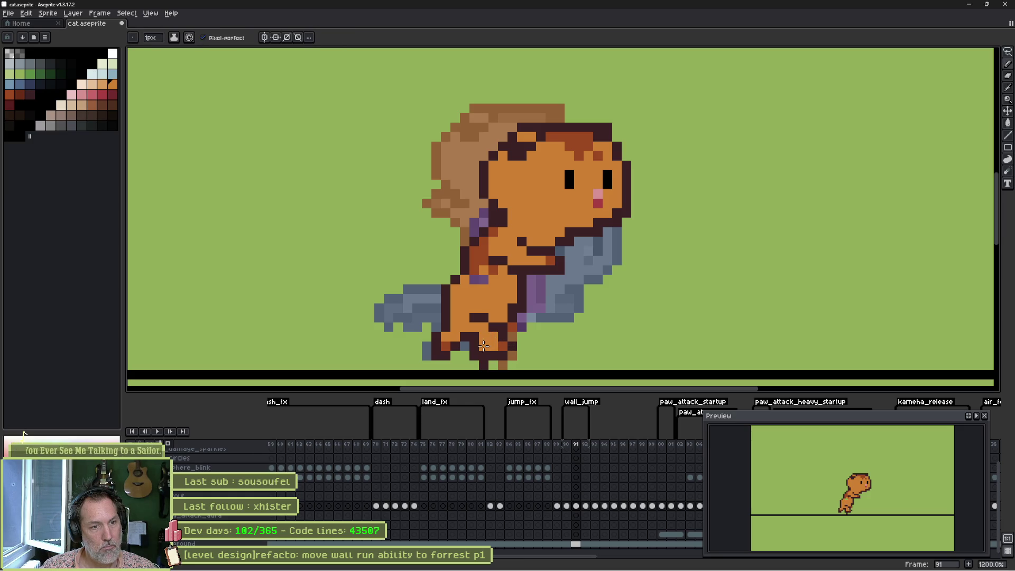
drag(473, 357, 496, 364)
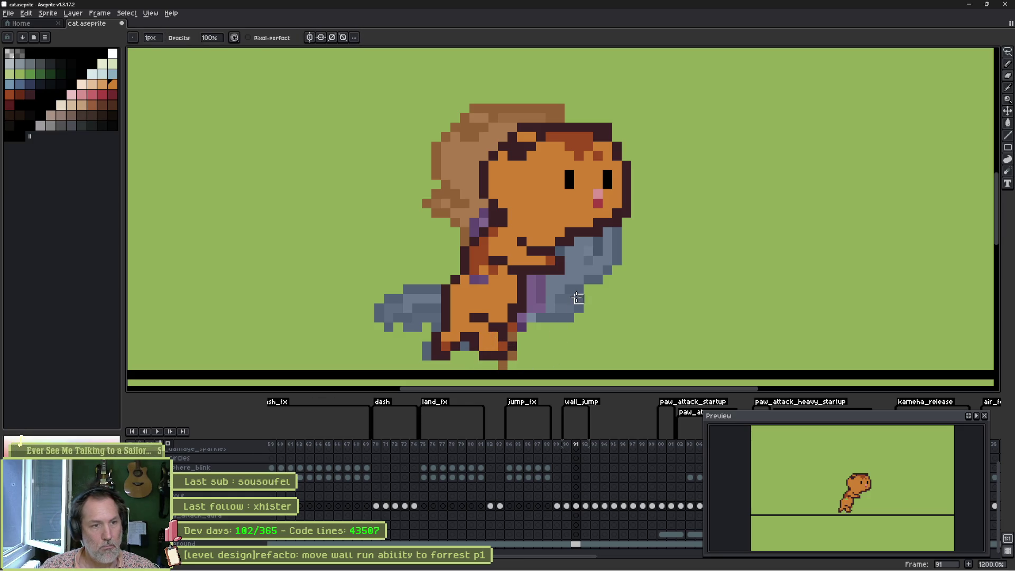
Add a purple pixel beside the leg and revert the stray orange outline pixel to dark
alt+click(494, 320)
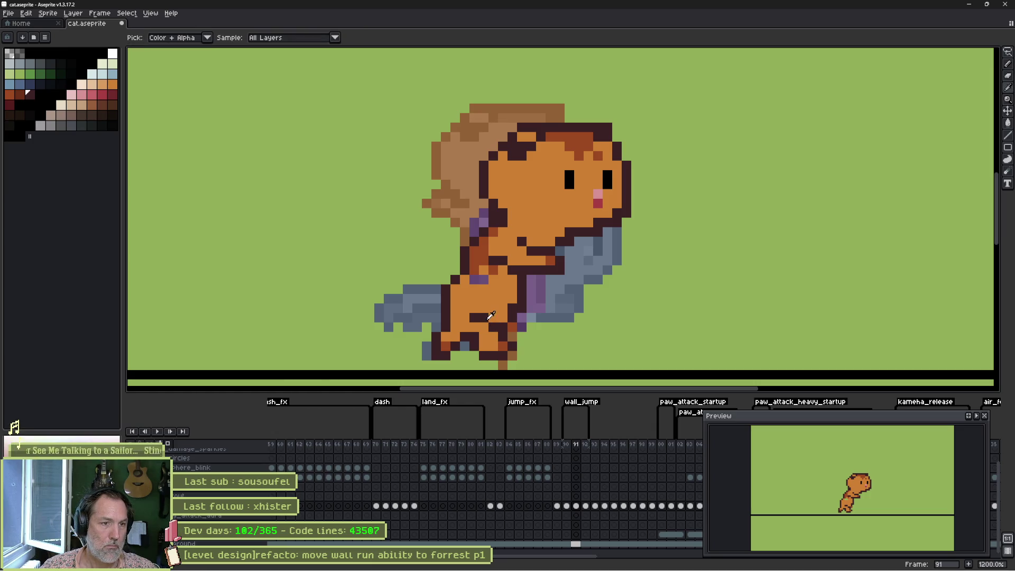
alt+click(483, 325)
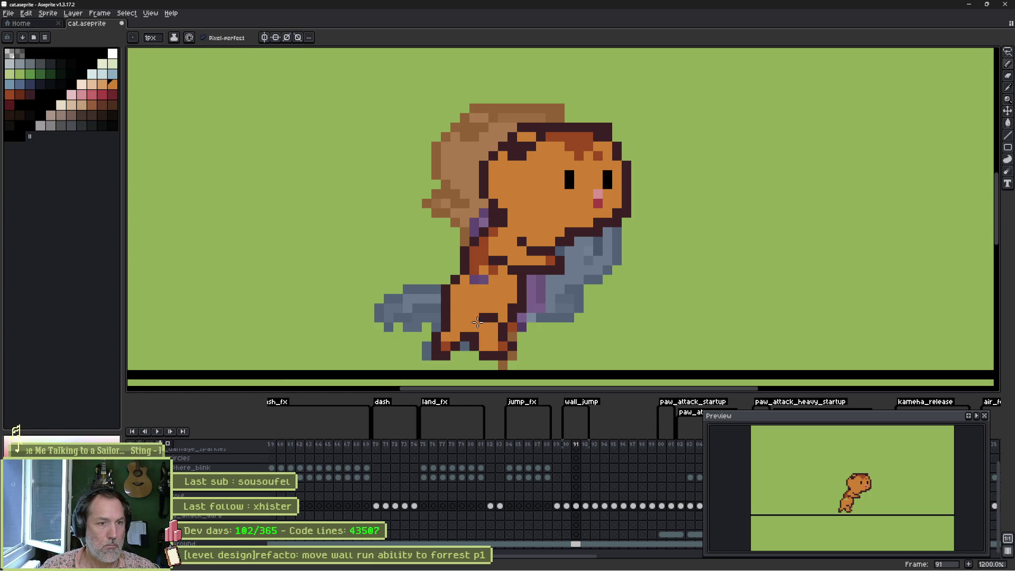
alt+click(477, 322)
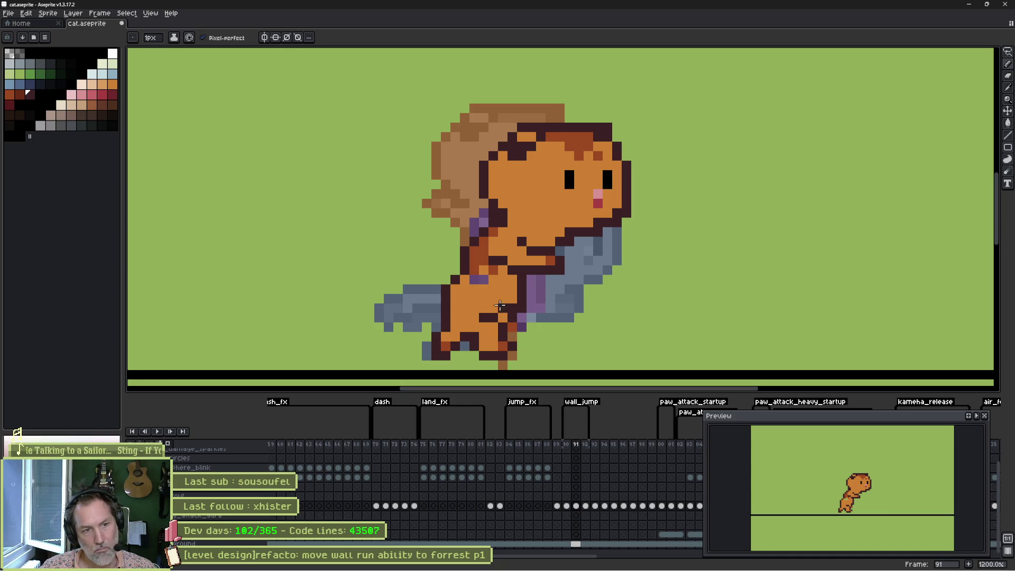
click(513, 327)
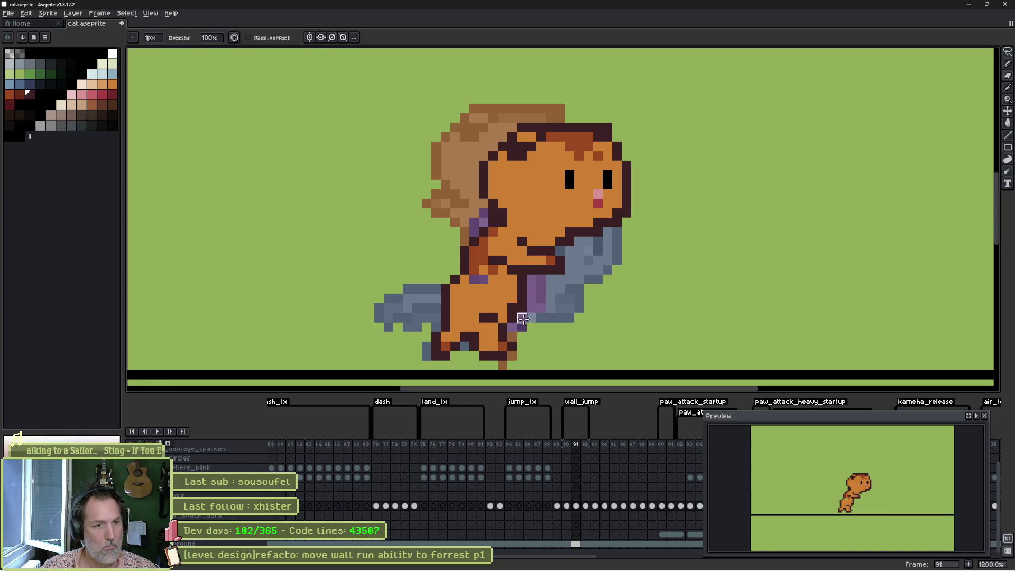
alt+click(512, 303)
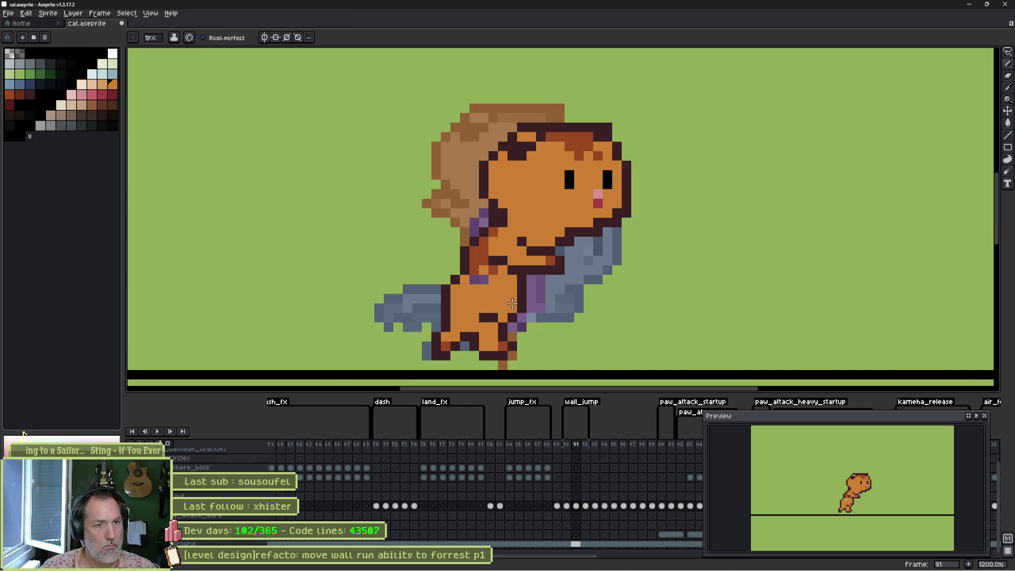
click(518, 303)
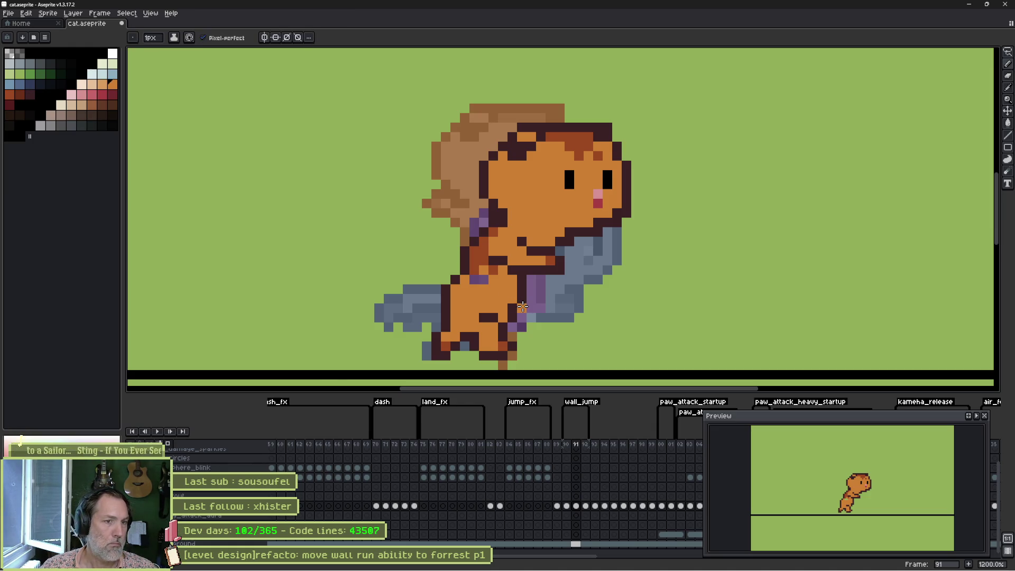
key(e)
click(522, 308)
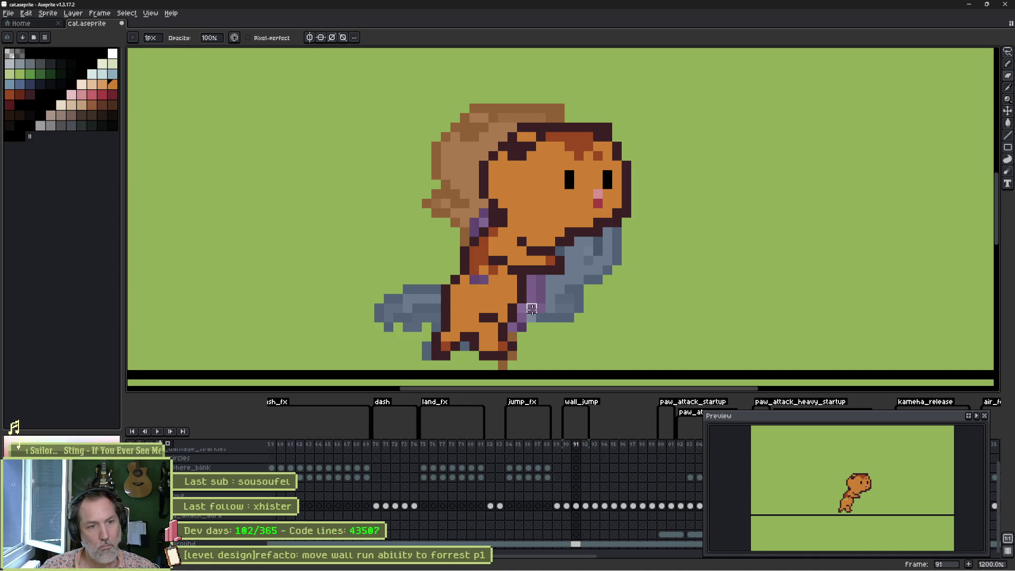
key(comma)
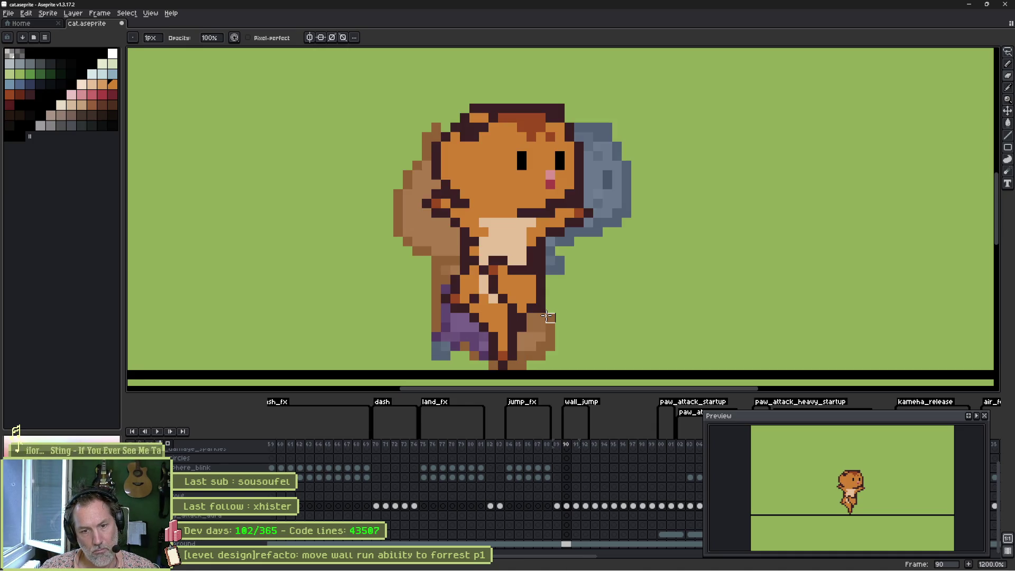
Repaint two foot pixels in dark red-brown on frame 91
key(period)
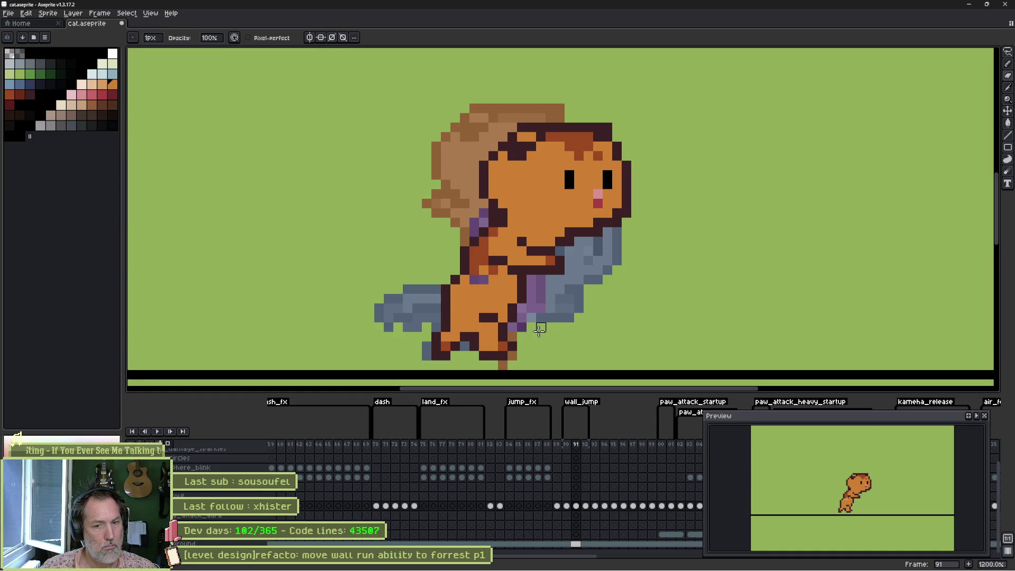
key(comma)
key(period)
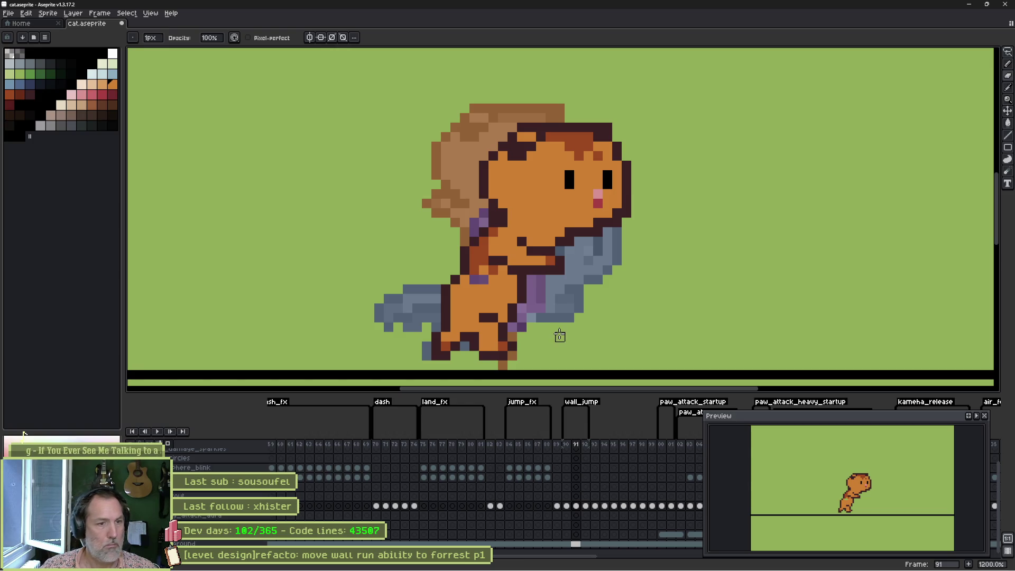
key(b)
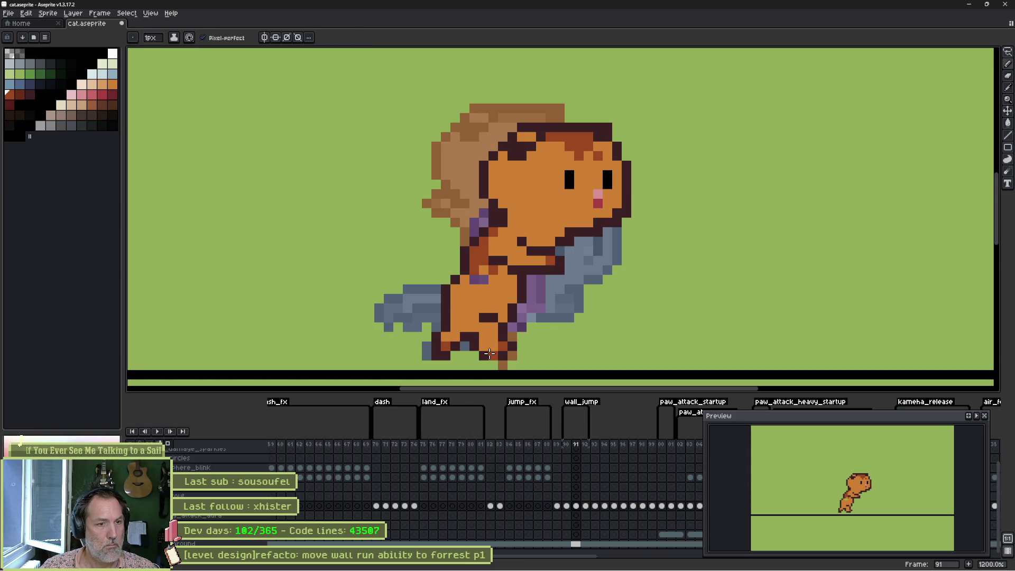
alt+click(492, 353)
click(494, 365)
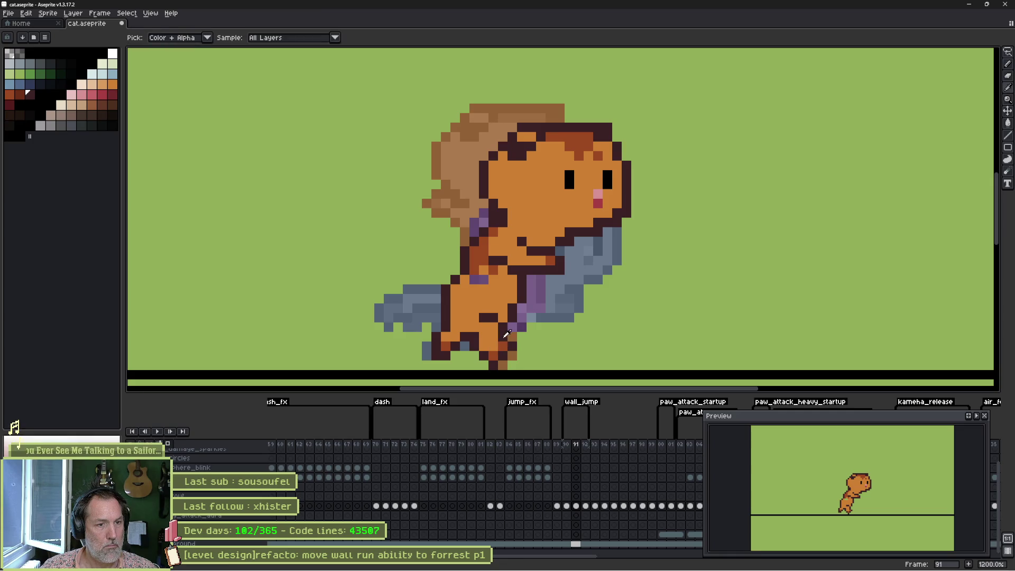
Flip between frames 90, 91 and 92 to compare the poses
key(e)
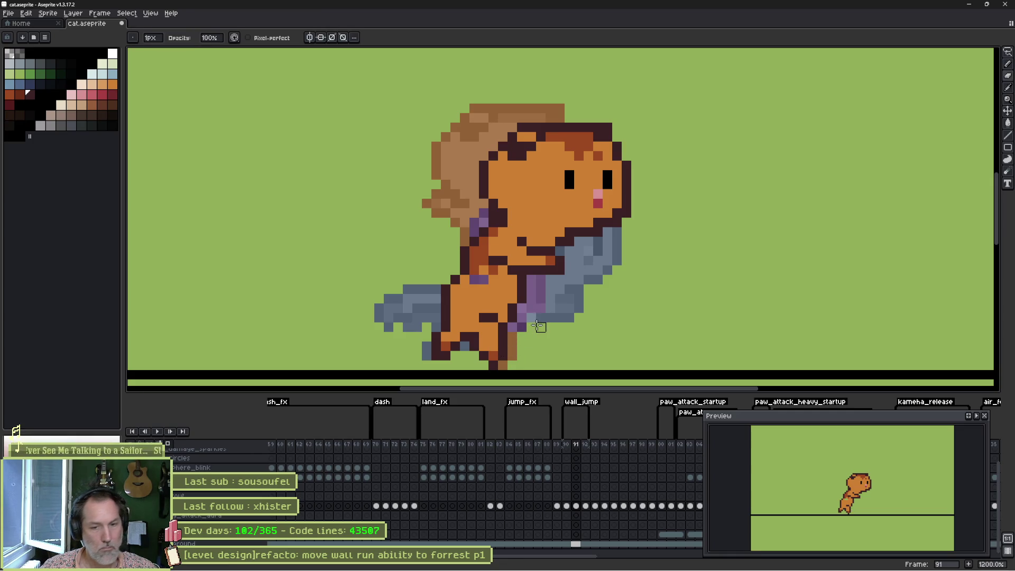
key(Left)
key(Right)
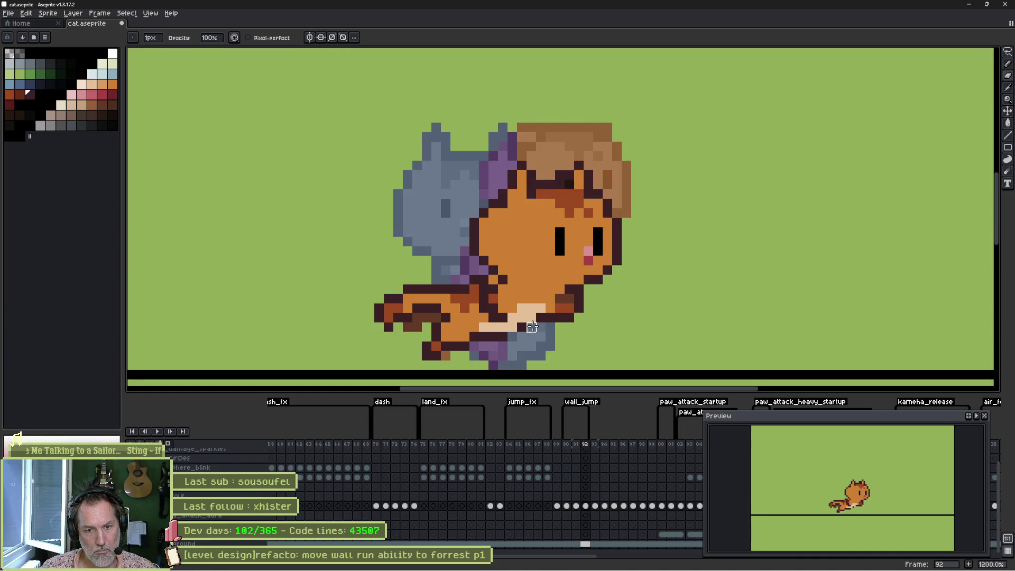
key(Left)
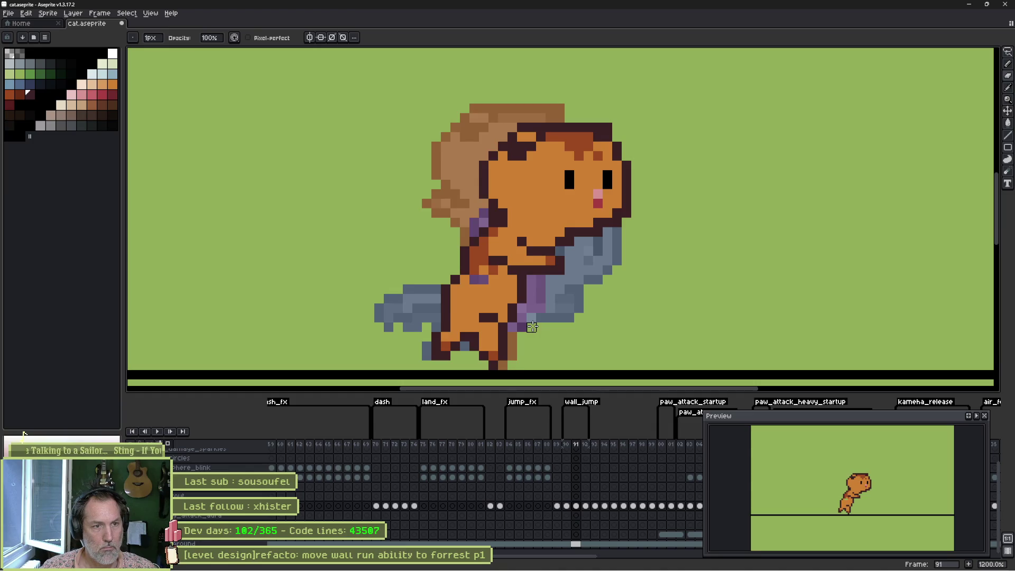
key(Left)
key(Right)
key(Right)
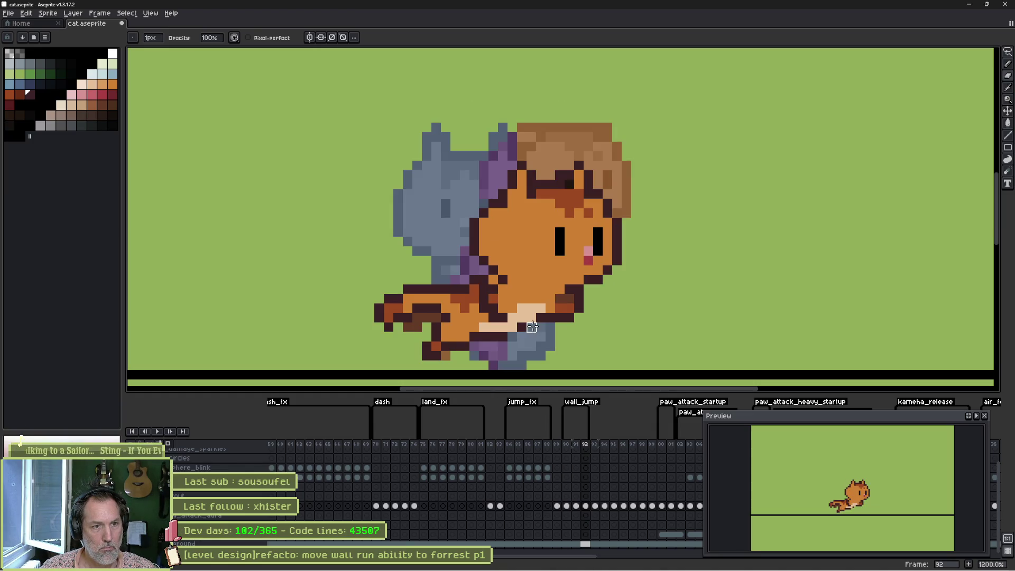
key(Left)
key(Left)
key(Right)
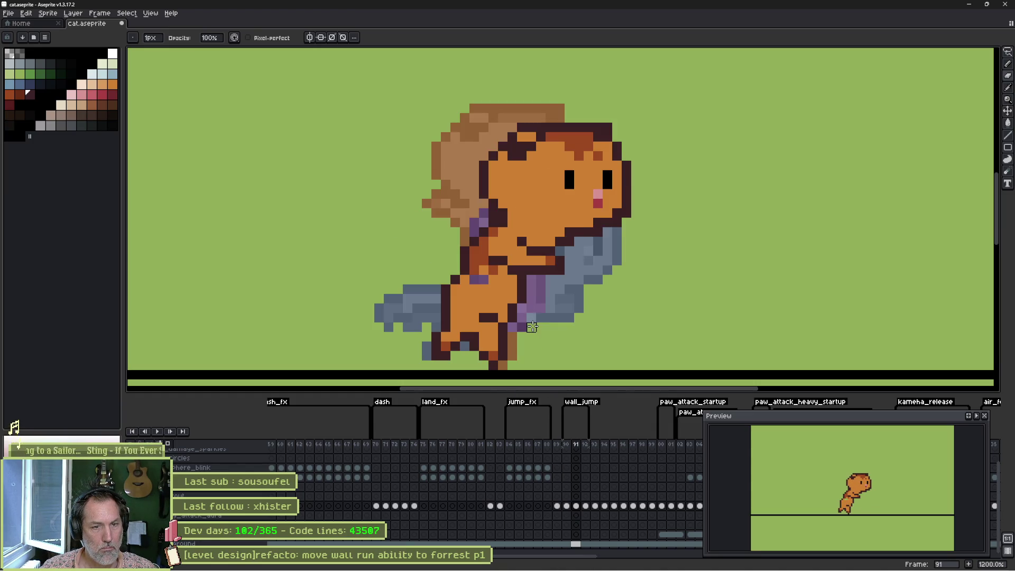
key(Left)
Paint a peach skin stripe up the front of the leg on frame 91
key(b)
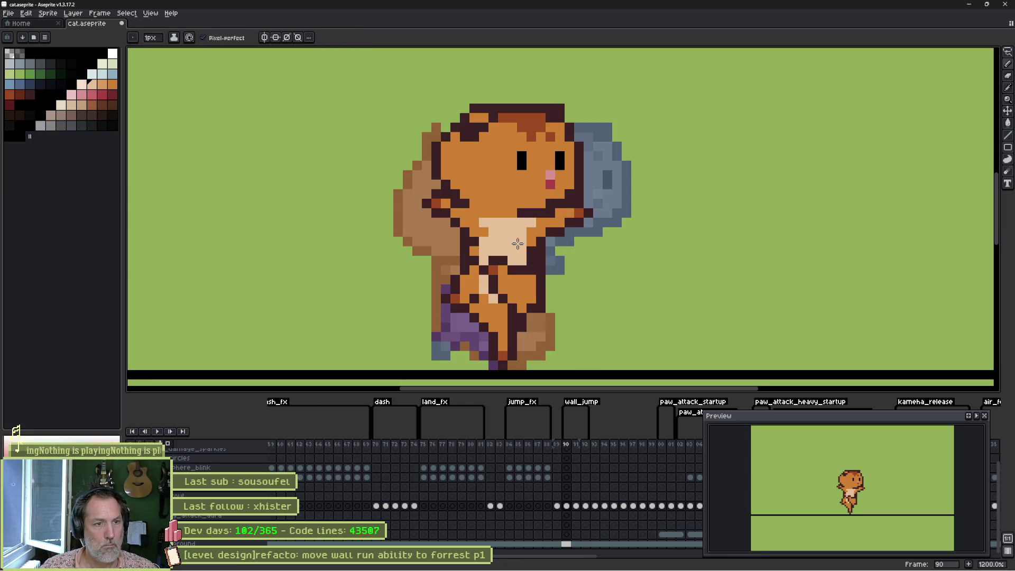
key(Right)
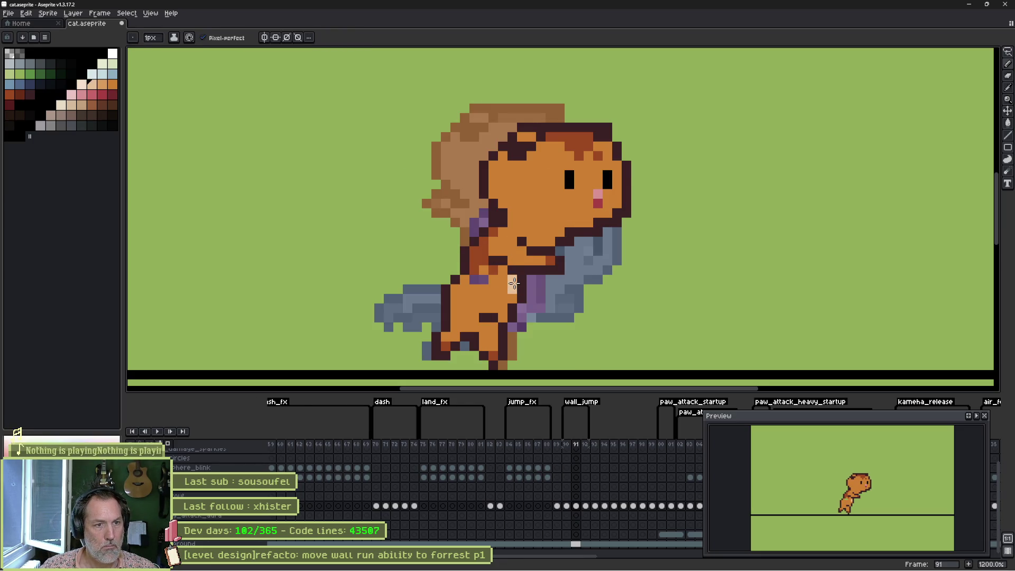
drag(503, 315, 503, 297)
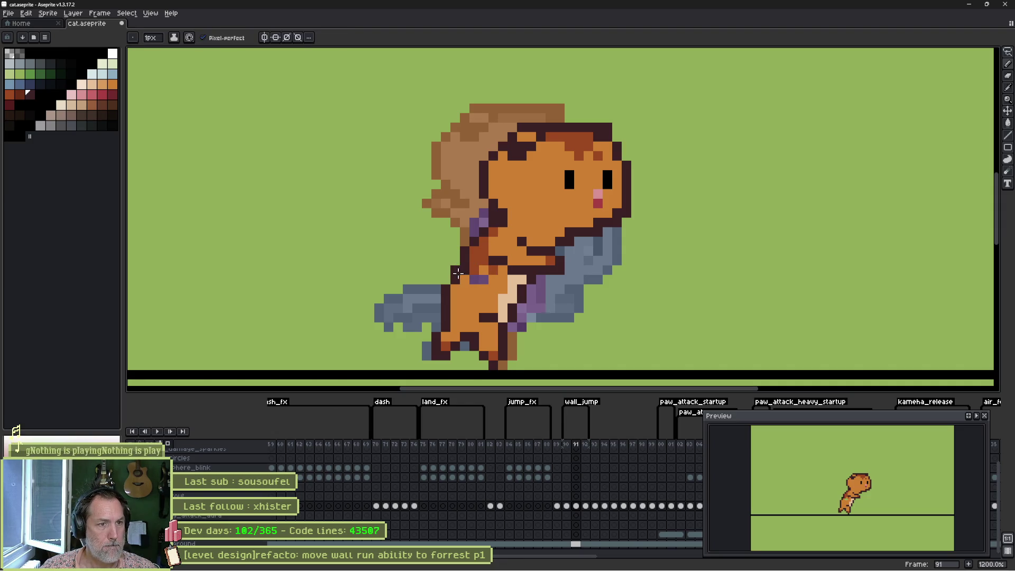
Recolour a leg outline pixel purple, then step back to frame 90
alt+click(445, 299)
click(446, 299)
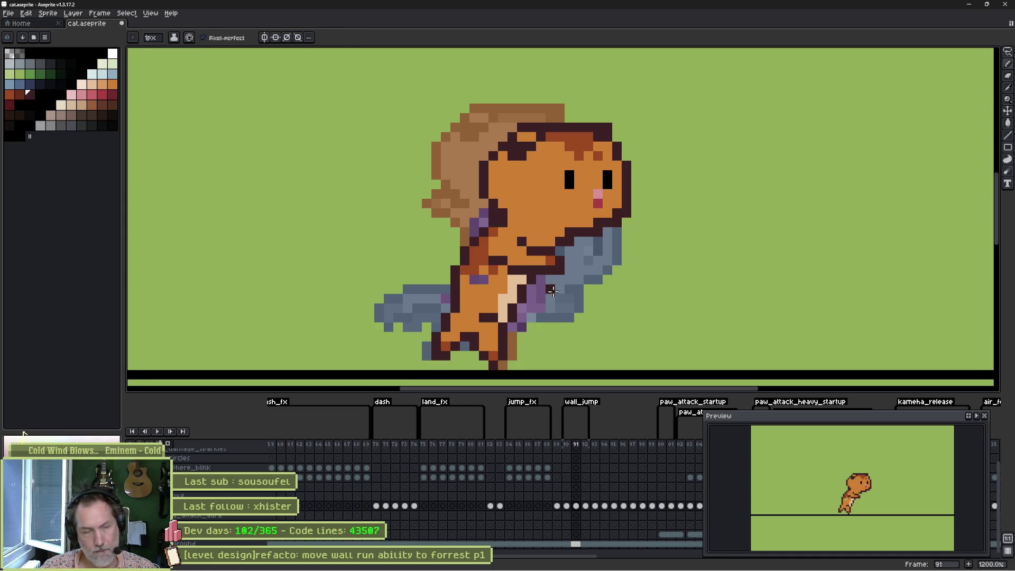
alt+click(486, 292)
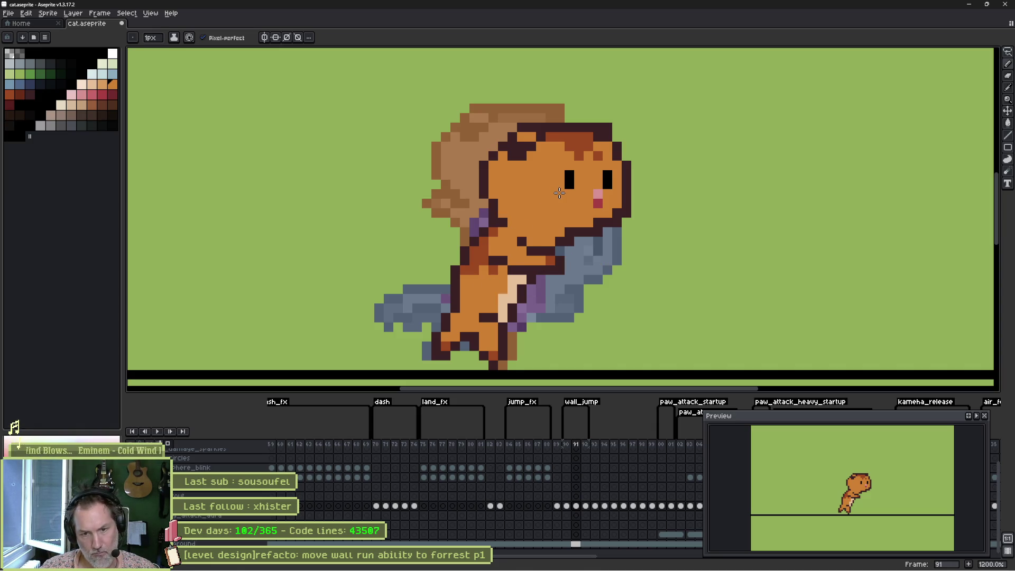
key(Left)
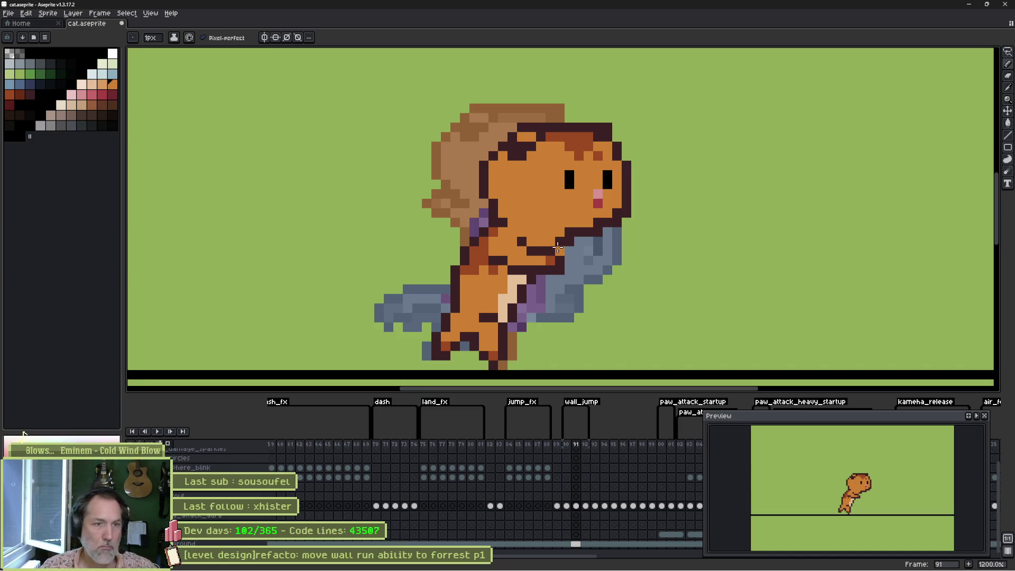
Sample dark orange, dark red, peach and orange fur colours to fix frame 90 pixels
alt+click(553, 258)
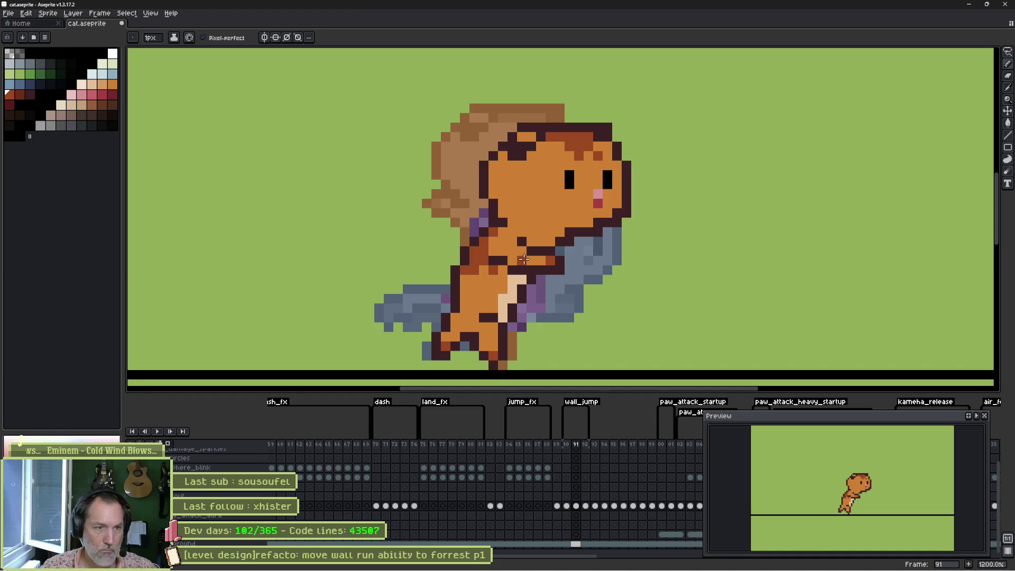
alt+click(523, 264)
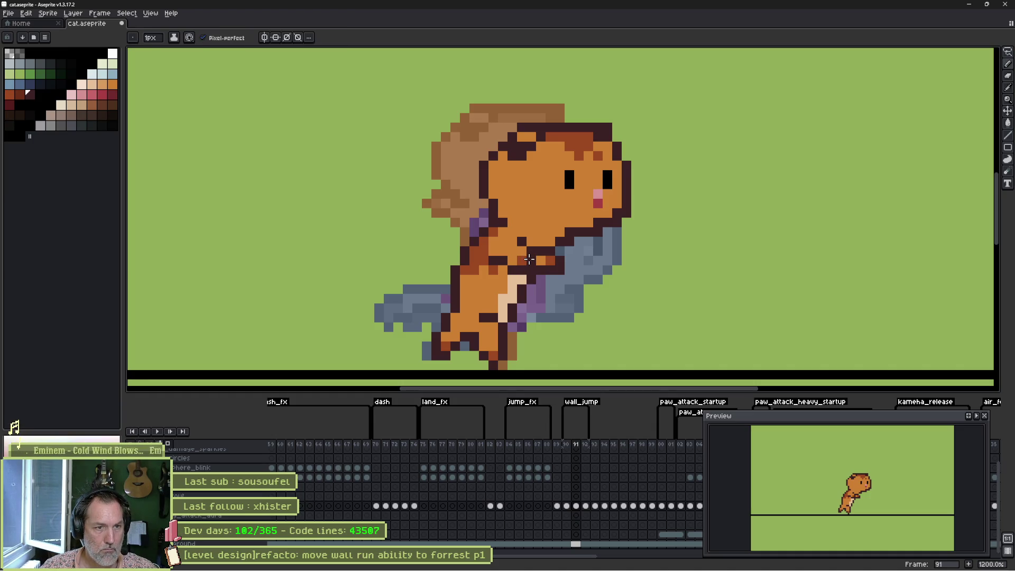
alt+click(529, 267)
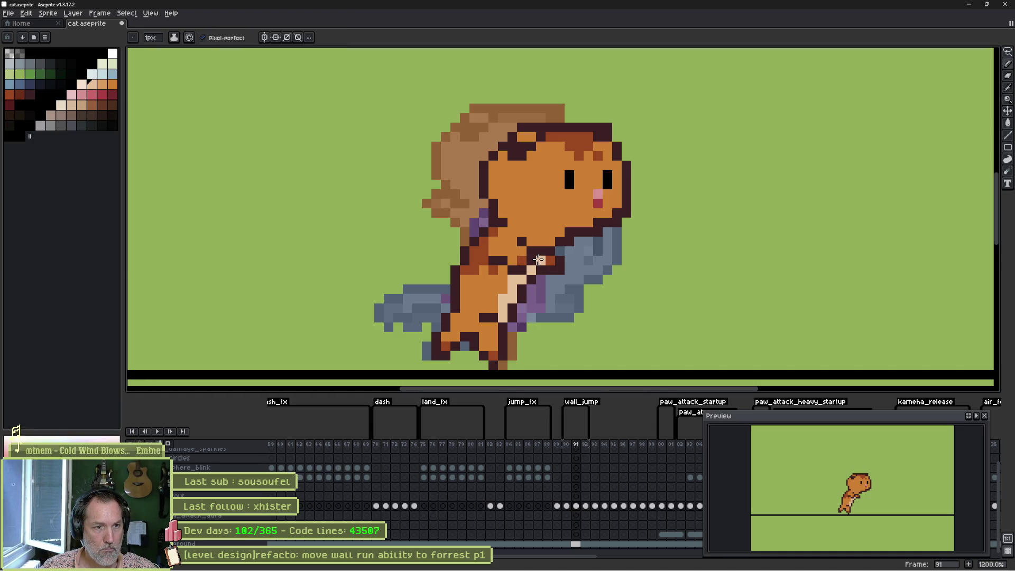
alt+click(544, 253)
key(e)
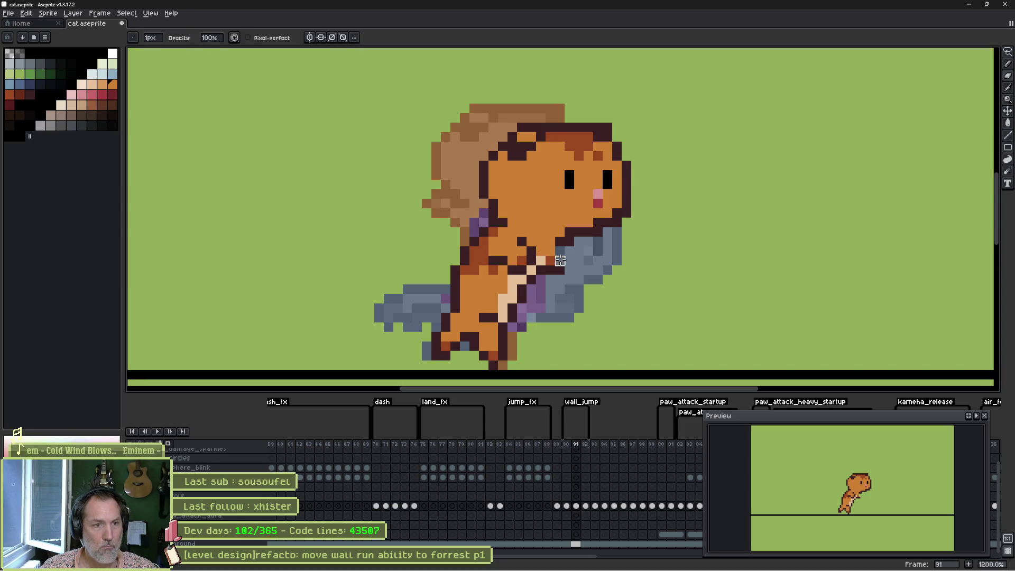
key(b)
alt+click(548, 257)
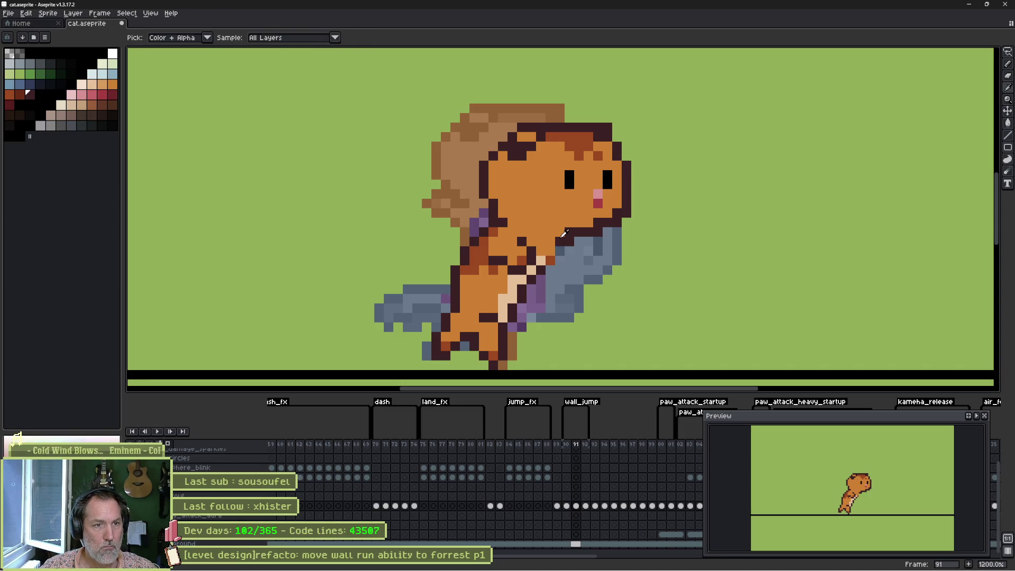
Step through and play the wall_jump poses to check them
key(Left)
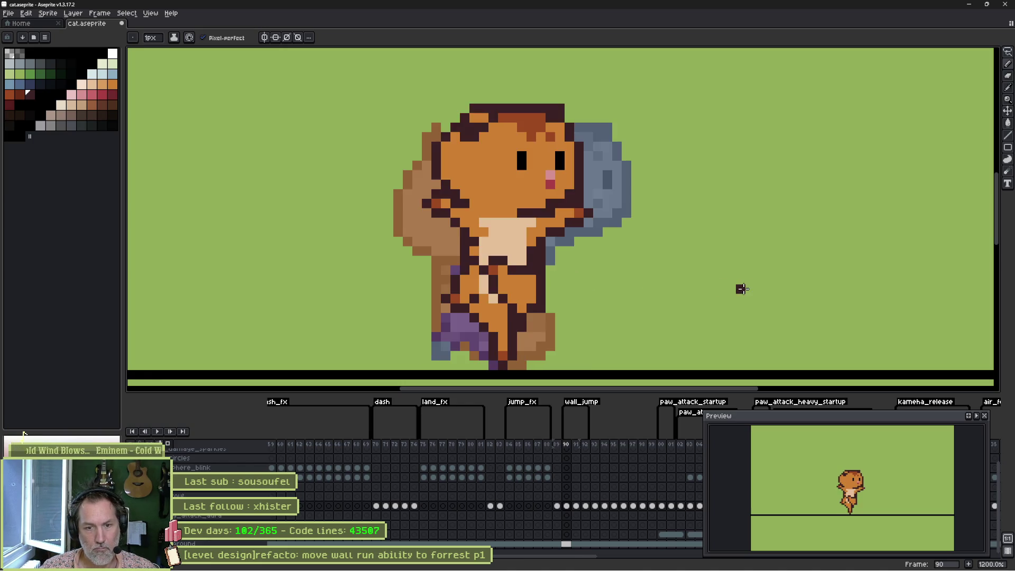
key(Right)
key(Right)
key(Return)
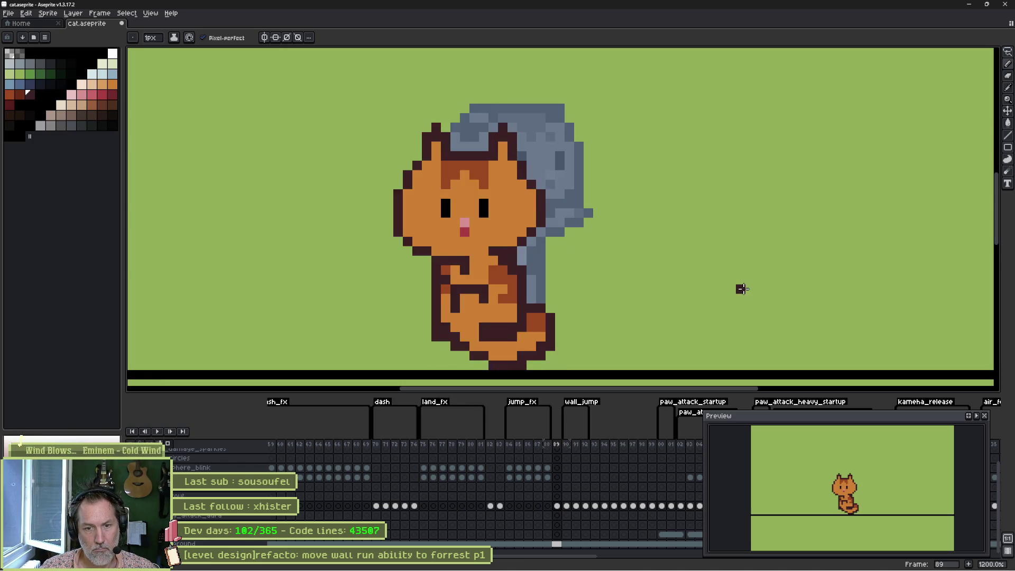
key(Return)
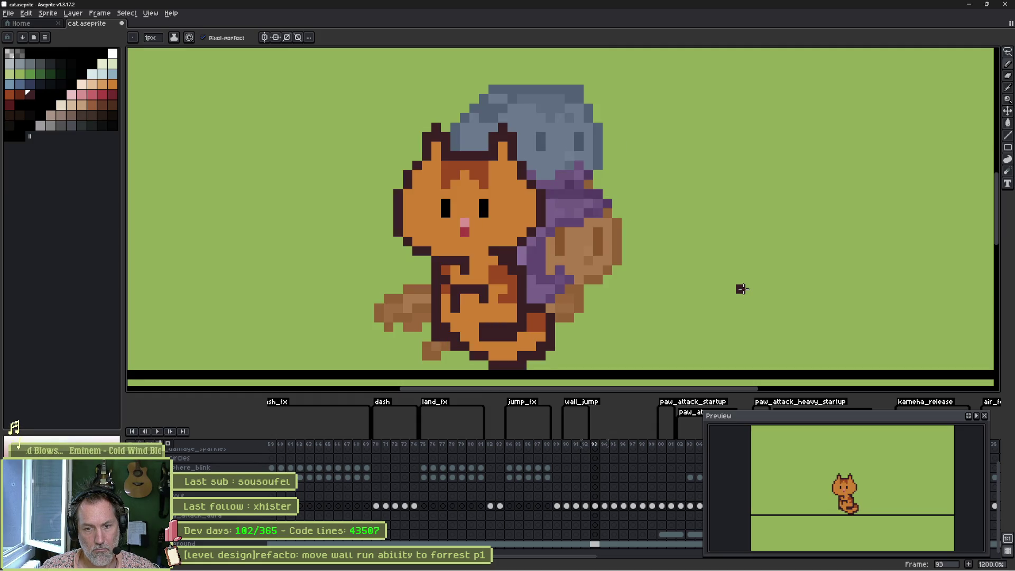
Leave Aseprite, close the video player, and open the Player scene in Godot
key(alt+Tab)
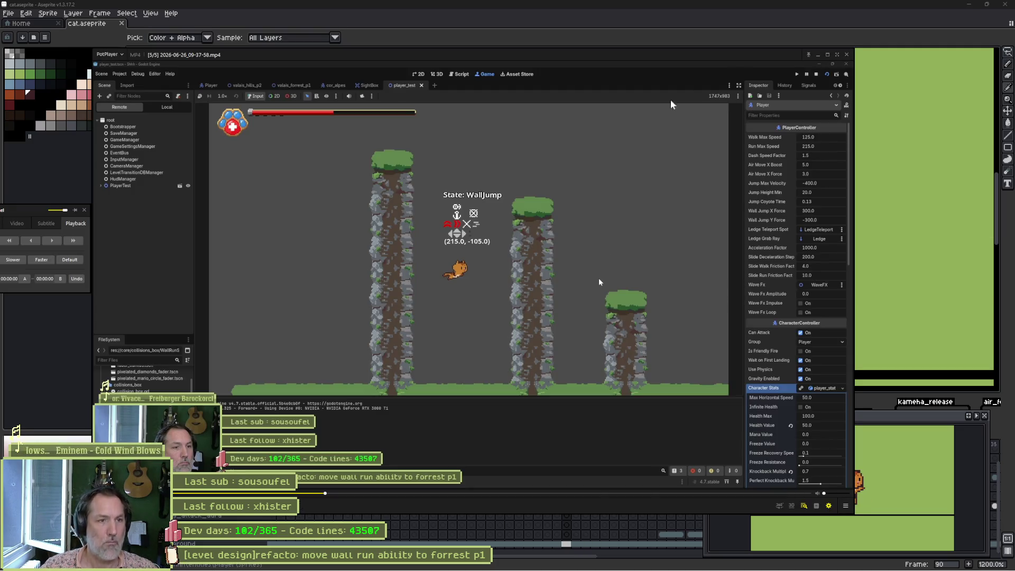
click(846, 55)
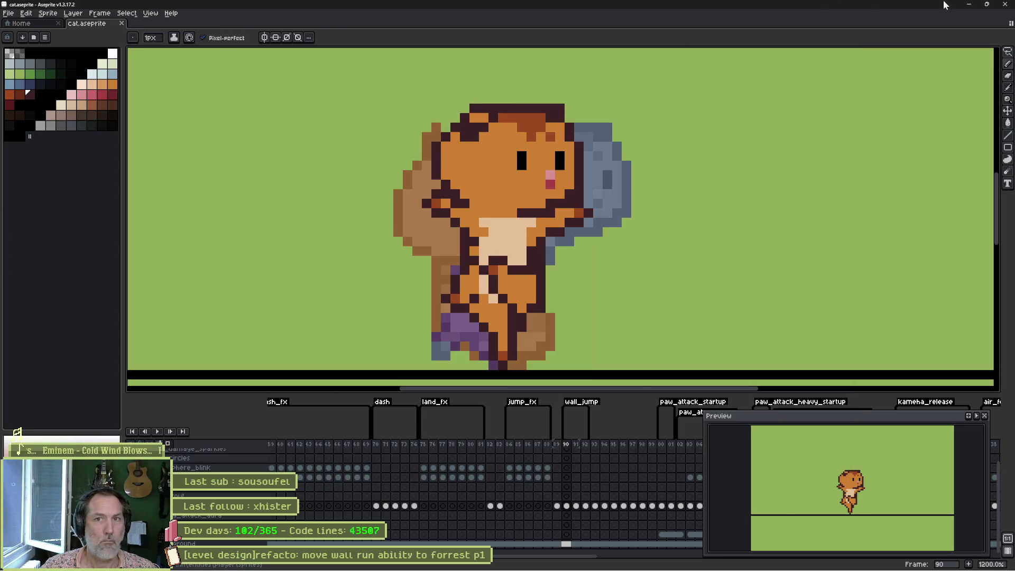
click(969, 4)
click(159, 32)
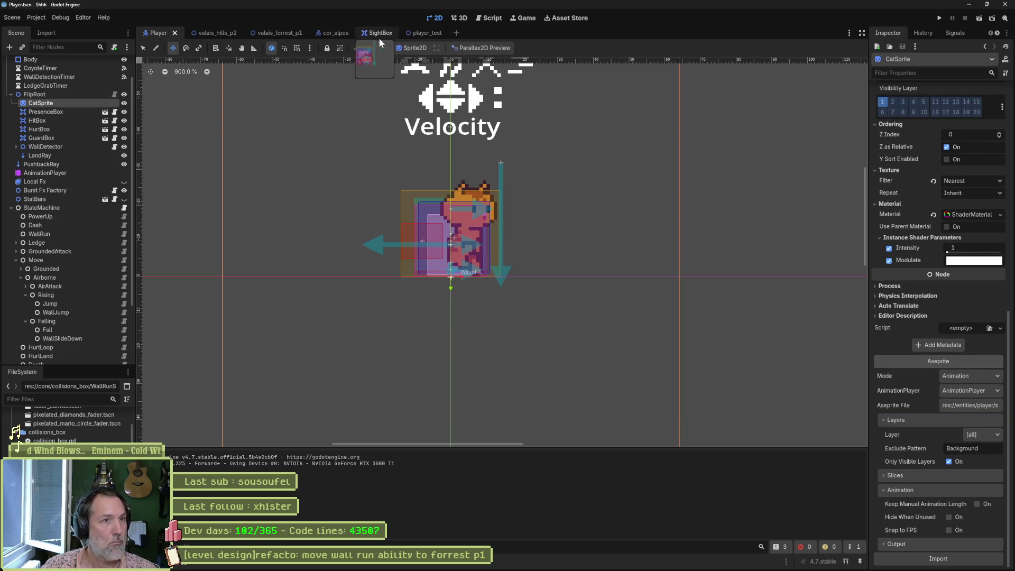
Run player_test, wall-jump the cat four times between the pillars, stop, and return to Aseprite
click(423, 33)
key(F6)
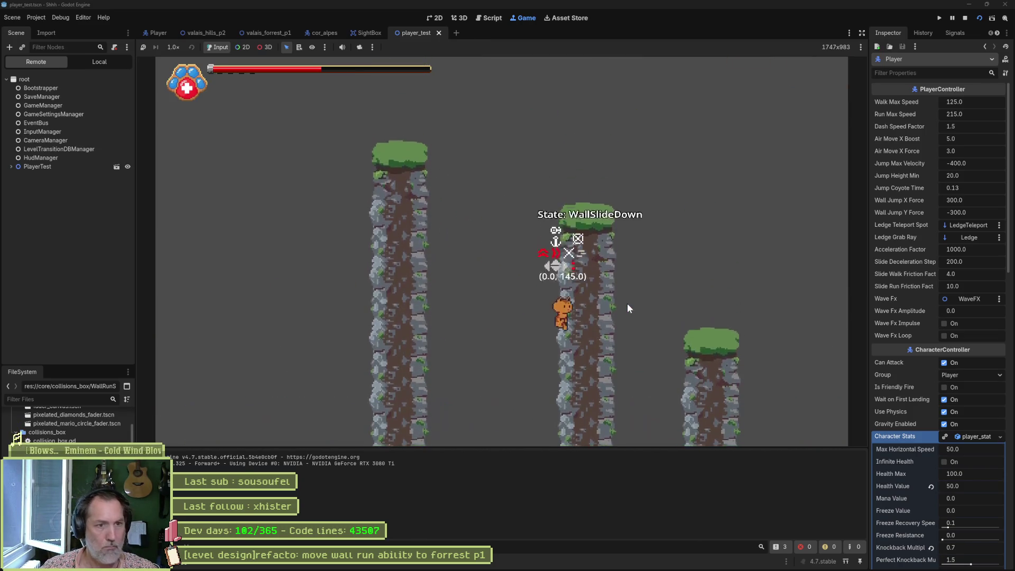
key(space)
key(space)
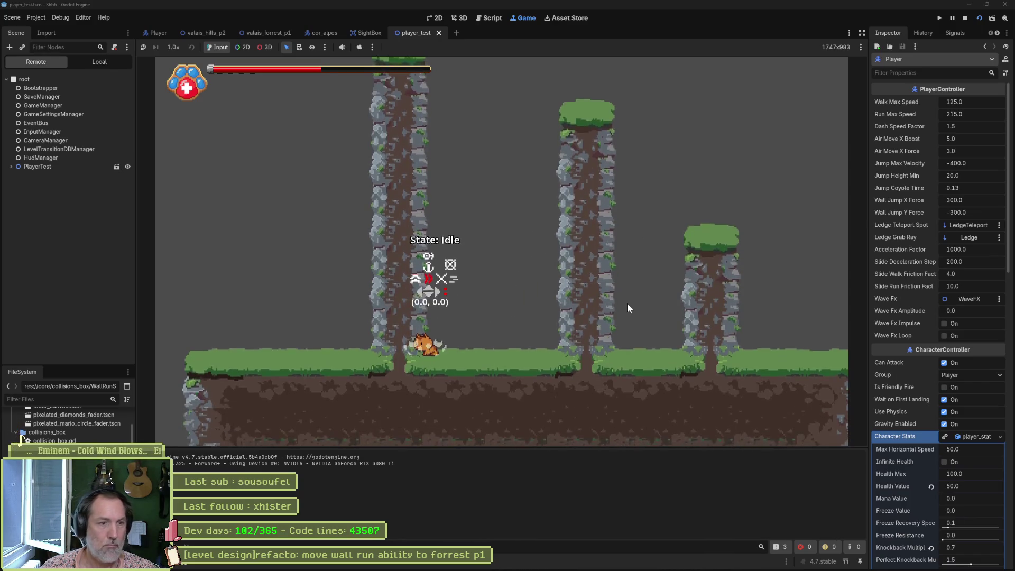
key(space)
key(space)
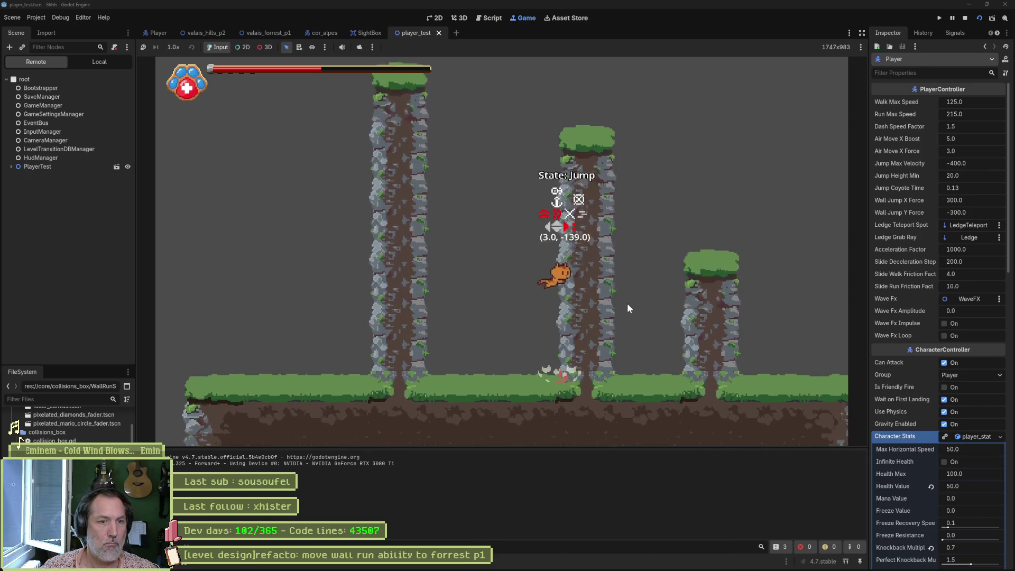
key(space)
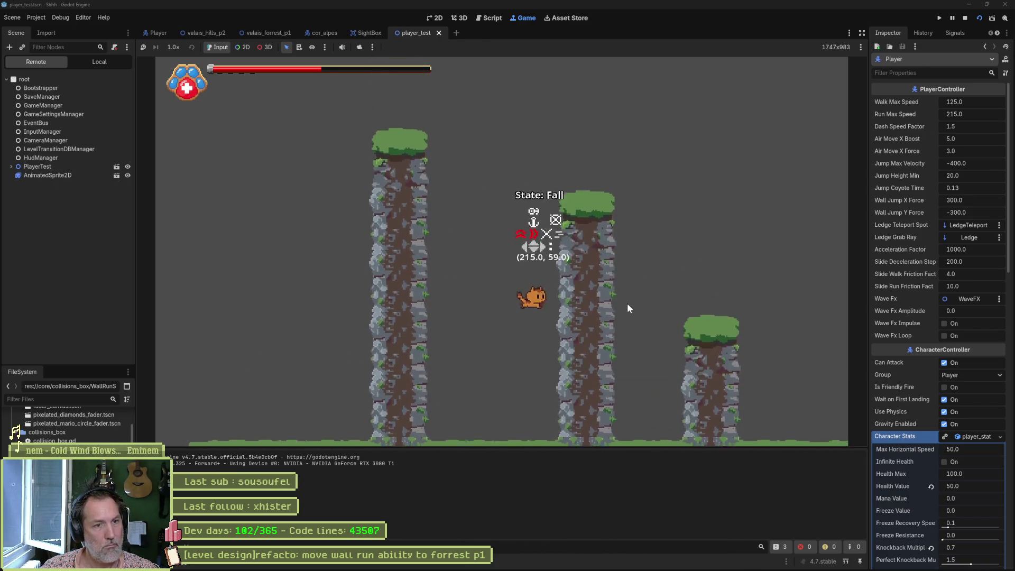
key(space)
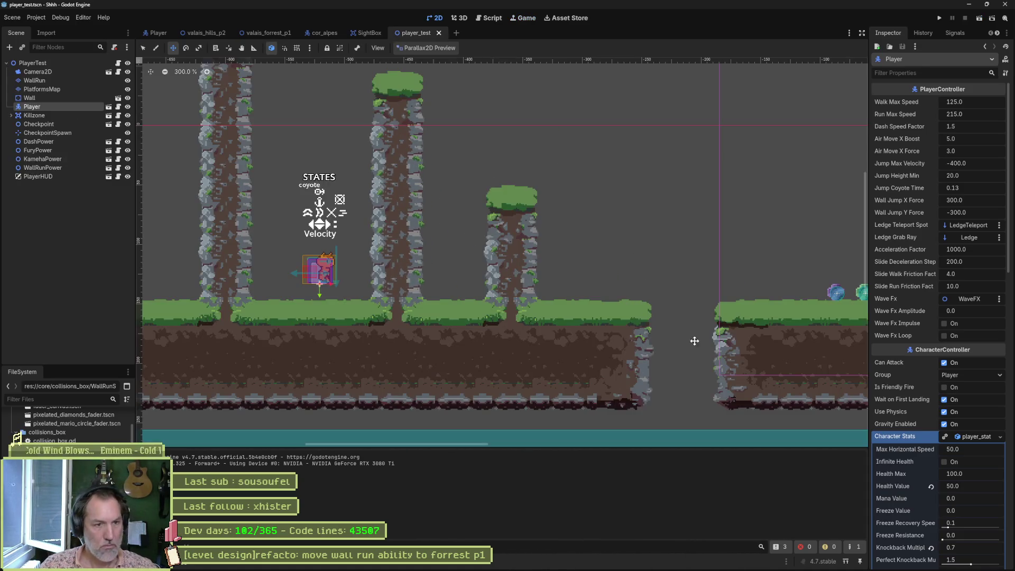
key(F8)
click(584, 562)
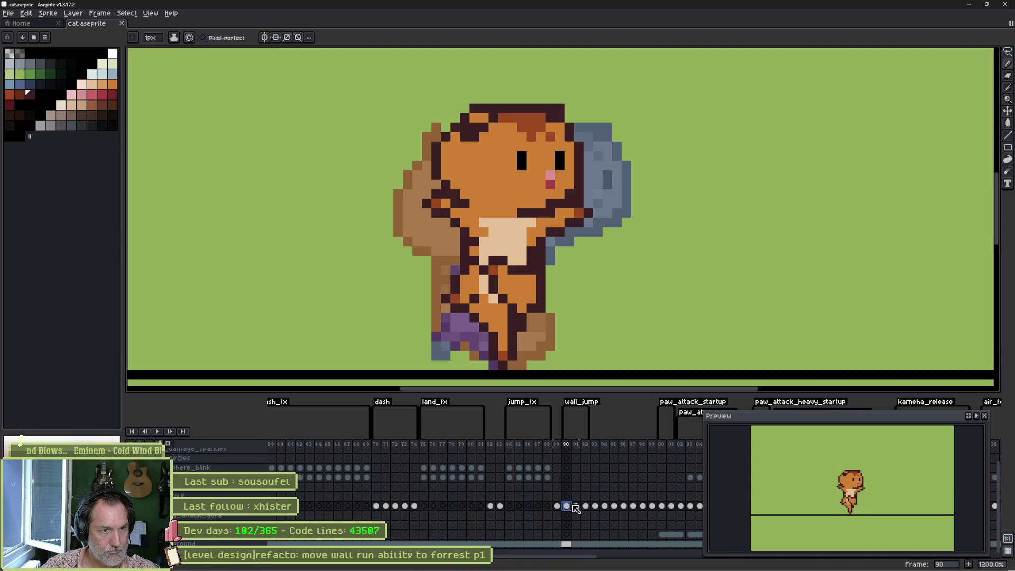
Select wall_jump frames 90–91 and touch up the outline on the cat's head
drag(576, 509, 581, 511)
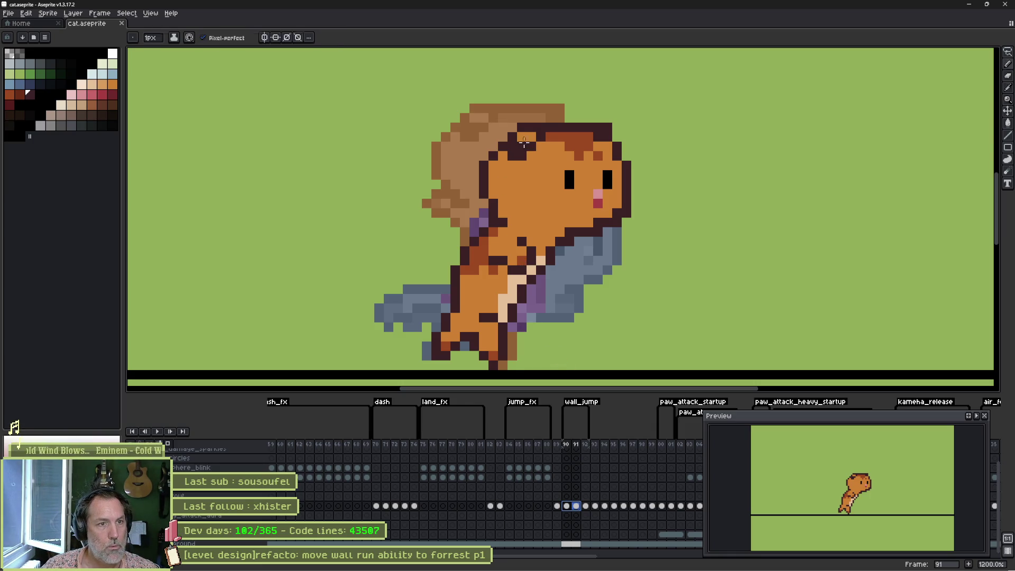
click(504, 127)
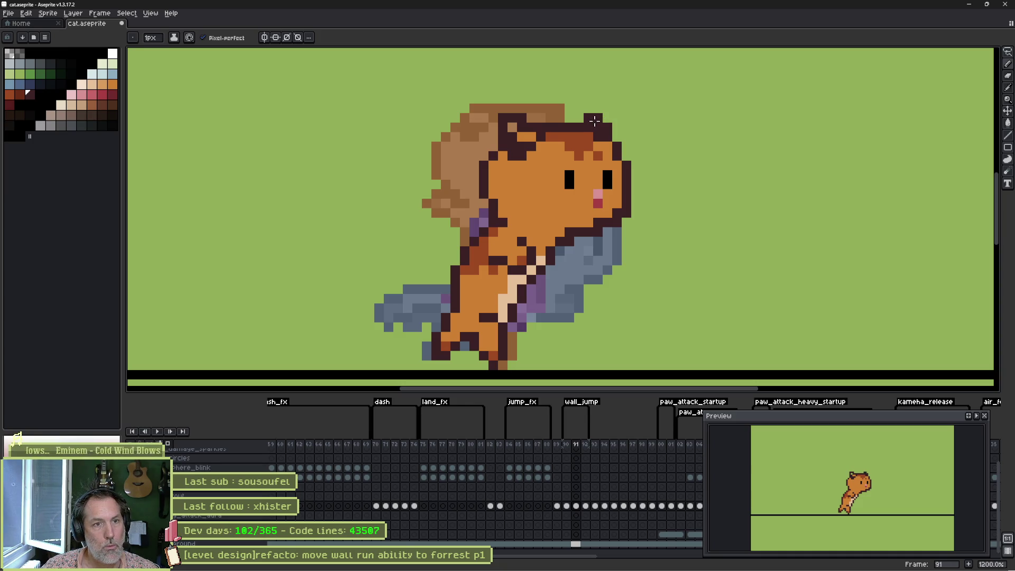
key(e)
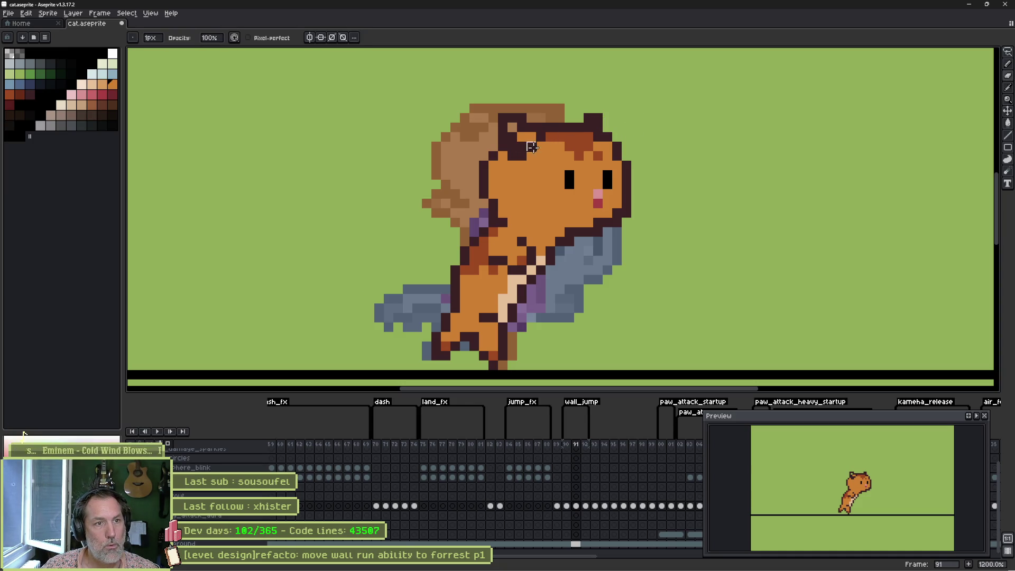
key(b)
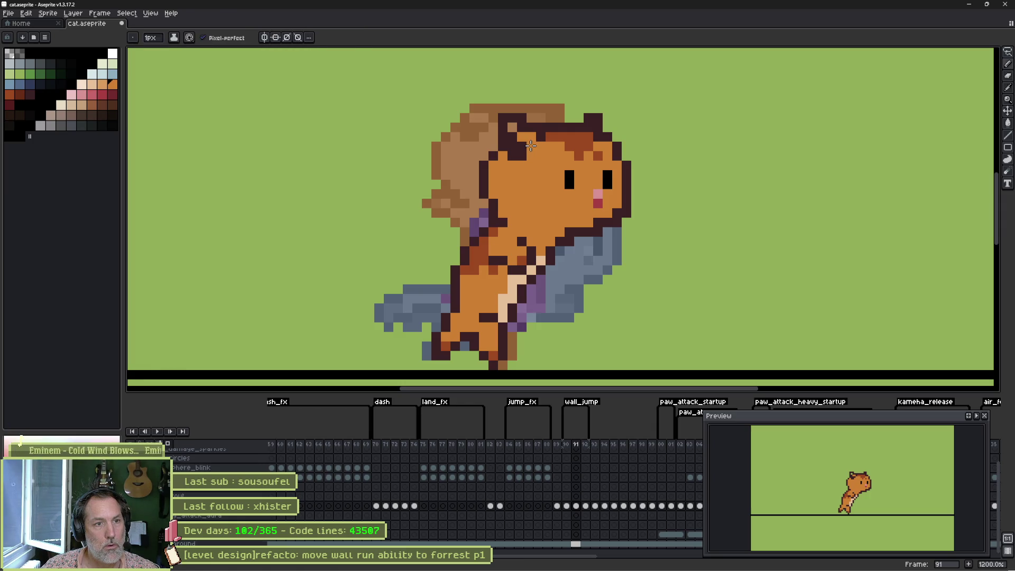
alt+click(514, 134)
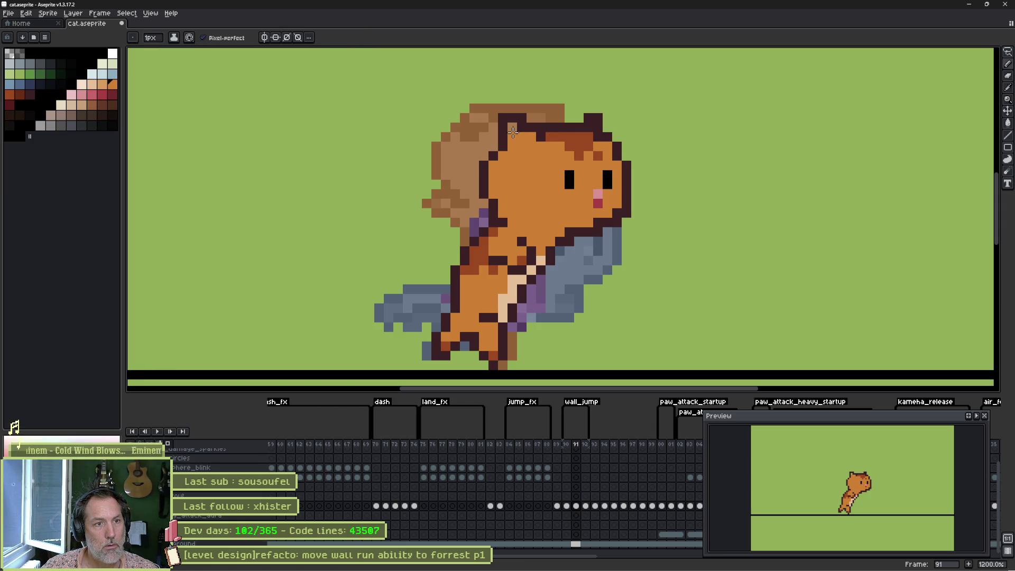
Flip back and forth between frames 91 and 92 to compare the cat's poses
key(period)
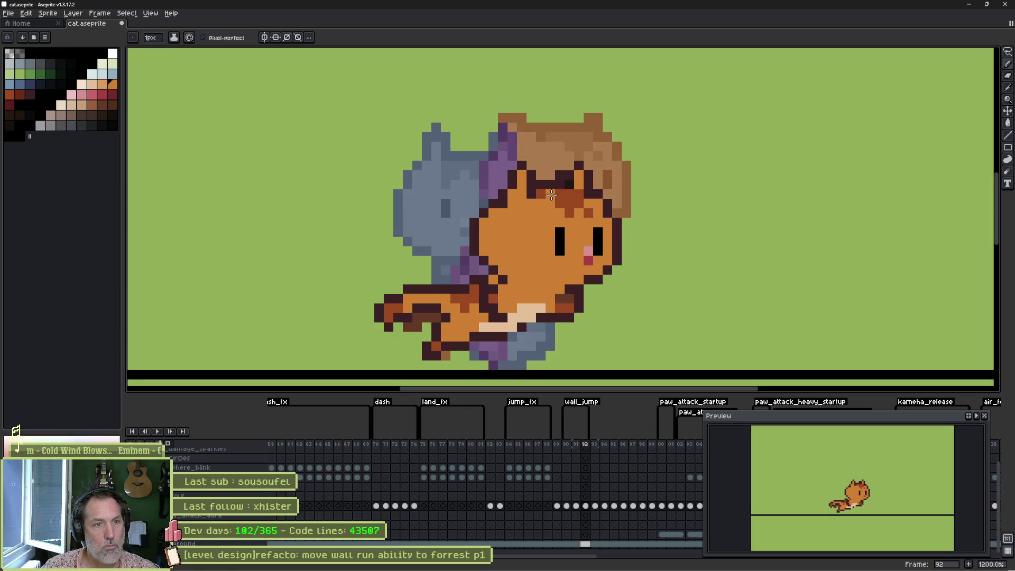
key(comma)
key(comma)
key(period)
key(comma)
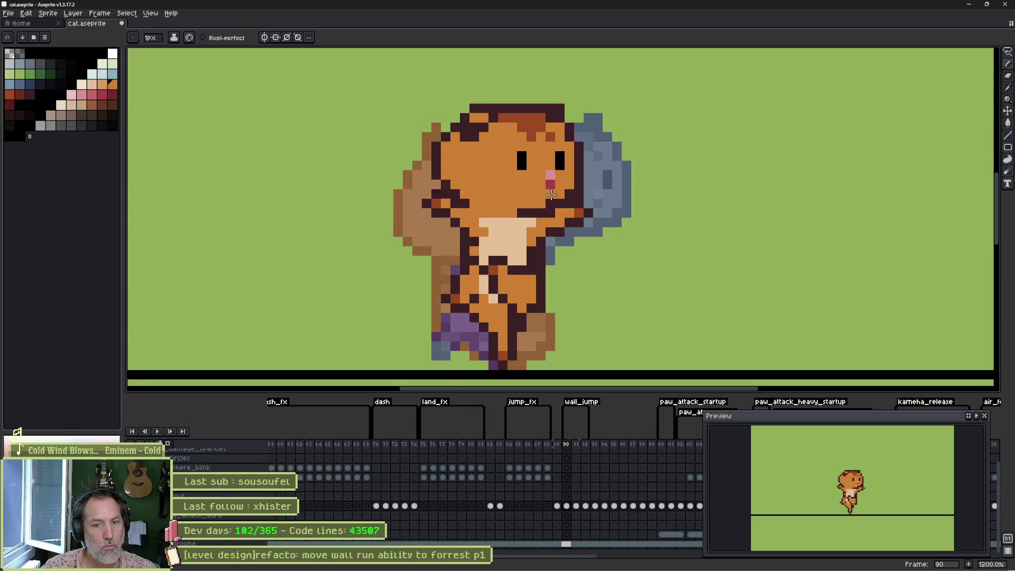
key(comma)
key(period)
key(period)
key(period)
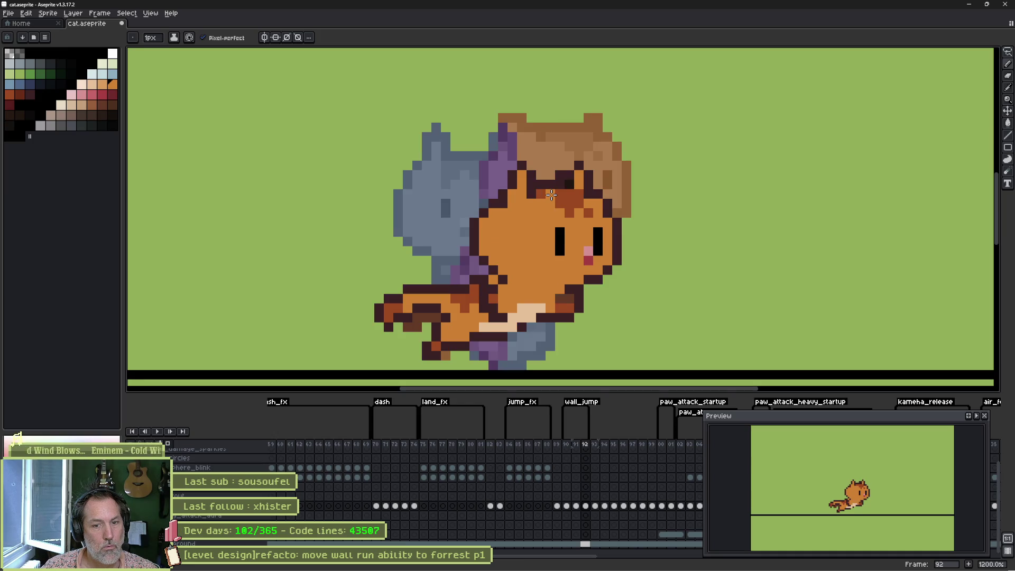
key(comma)
key(period)
key(comma)
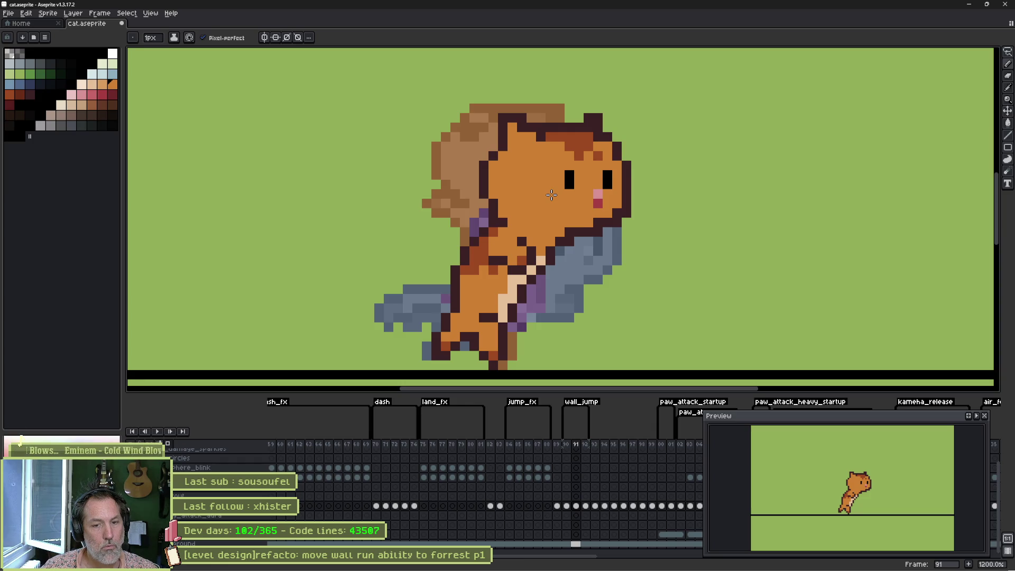
key(comma)
key(period)
key(period)
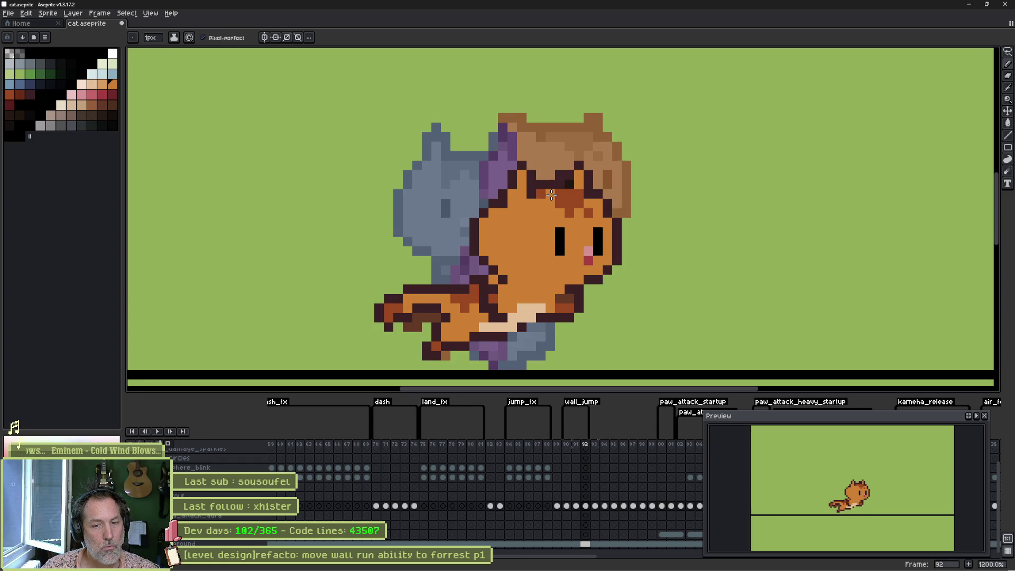
key(comma)
key(period)
key(comma)
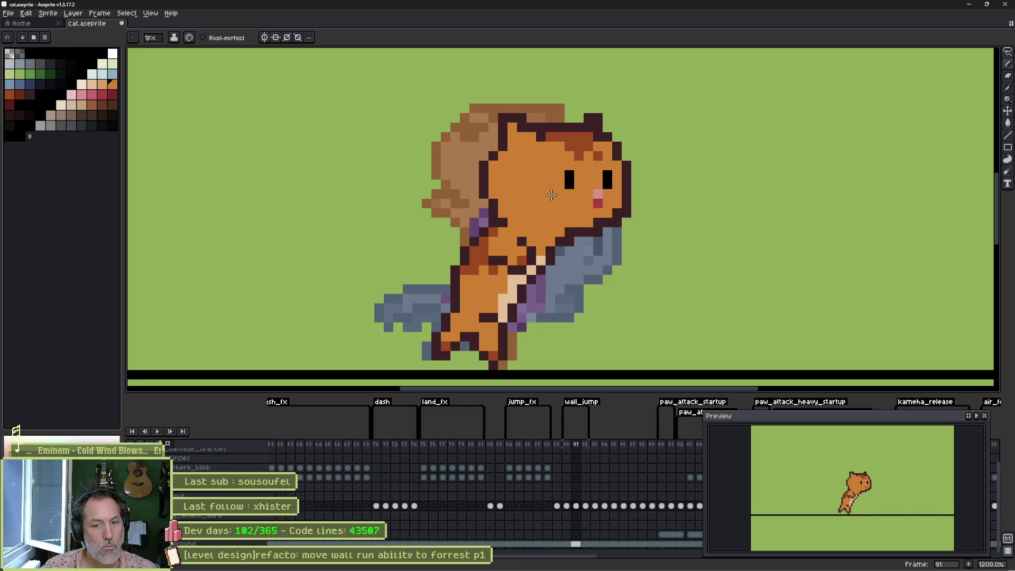
key(period)
key(comma)
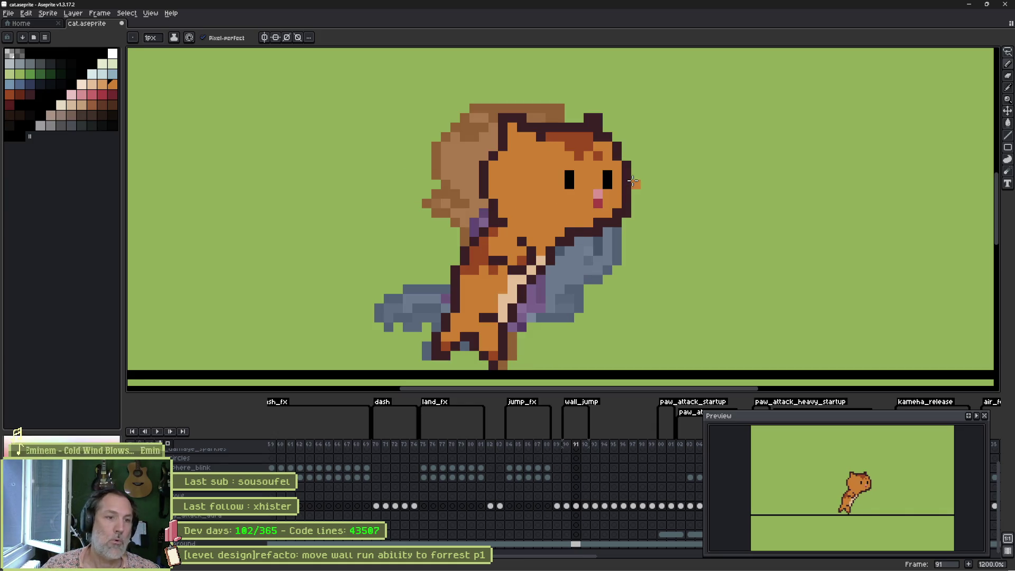
Paste the copied pixels onto the frame and nudge the cat one pixel into place
key(ctrl+v)
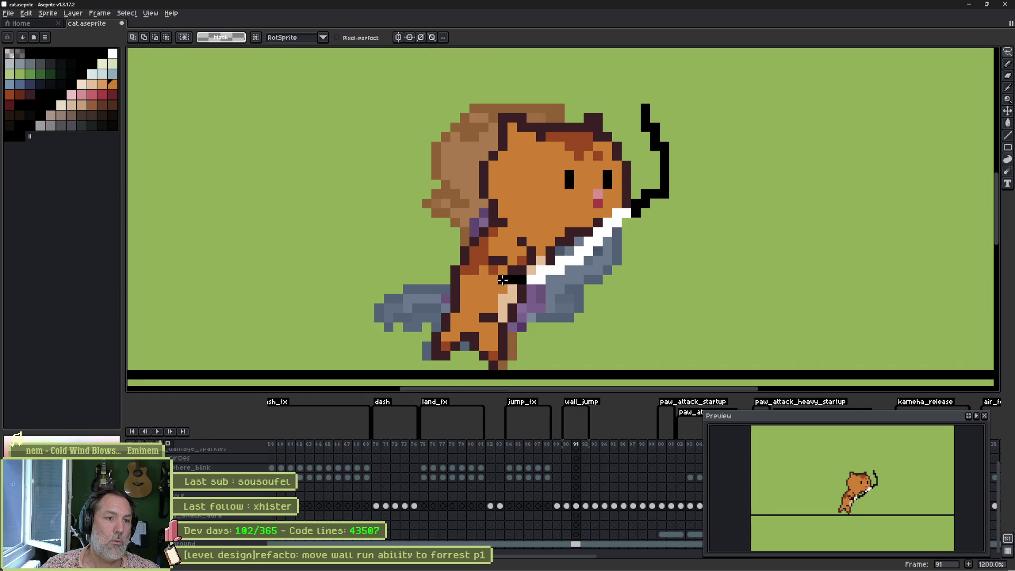
key(Escape)
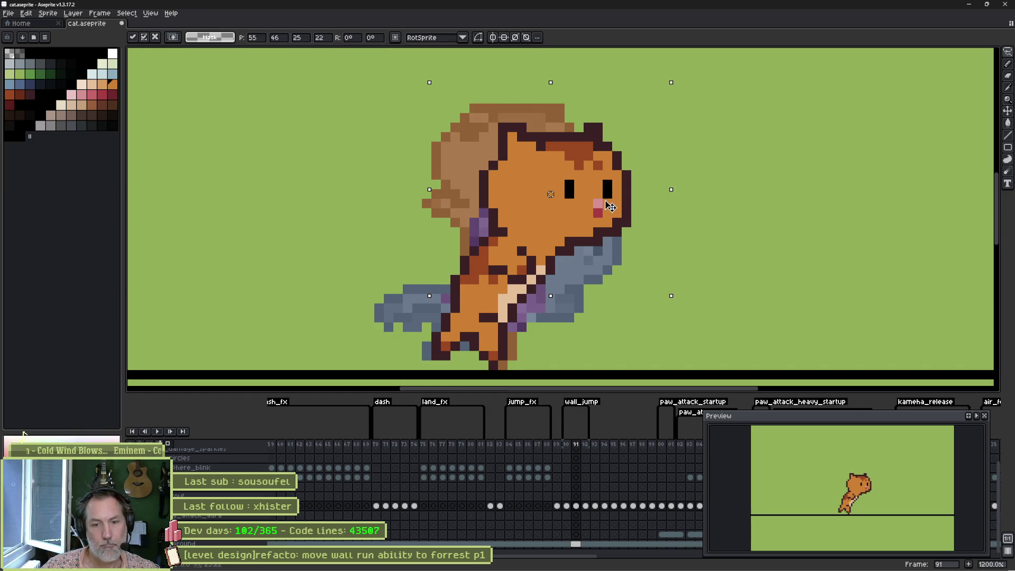
drag(610, 206, 616, 206)
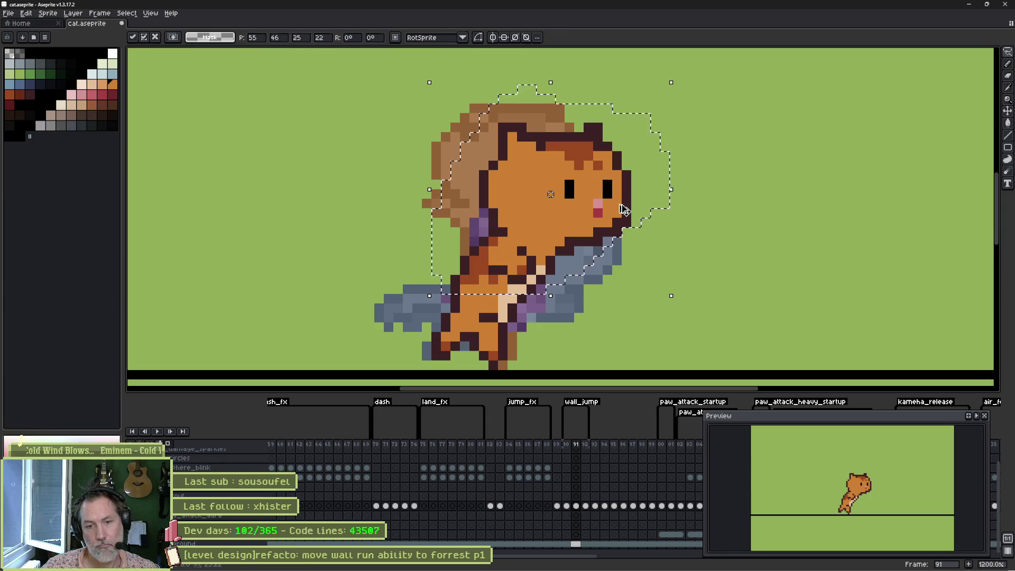
key(Return)
key(Right)
key(Left)
Step through the wall_jump frames once more, then go back to Godot
key(Right)
key(Left)
key(Left)
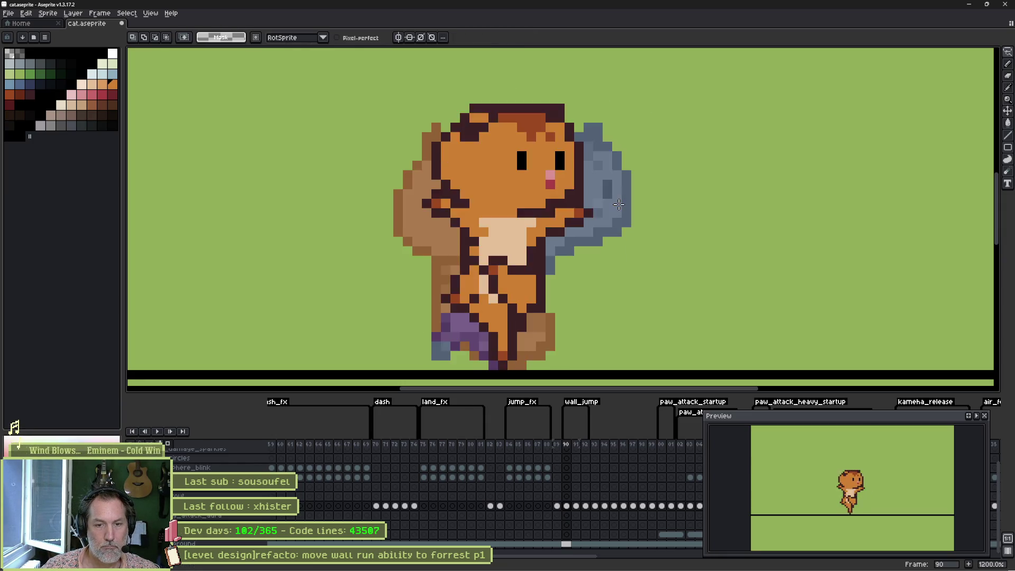
key(Right)
key(Right)
key(alt+Tab)
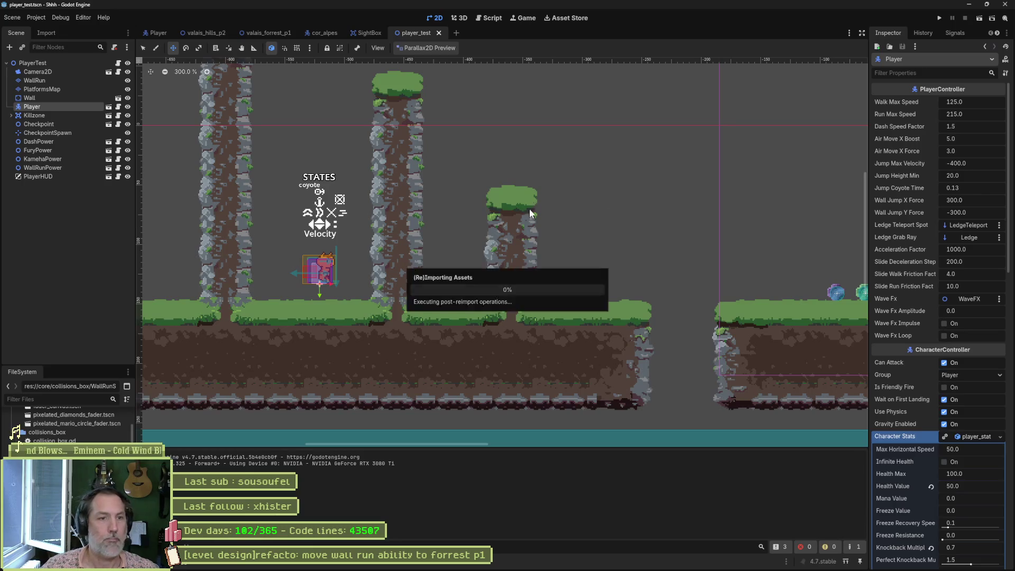
Reimport the updated cat sprite and run the player_test scene
click(159, 39)
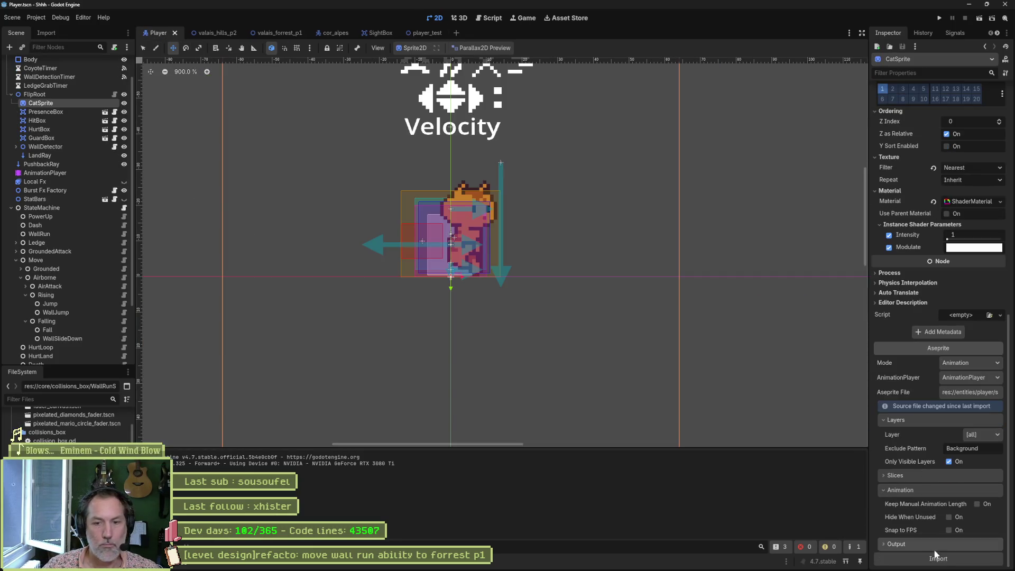
click(423, 34)
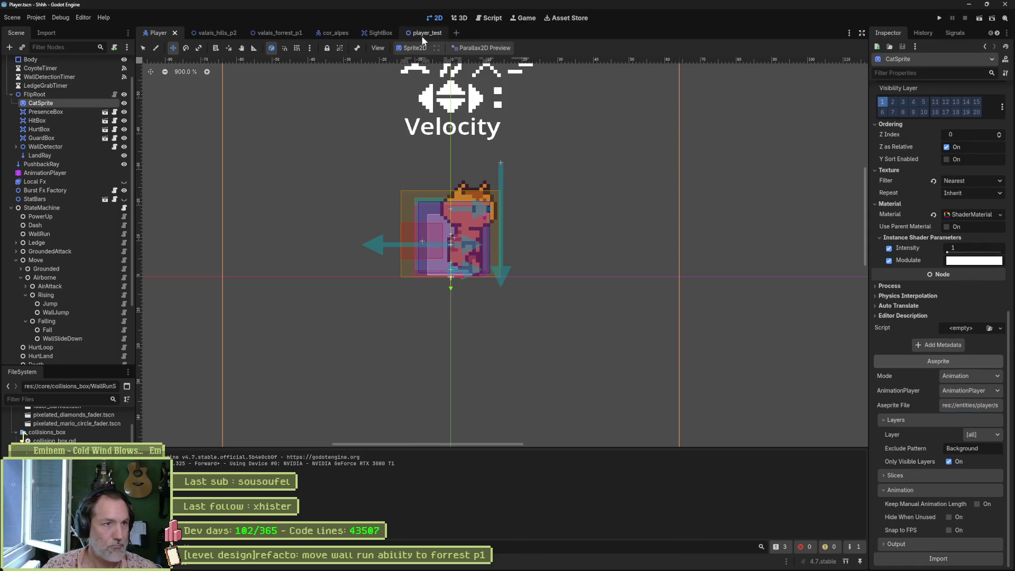
key(F6)
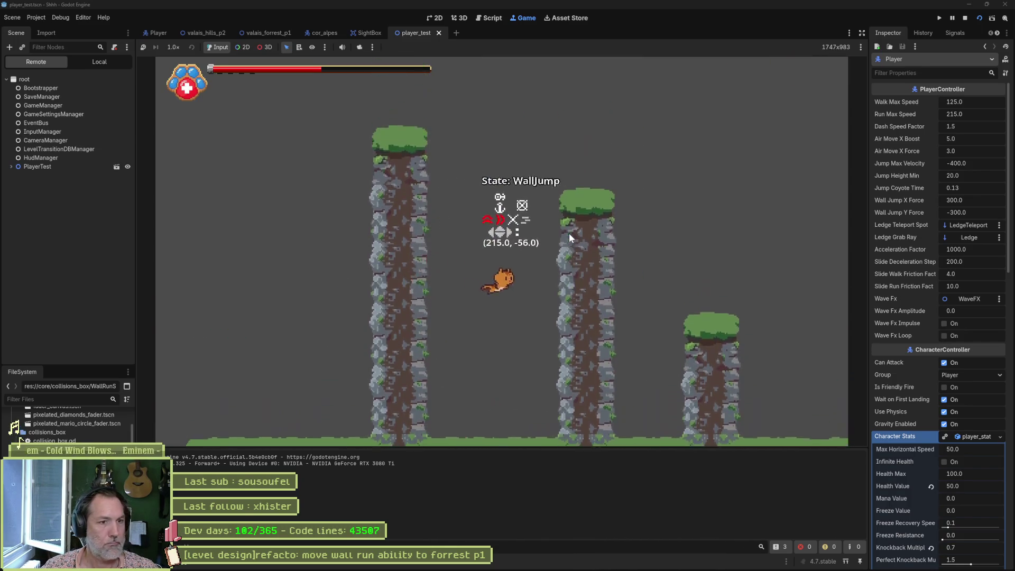
Wall-jump and dash the cat between the pillars and toward the power-up
key(space)
key(space)
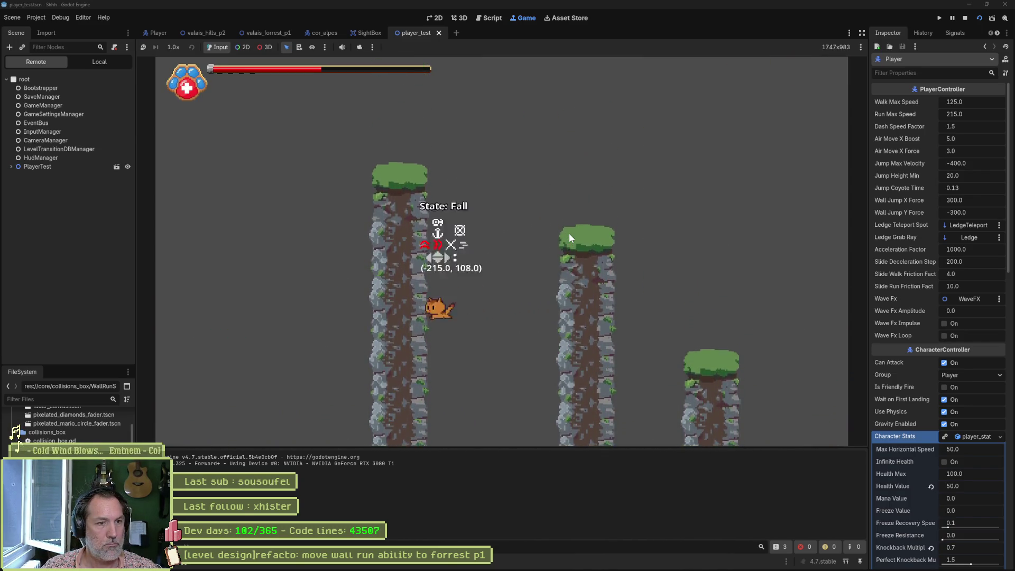
key(space)
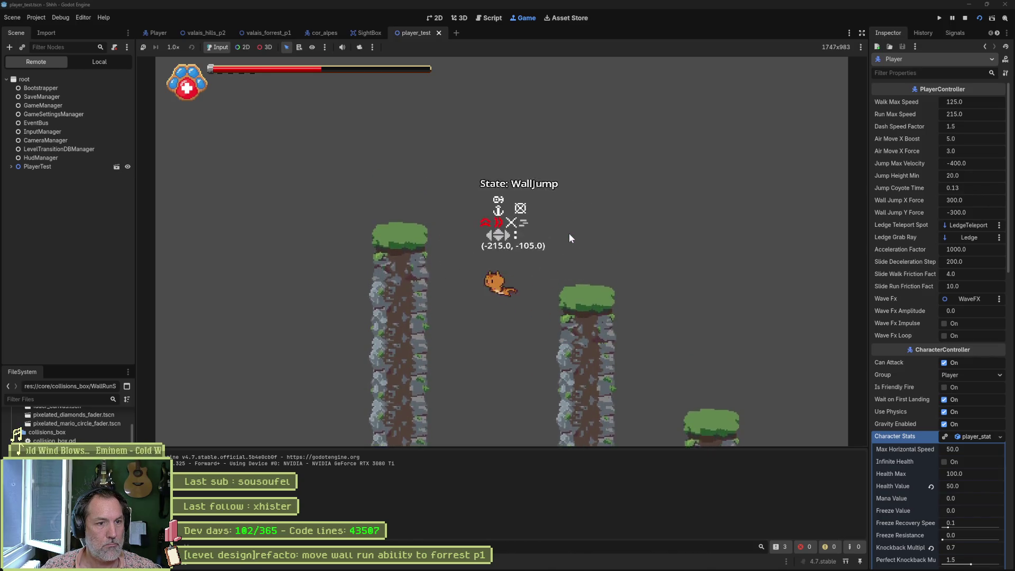
key(shift)
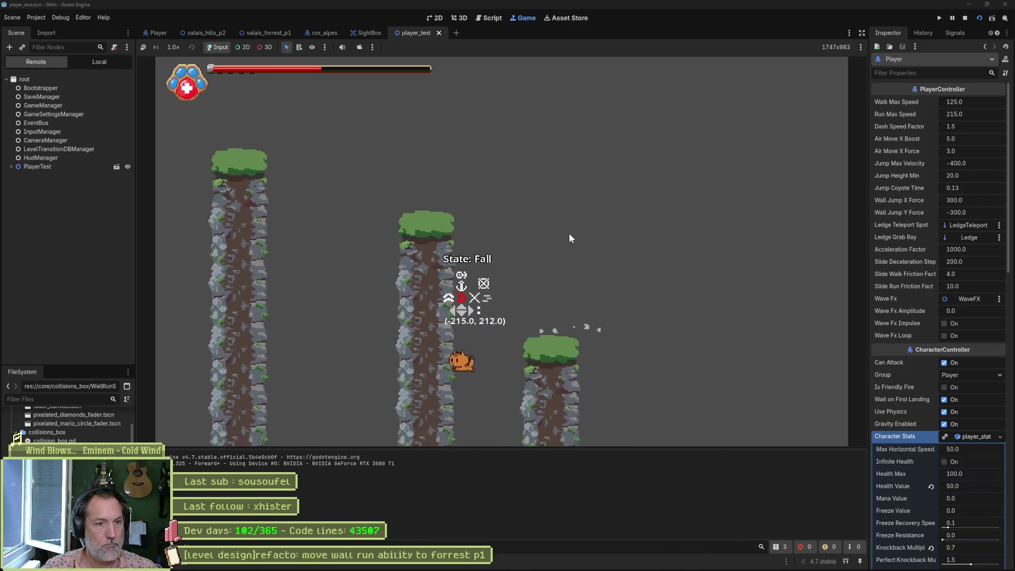
key(space)
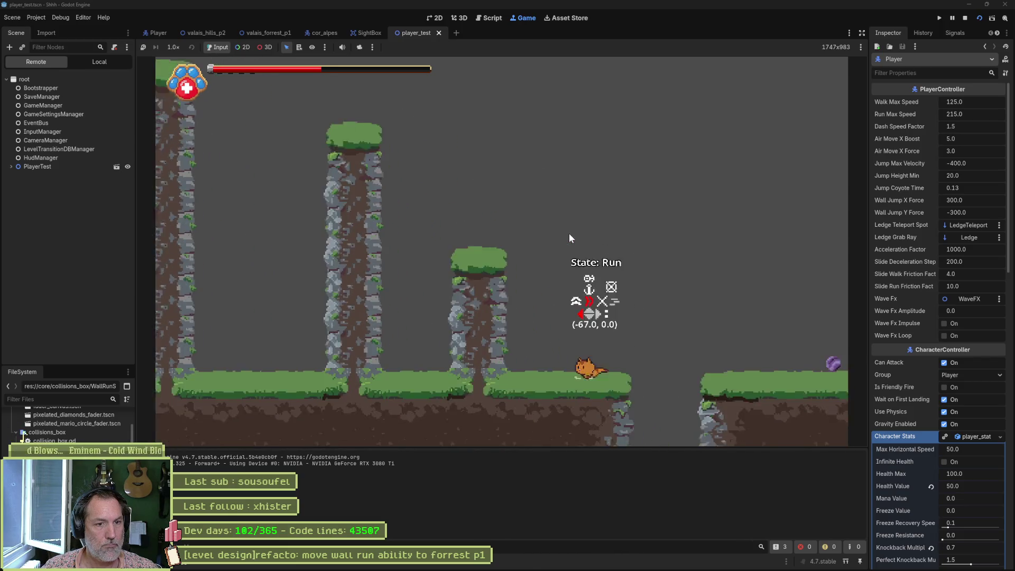
key(space)
key(Right)
key(shift)
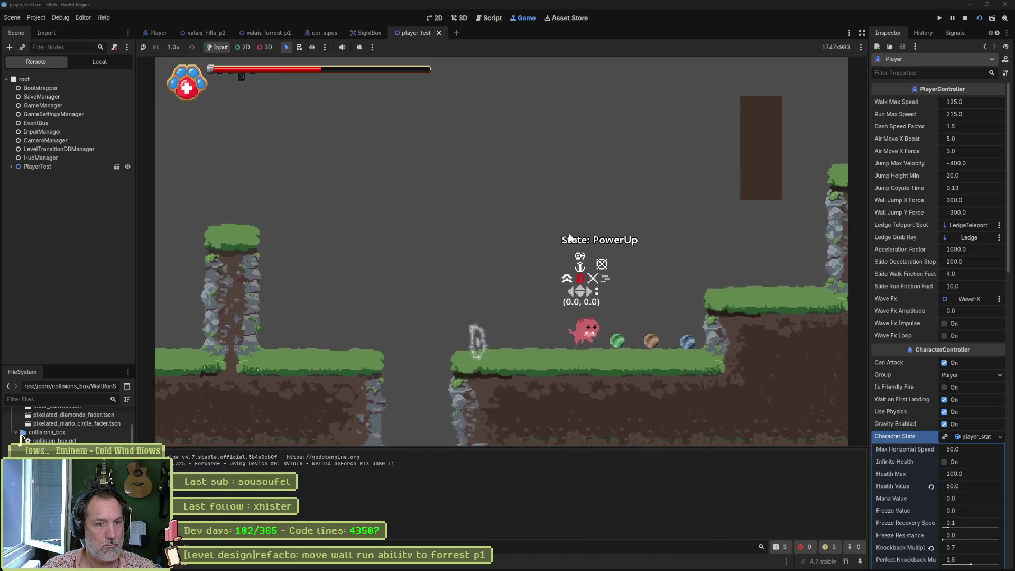
key(Left)
key(space)
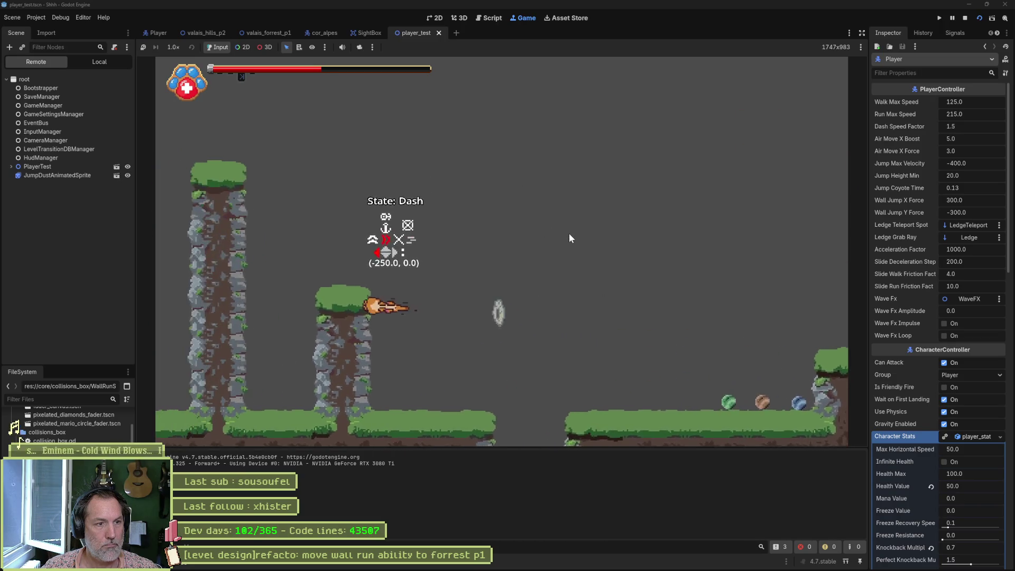
key(space)
key(Left)
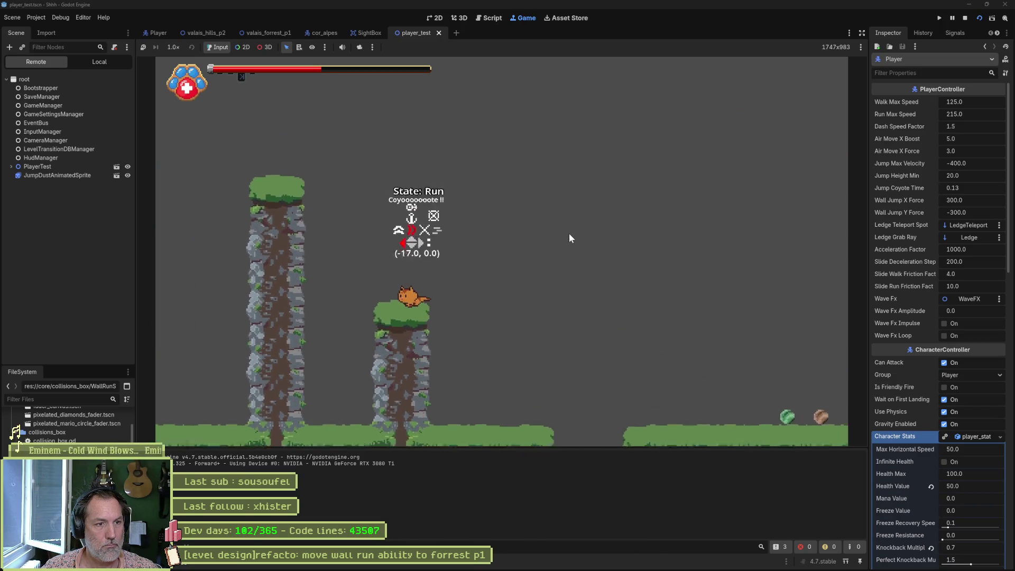
key(space)
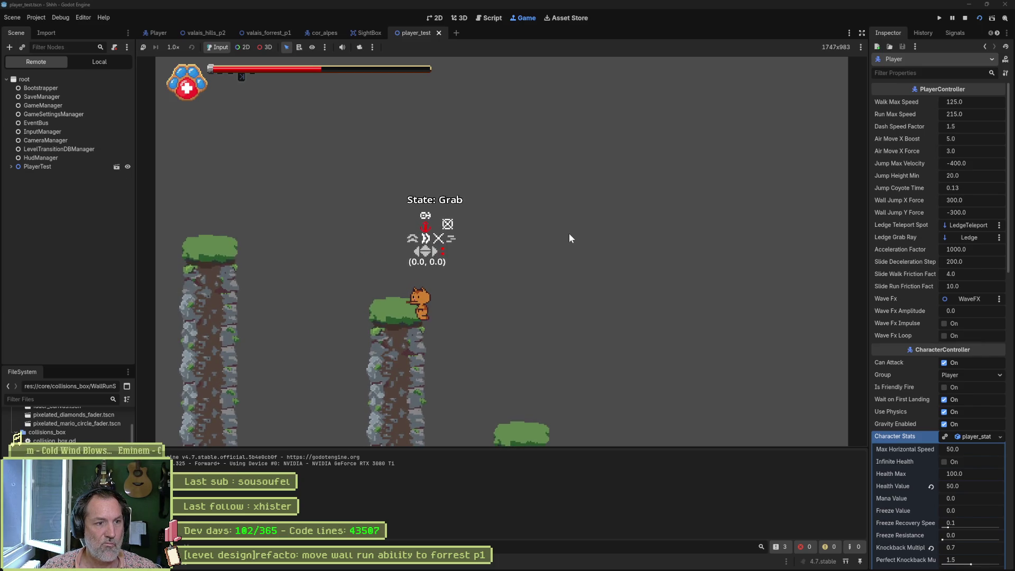
Wall-jump repeatedly between the left and right pillars, then stop the game
key(Left)
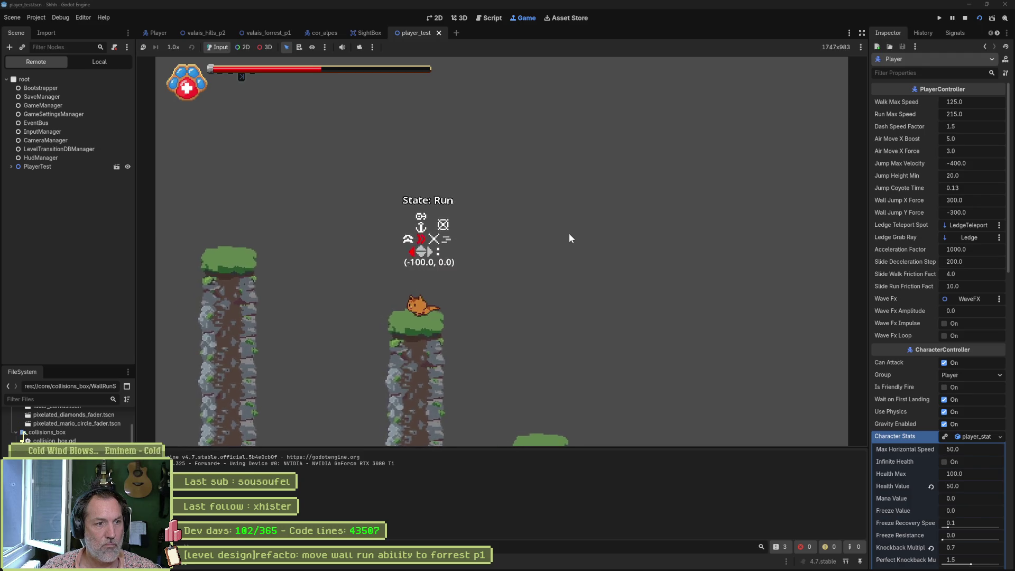
key(space)
key(Right)
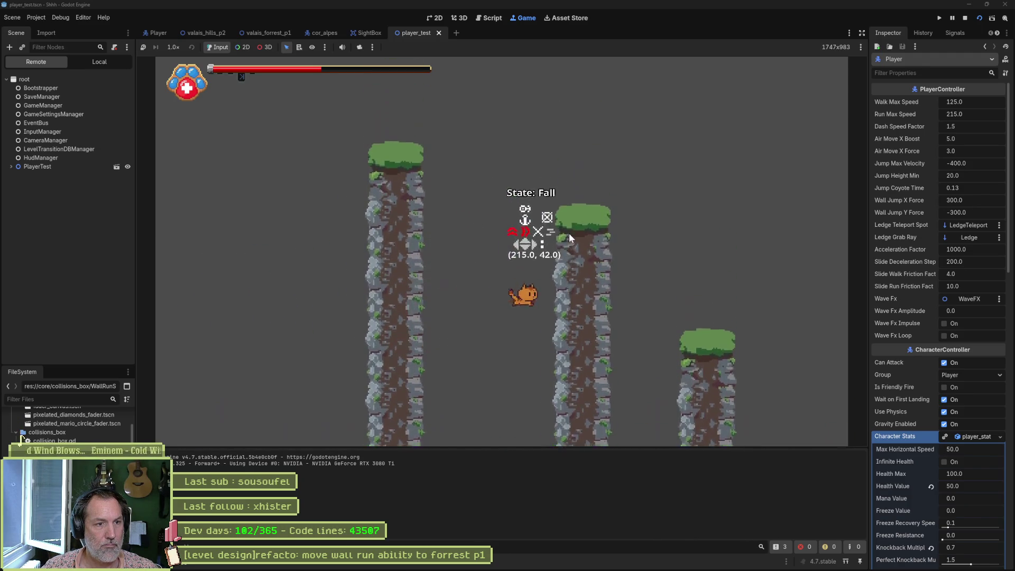
key(space)
key(Right)
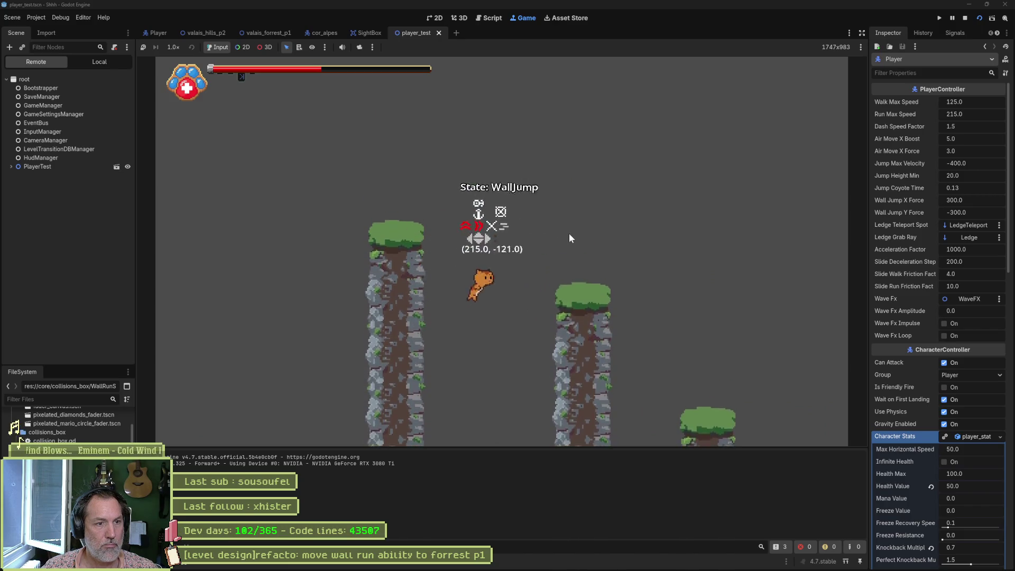
key(Left)
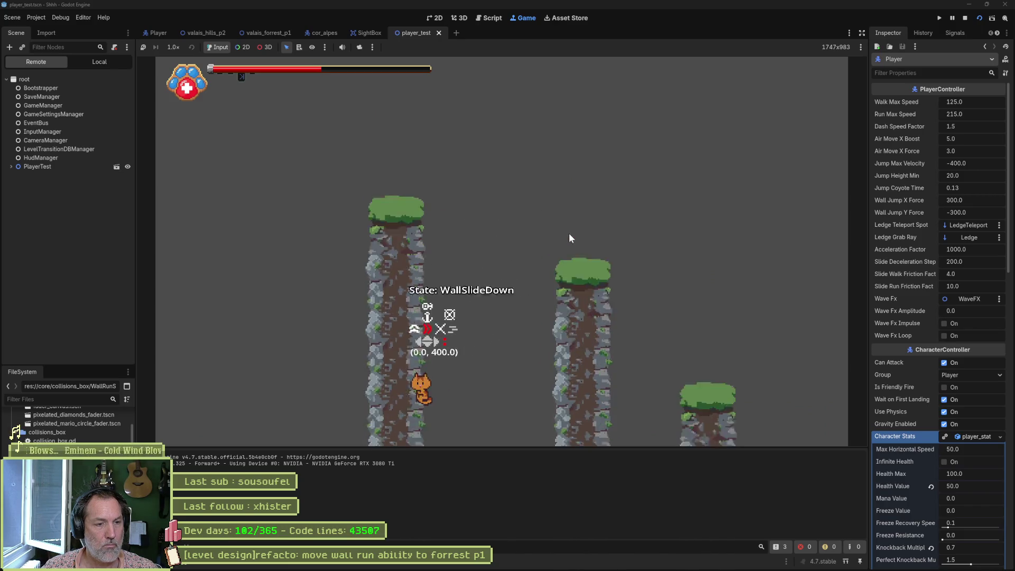
key(space)
key(Right)
key(Left)
key(space)
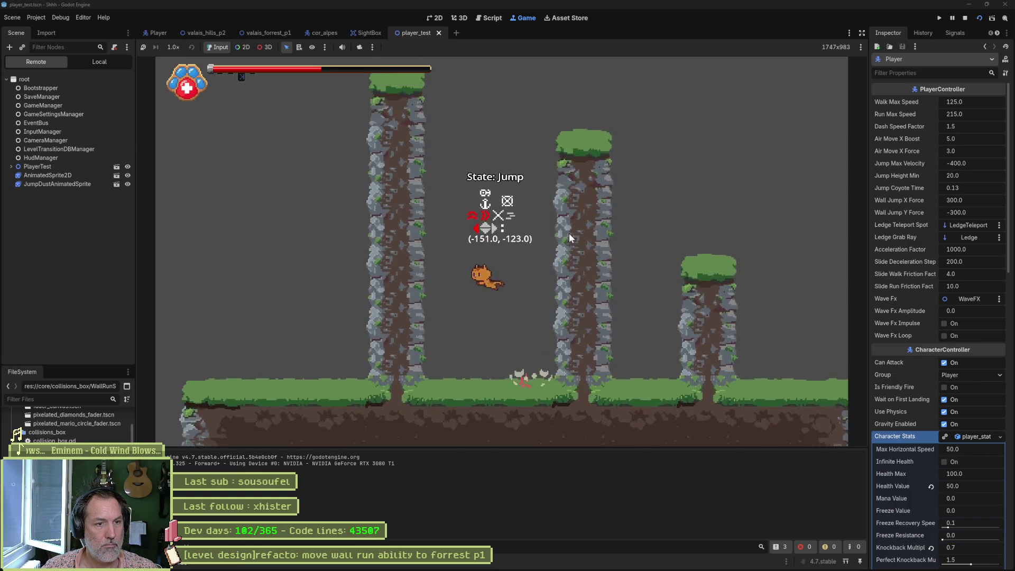
key(space)
key(space)
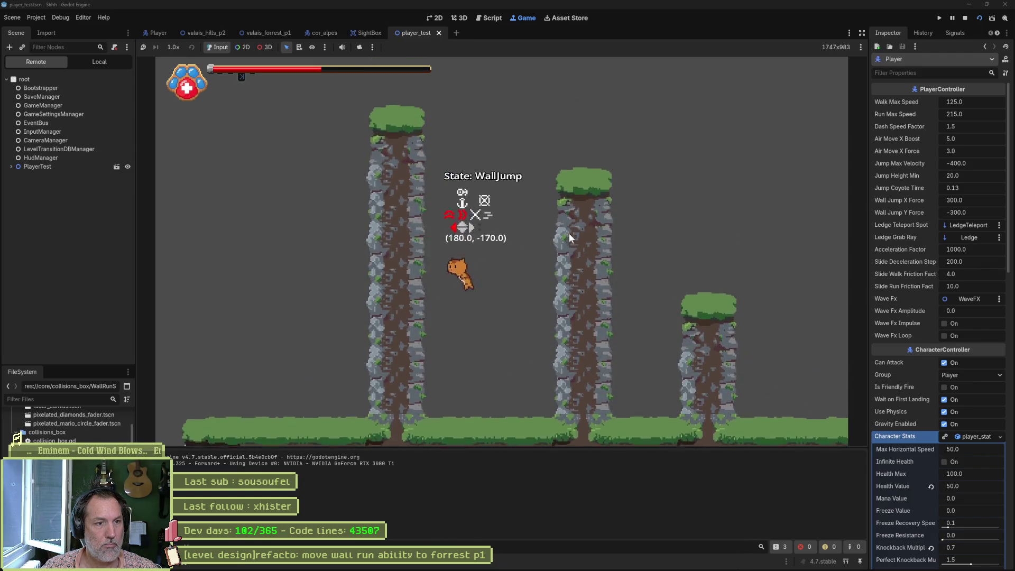
key(Right)
key(space)
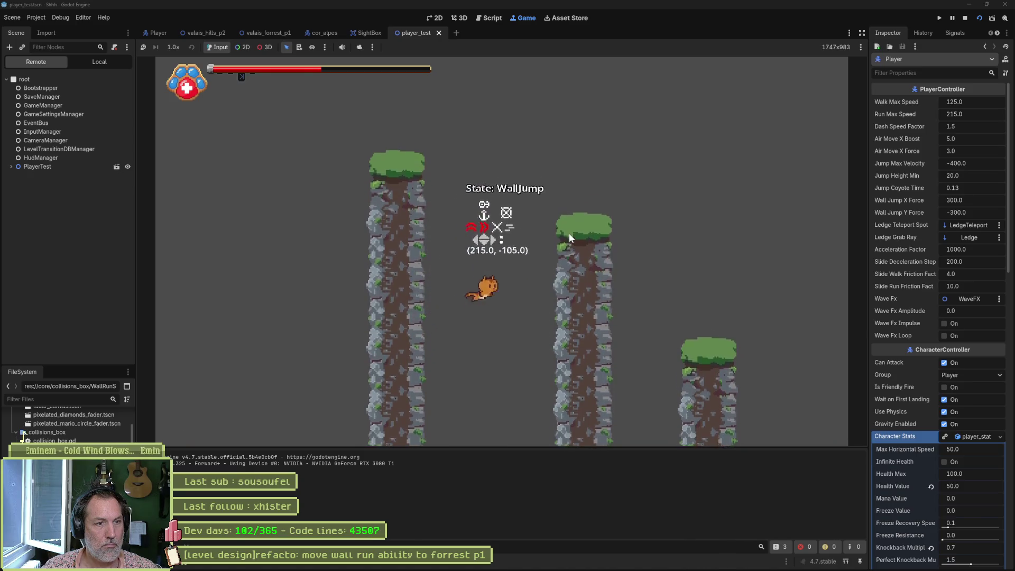
key(F8)
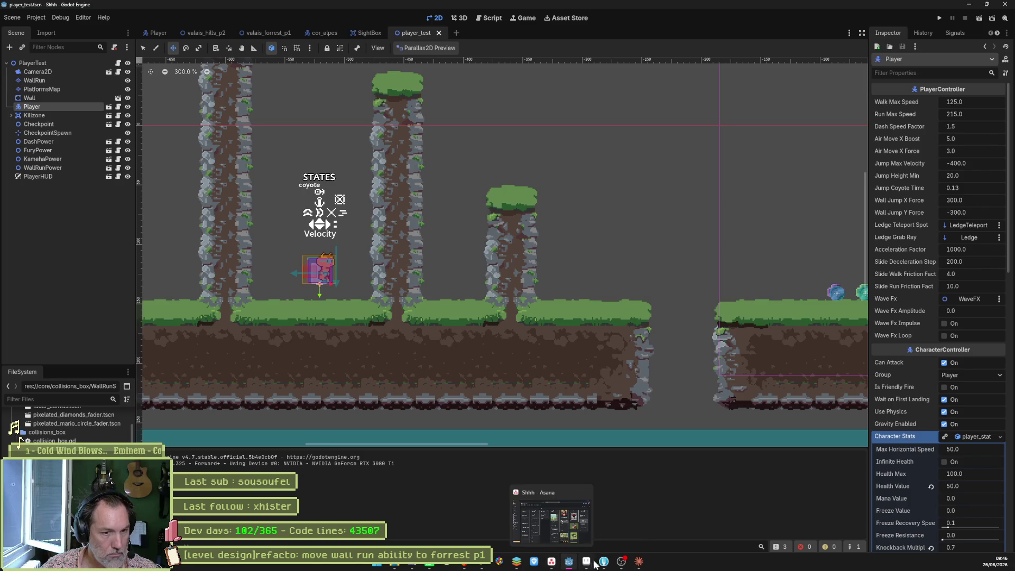
Review the 'move wall run ability to forrest p1' Asana task, then switch to Fork
mouse_move(605, 564)
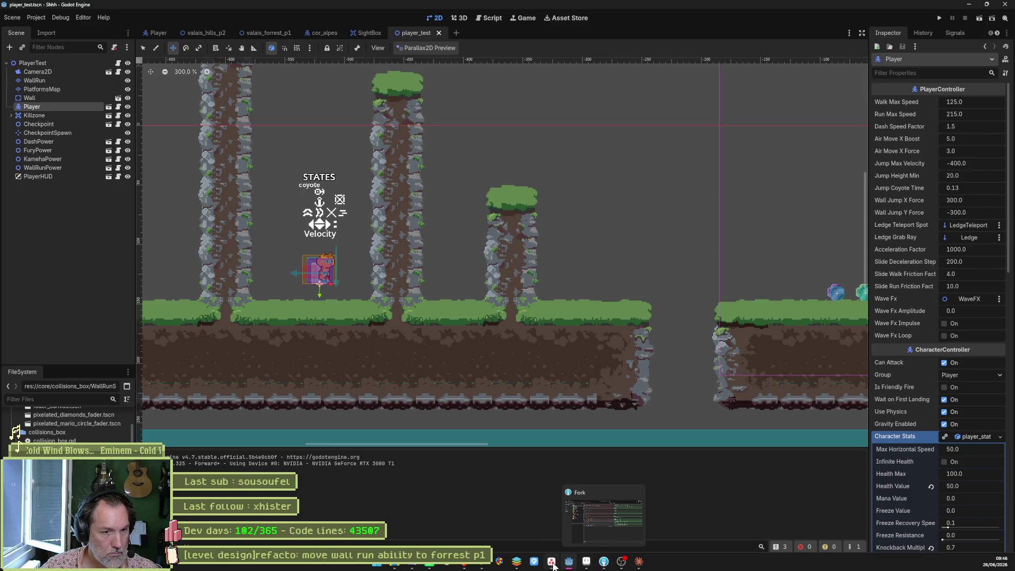
click(553, 565)
click(418, 154)
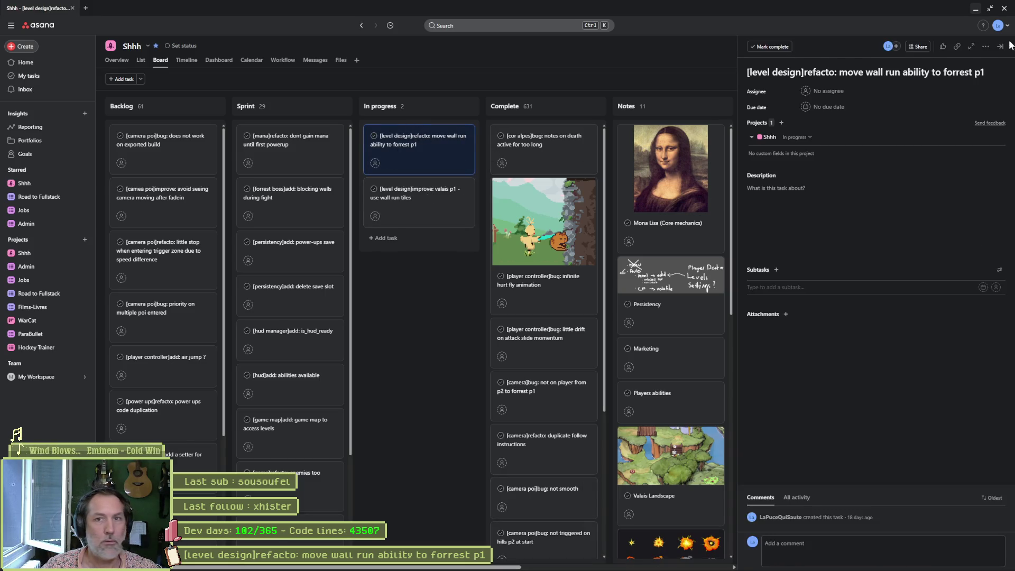
click(976, 9)
click(605, 564)
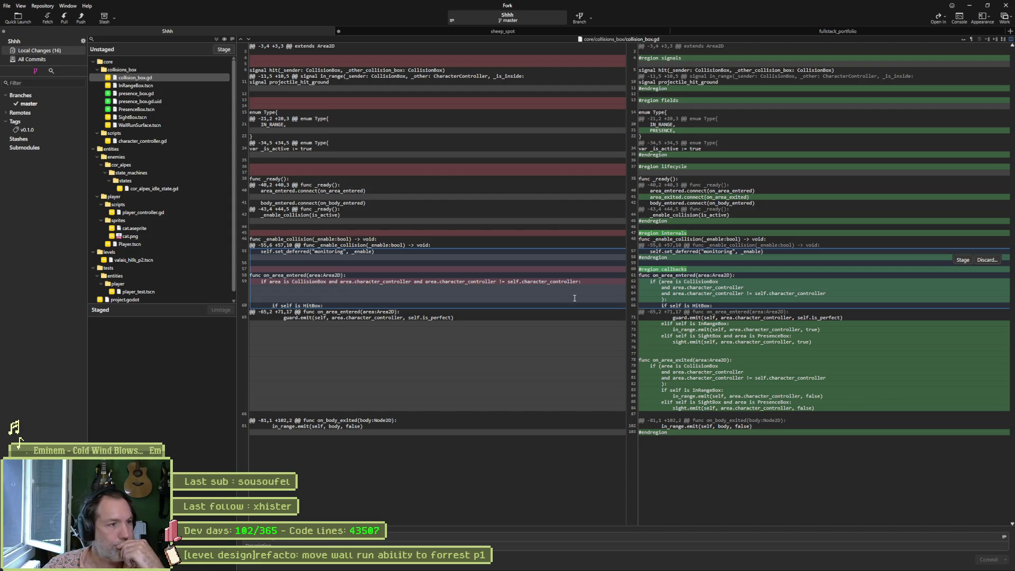
scroll(176, 290, down, 1)
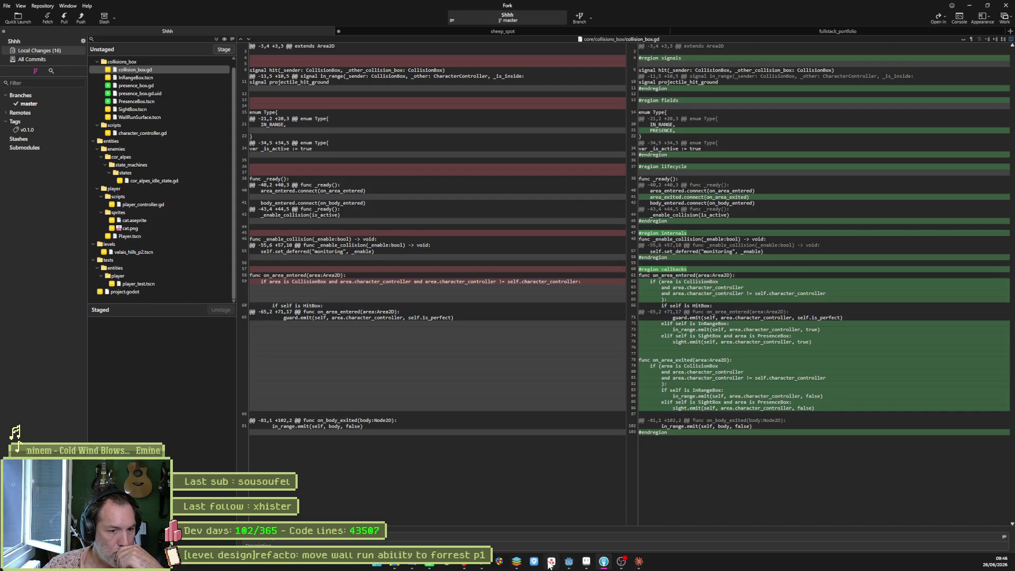
click(551, 562)
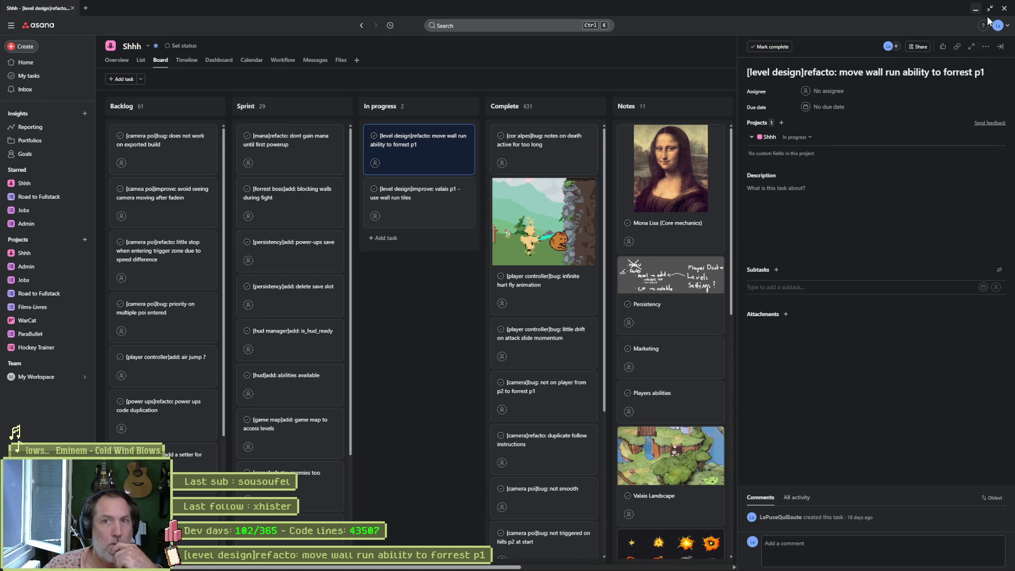
key(alt+Tab)
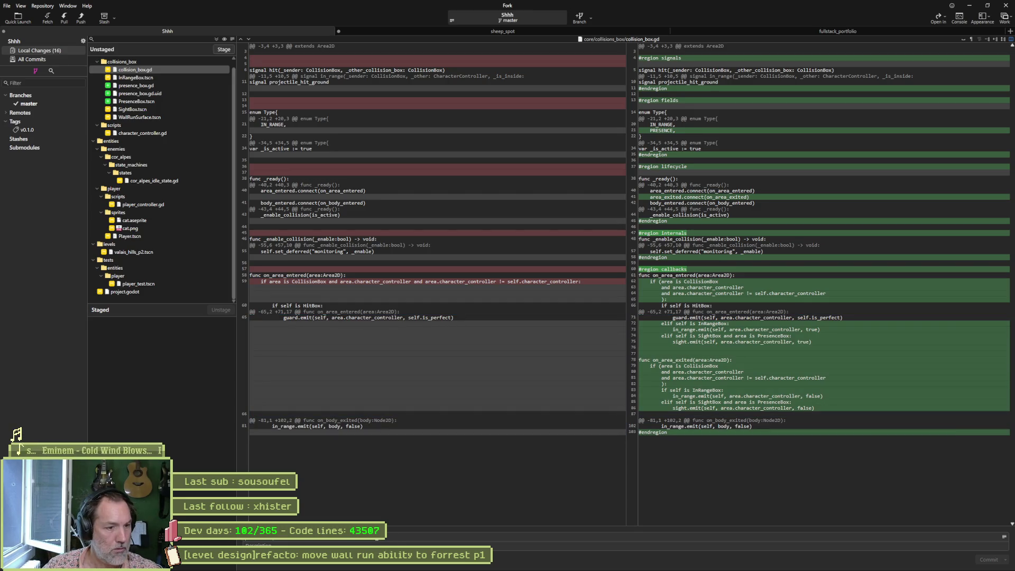
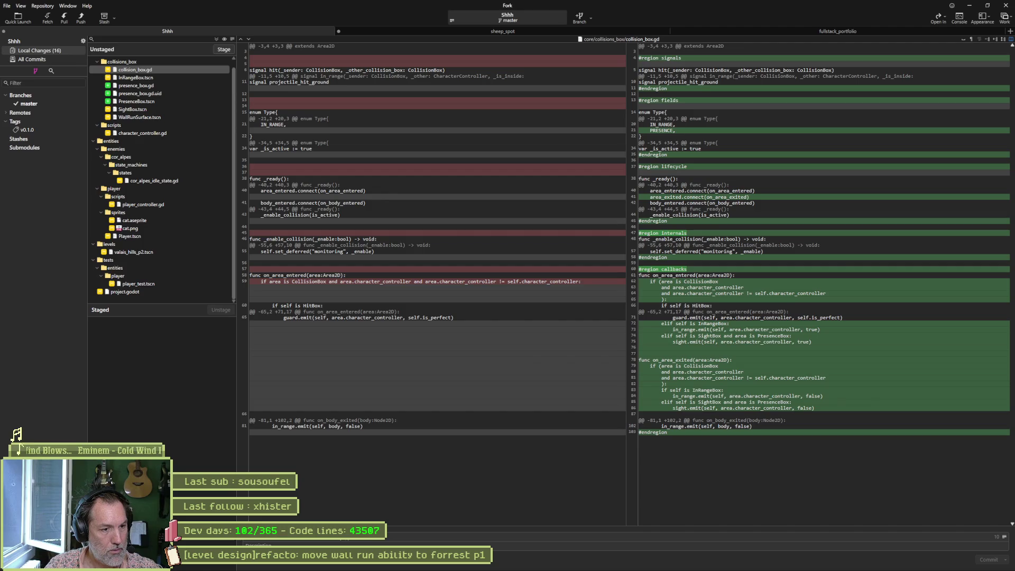
Finish the commit message on InRangeBox/SightBox detection, ending '& [player sprite]refactored: wall animation'
key(alt)
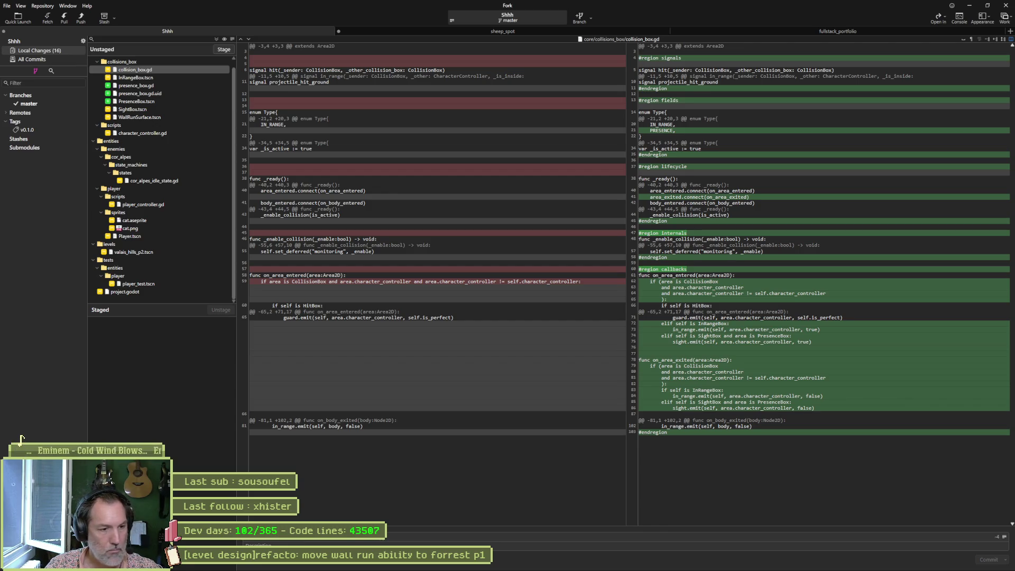
text(detected by)
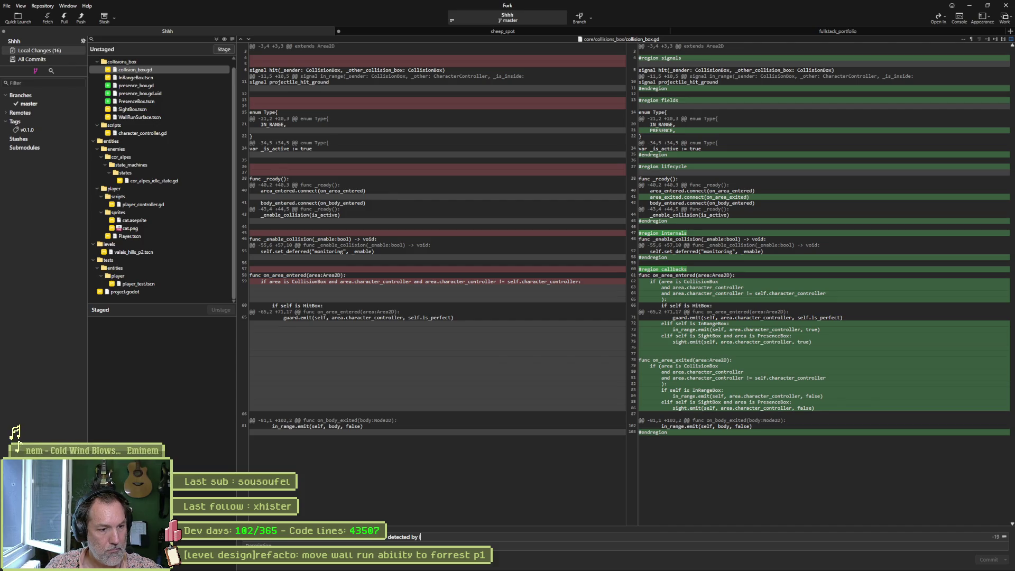
key(BackSpace)
text(in_)
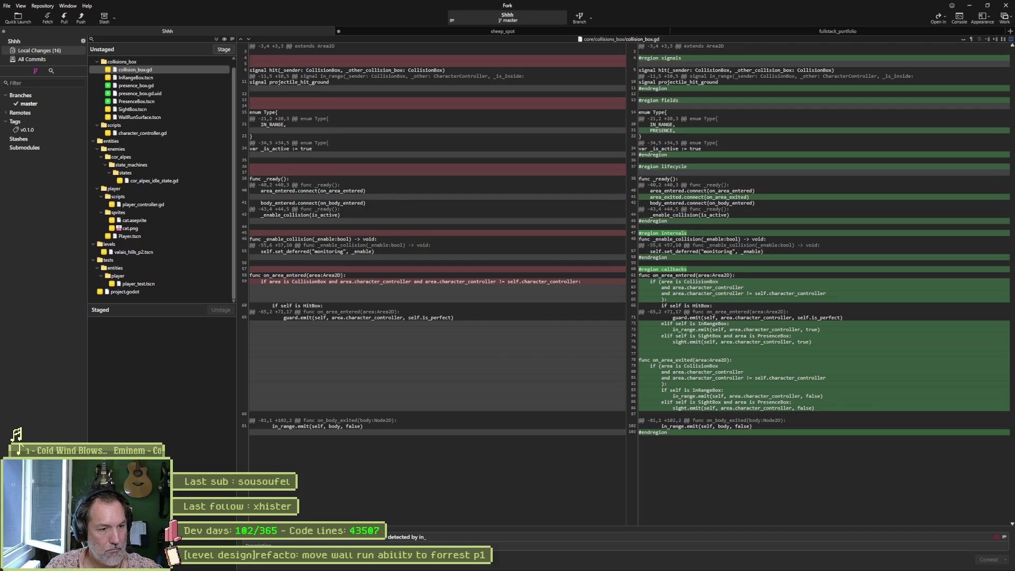
key(BackSpace)
key(BackSpace)
text(InRange)
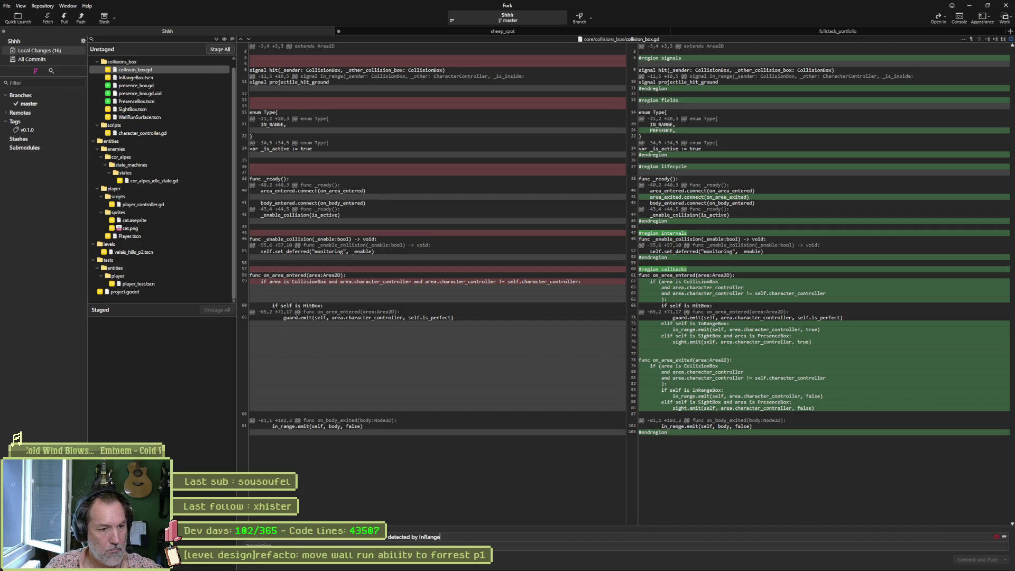
text(Box and SightBox)
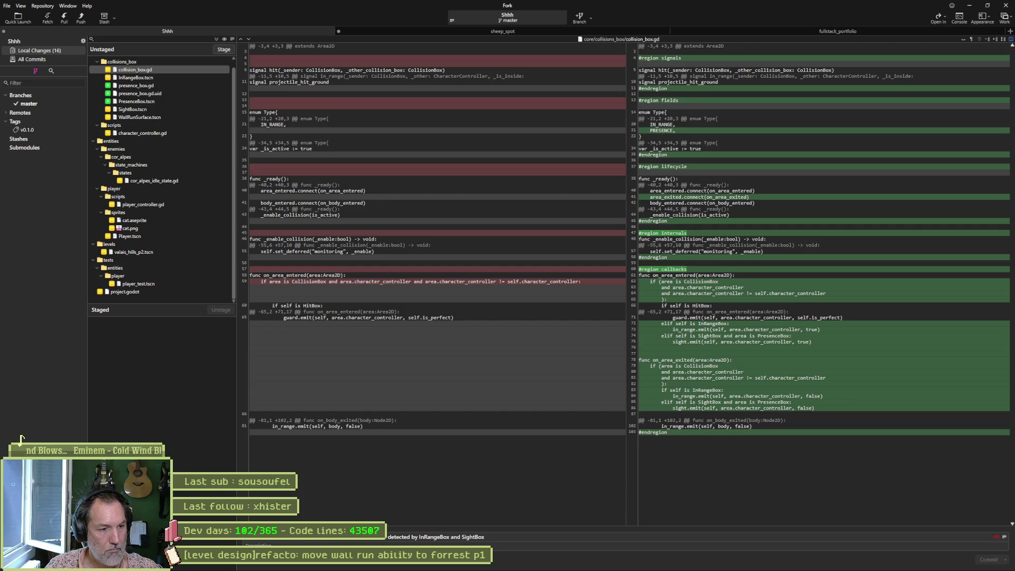
text( to be able to activate)
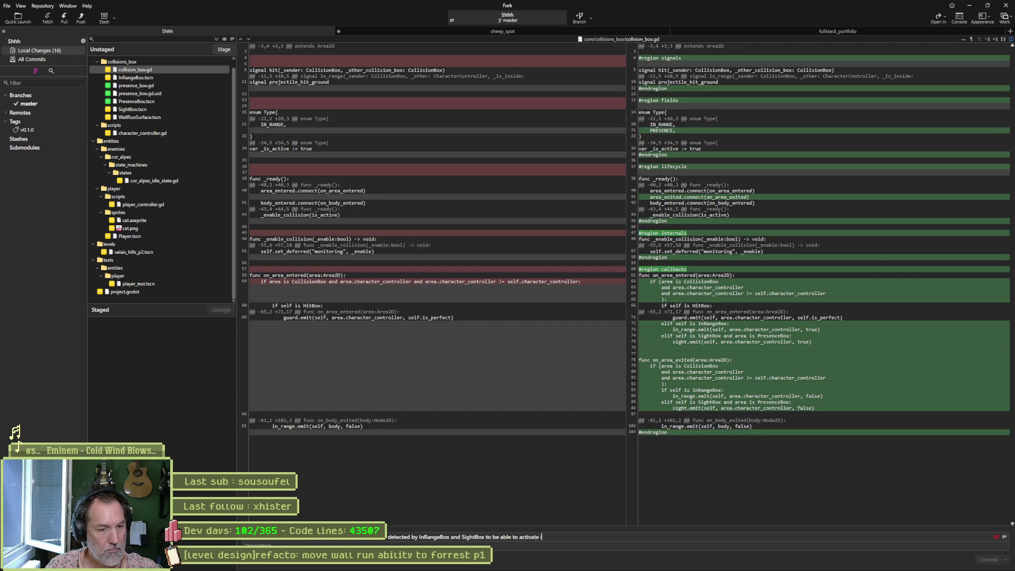
text( it )
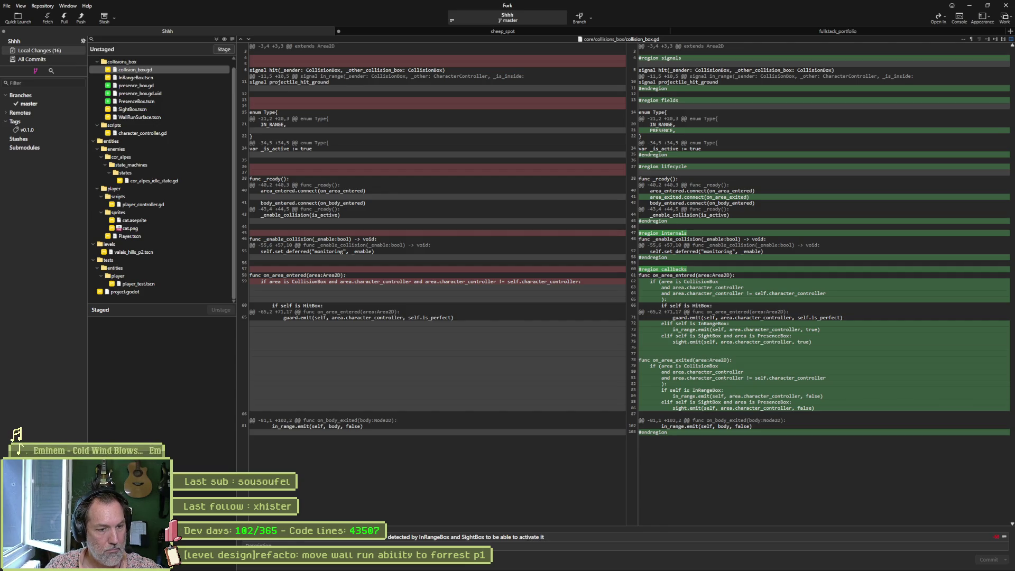
text(manual)
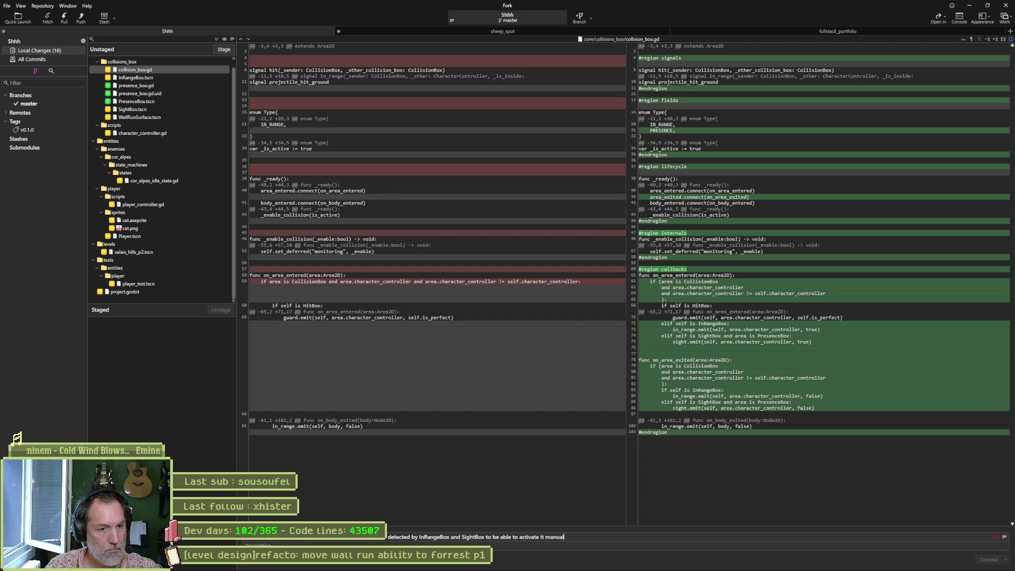
text(ly without losing ghrou)
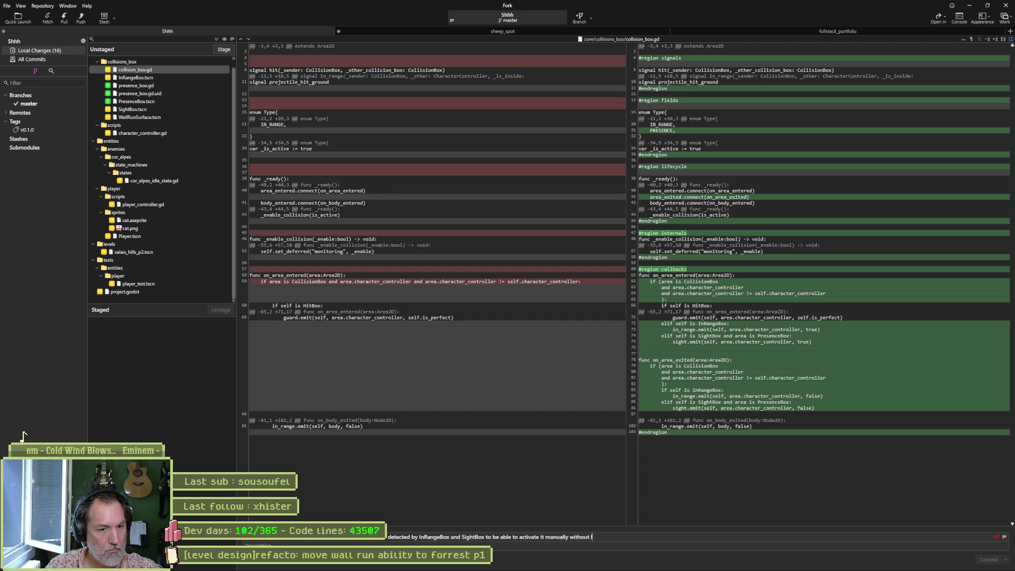
key(BackSpace)
key(BackSpace)
key(BackSpace)
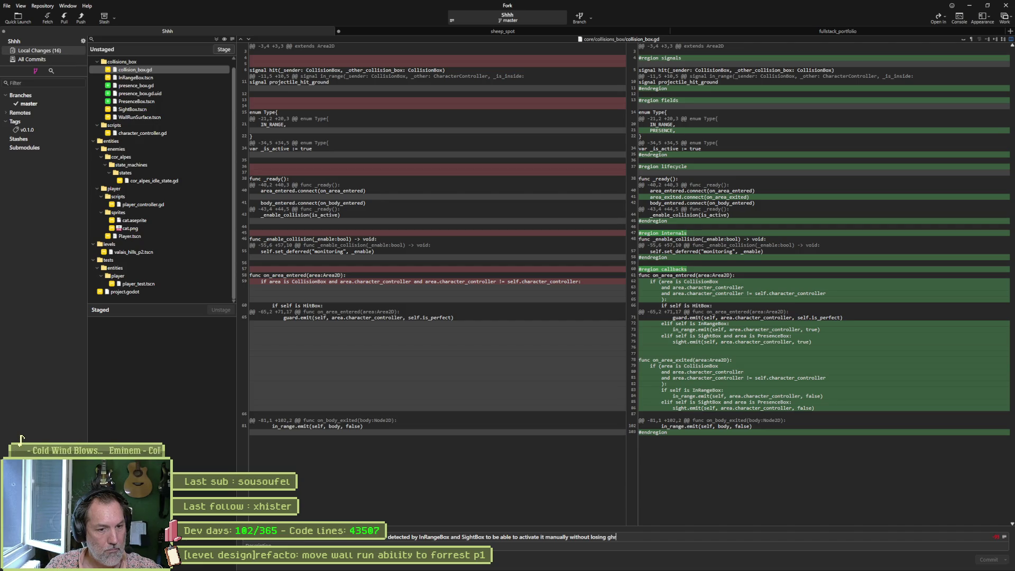
text(round detection)
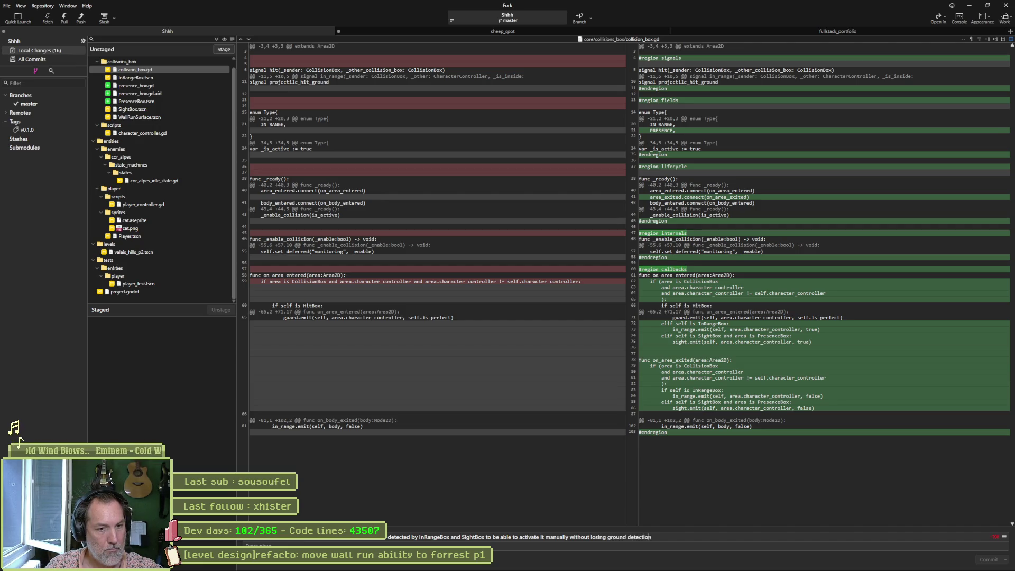
text( & [)
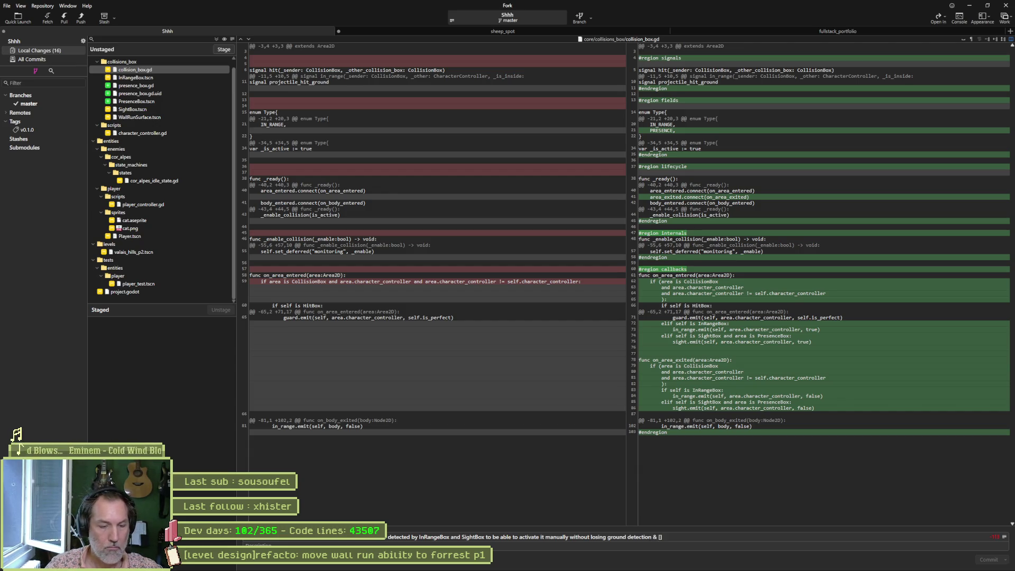
text(player sprite])
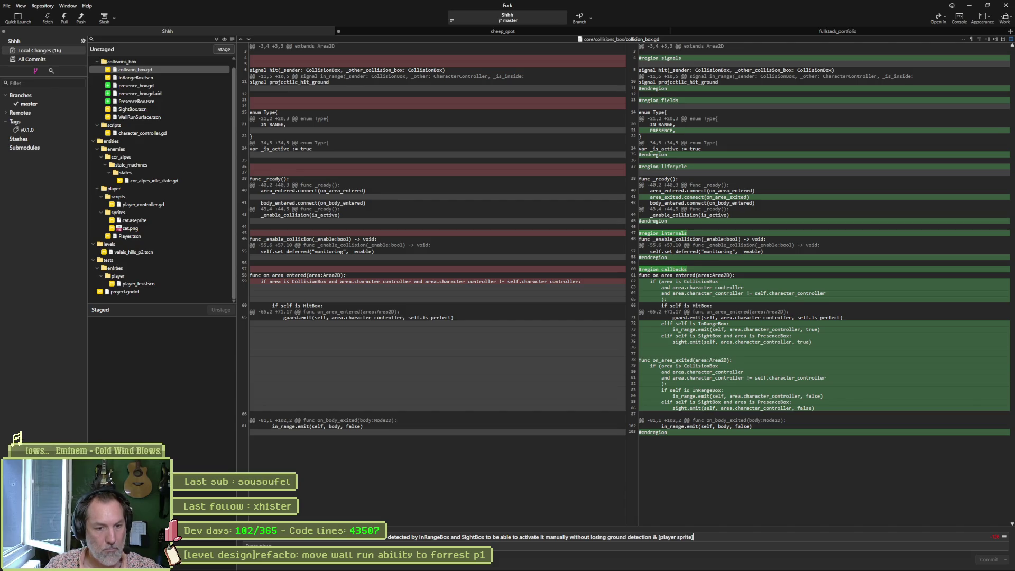
text(refactored)
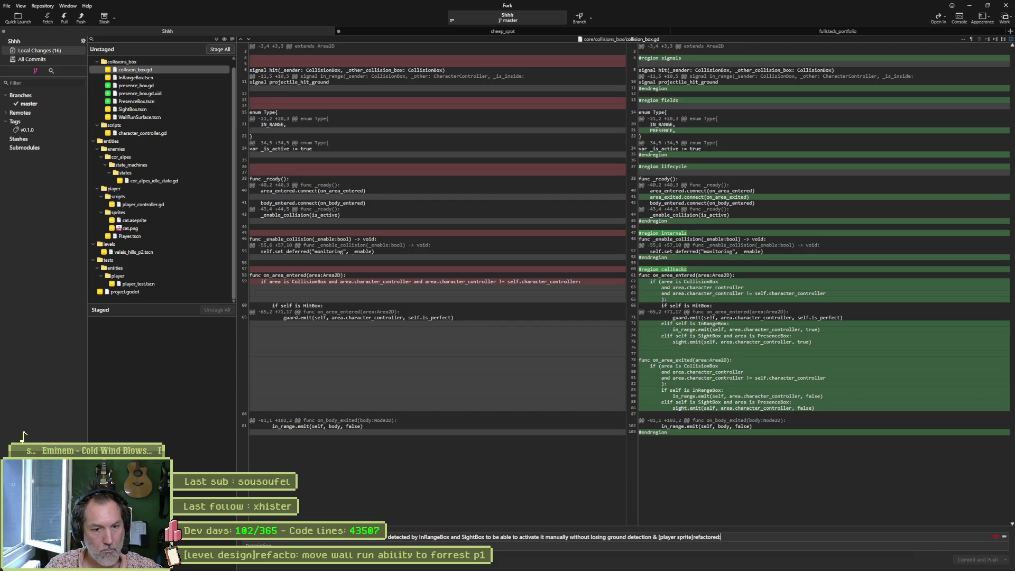
text(: wall animation)
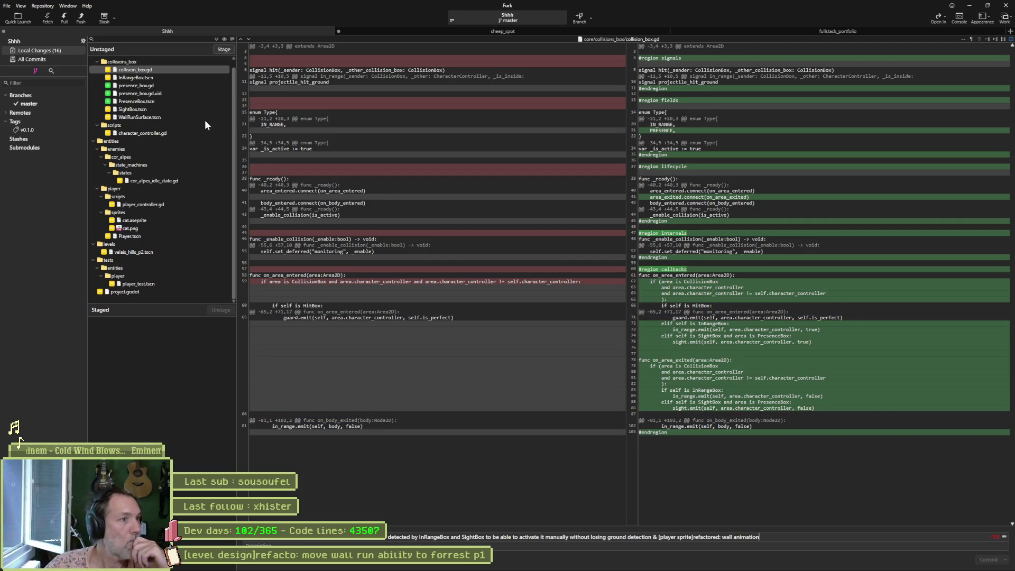
Review the unstaged diffs of presence_box.gd and character_controller.gd in Fork
mouse_move(535, 165)
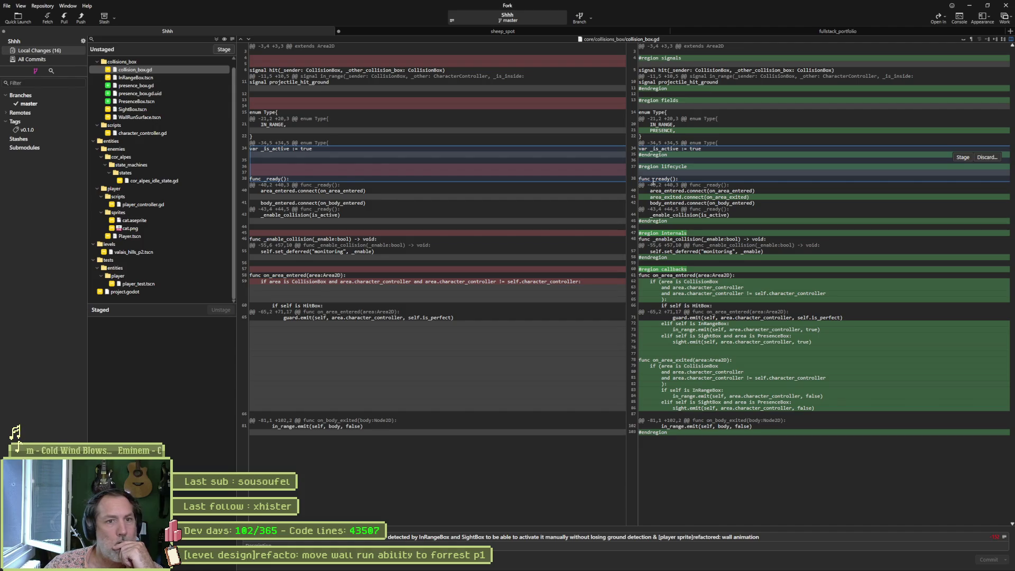
click(139, 85)
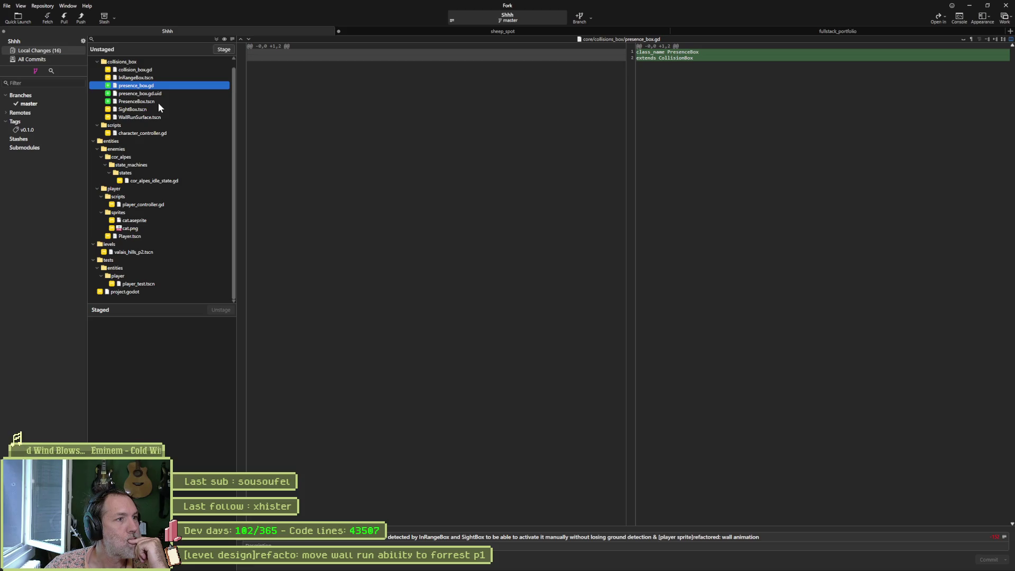
click(170, 133)
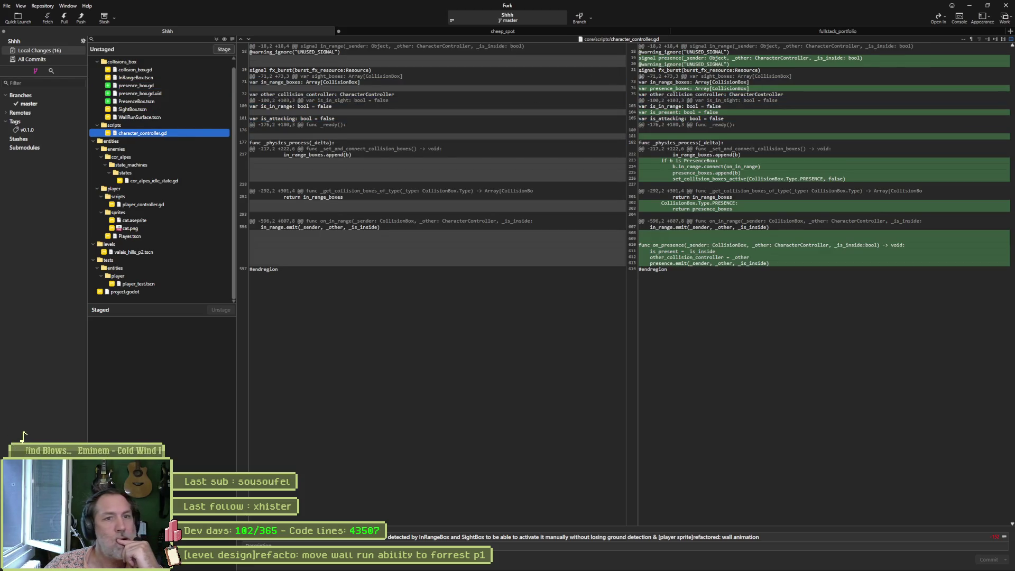
Select the word 'presence' on line 613 of the updated code, then return to Godot
mouse_move(724, 109)
mouse_move(696, 175)
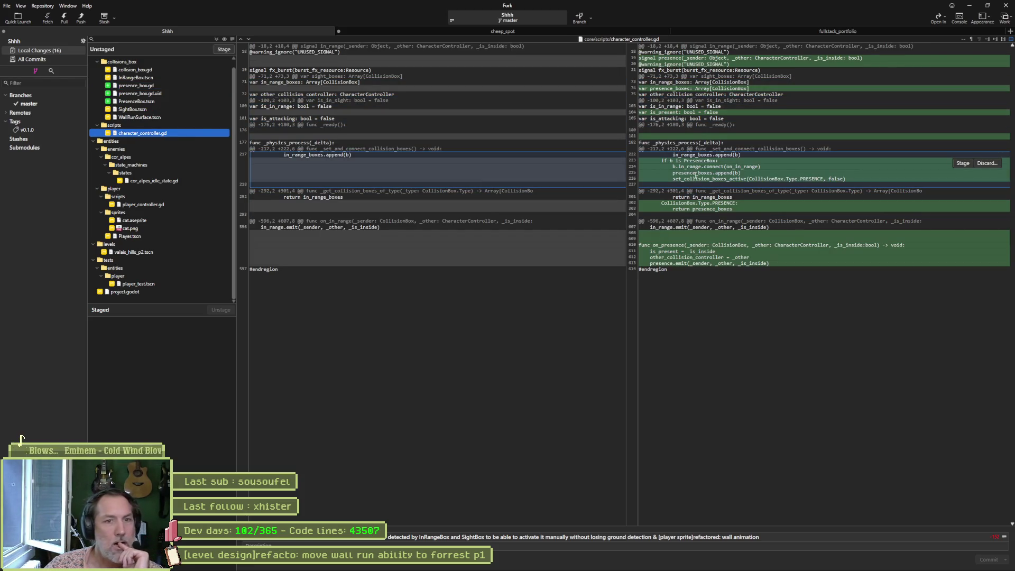
mouse_move(695, 204)
mouse_move(726, 265)
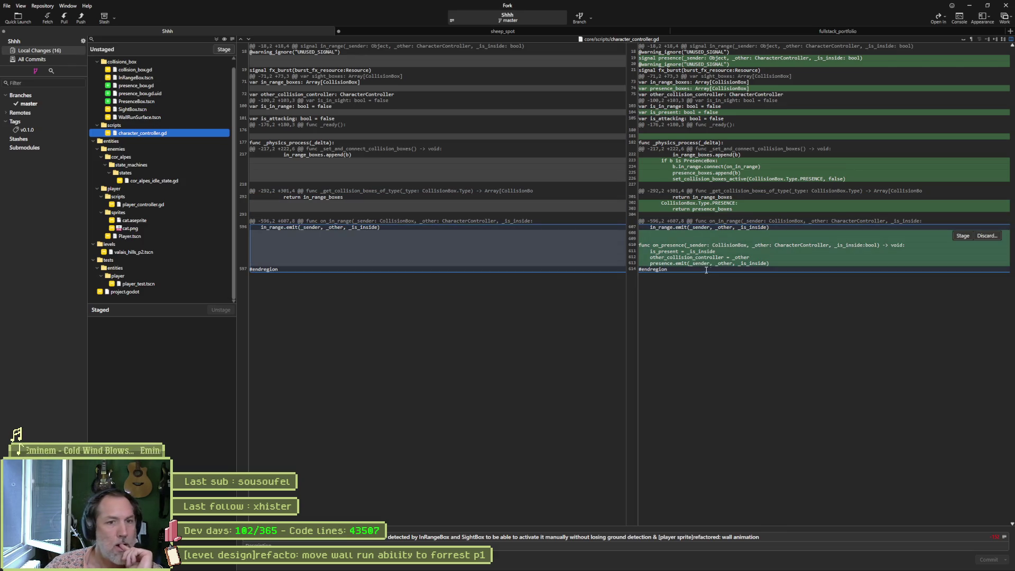
click(703, 268)
double_click(662, 263)
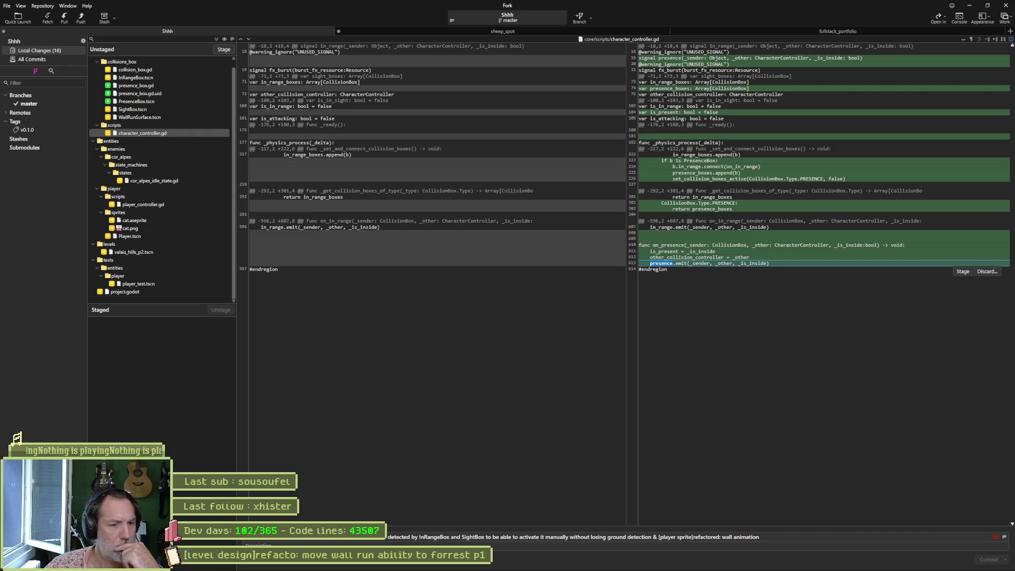
click(568, 565)
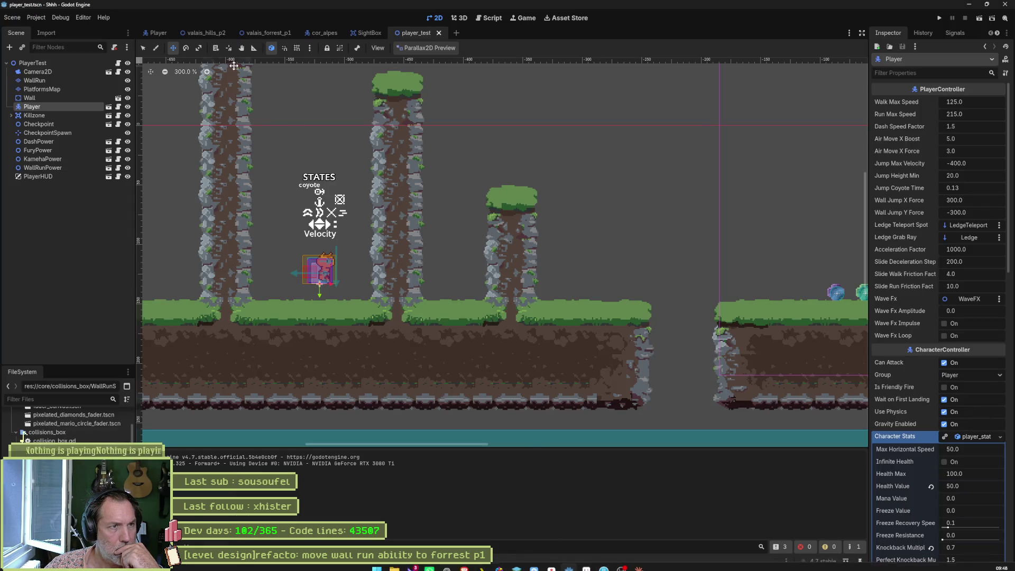
In the script editor, read collision_box.gd, then select on_presence at line 610 of character_controller.gd
click(488, 18)
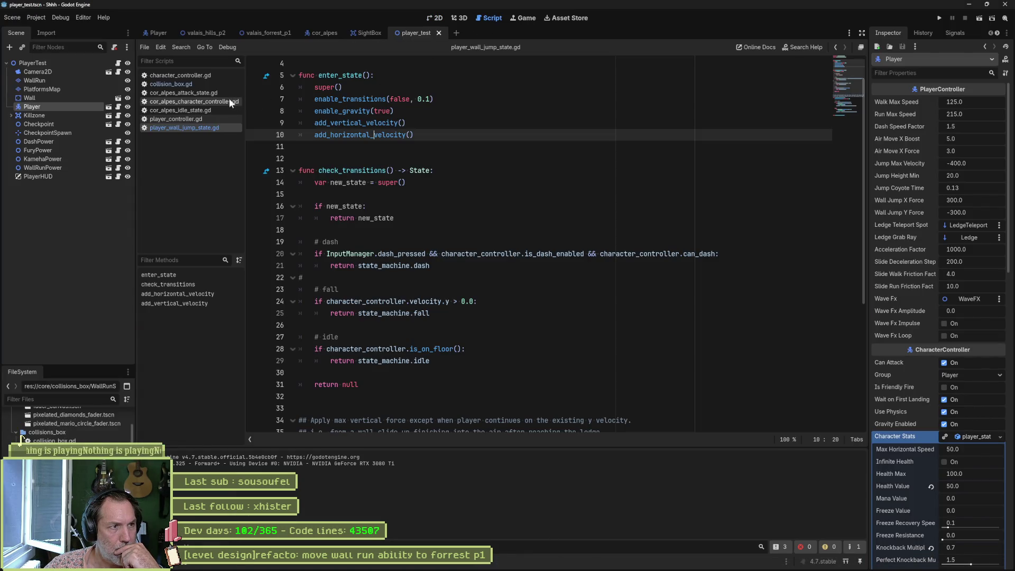
click(180, 83)
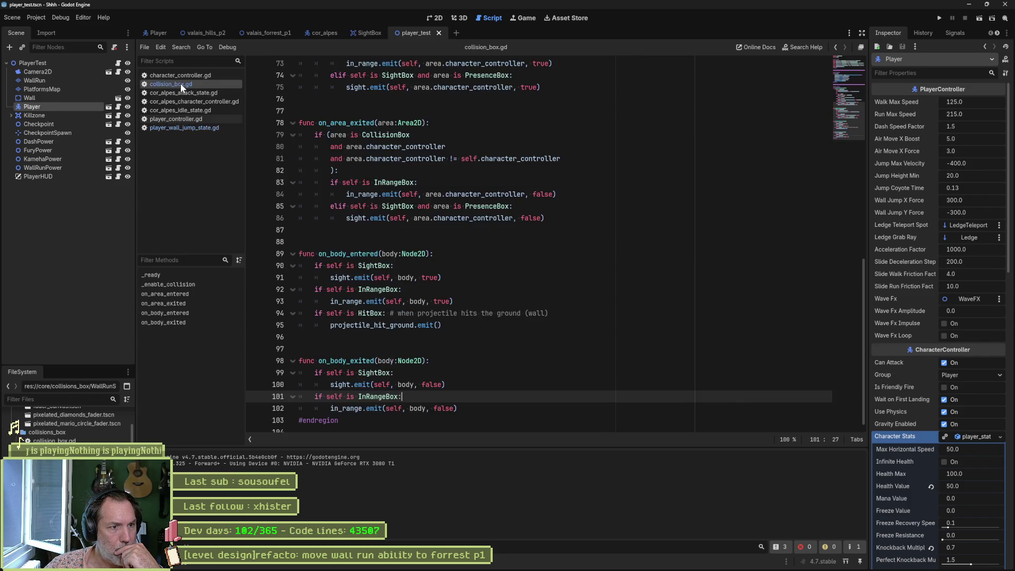
scroll(394, 152, up, 10)
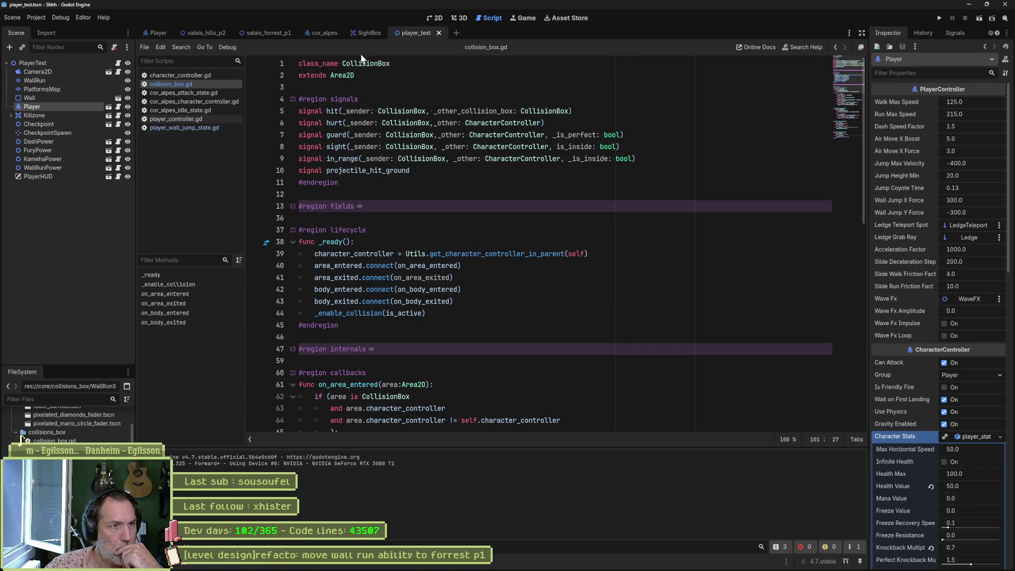
click(215, 74)
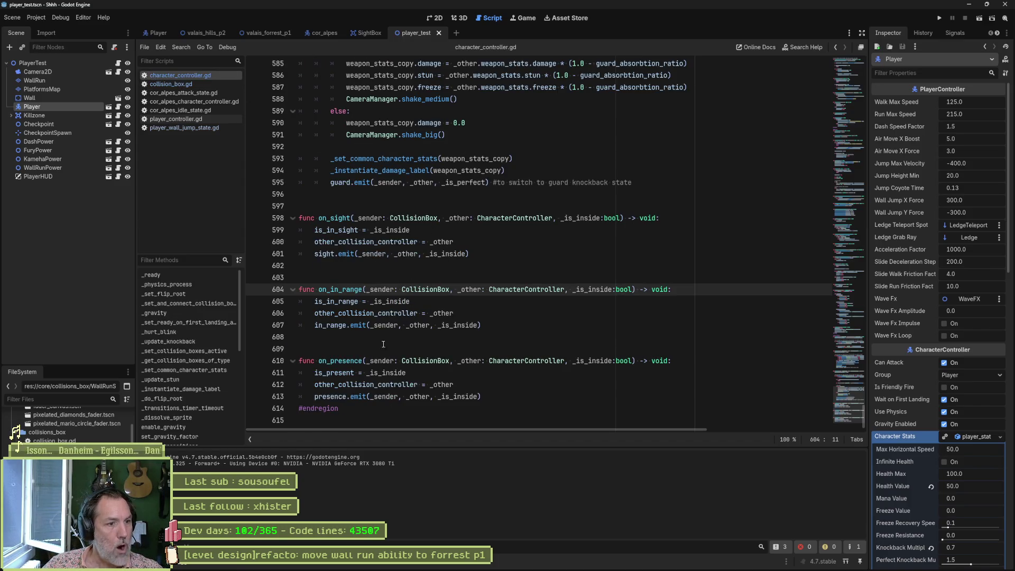
click(341, 361)
double_click(341, 360)
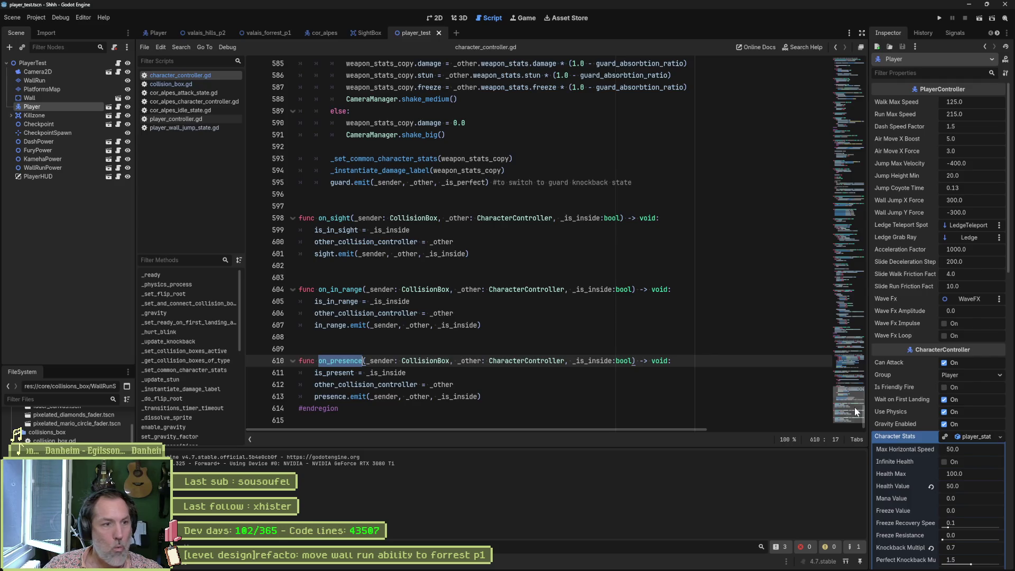
Highlight presence_boxes and in_range uses in _set_and_connect_collision_boxes, then switch to Fork
click(845, 180)
mouse_move(845, 179)
mouse_down()
mouse_move(834, 109)
mouse_move(830, 147)
mouse_up()
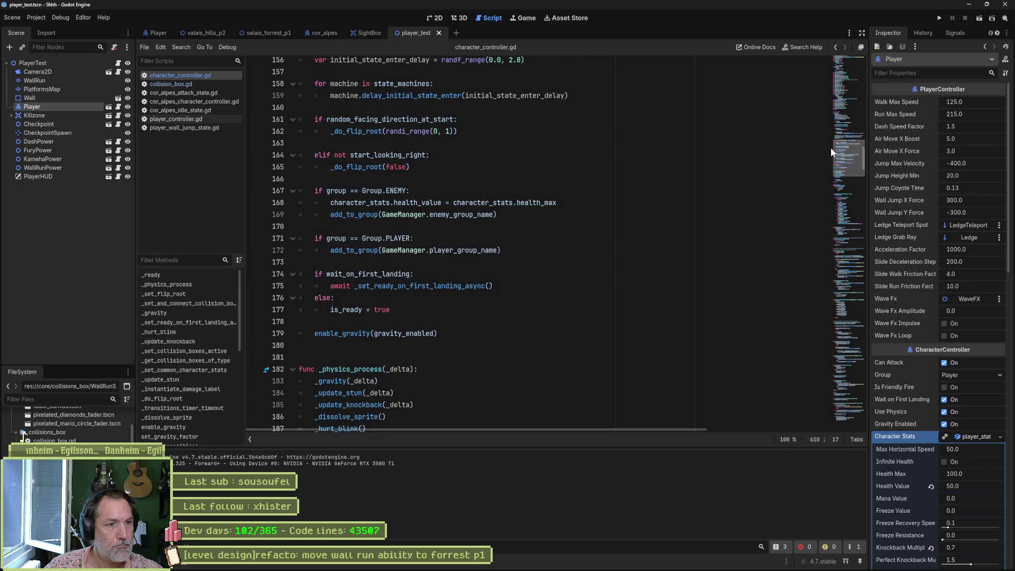
click(204, 349)
scroll(403, 311, down, 2)
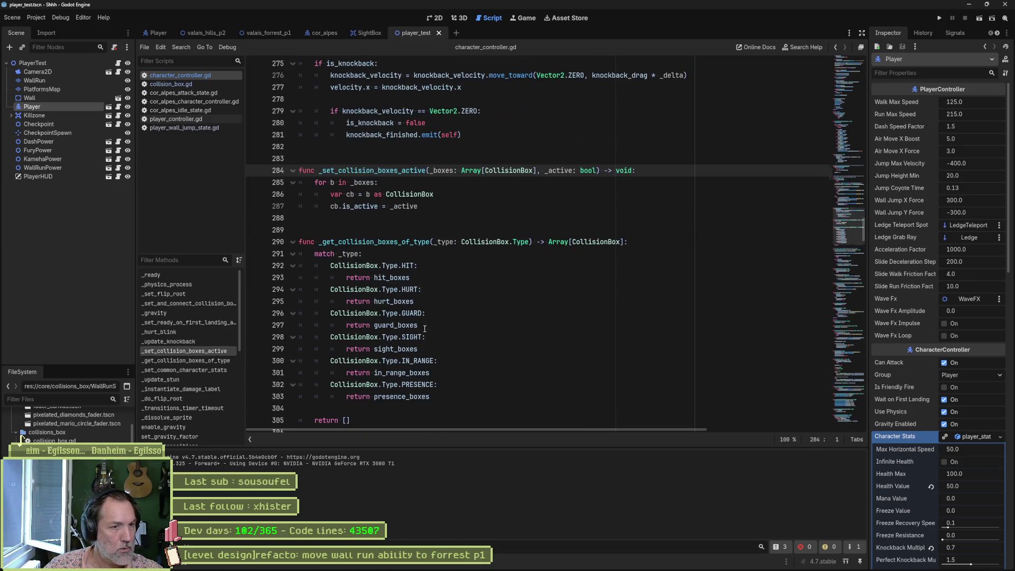
scroll(425, 329, down, 3)
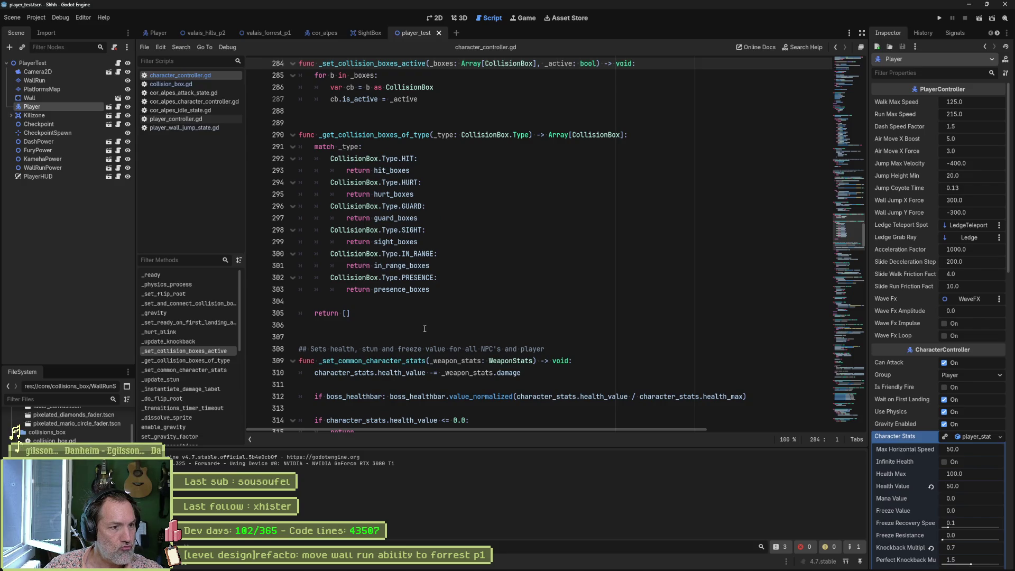
click(195, 304)
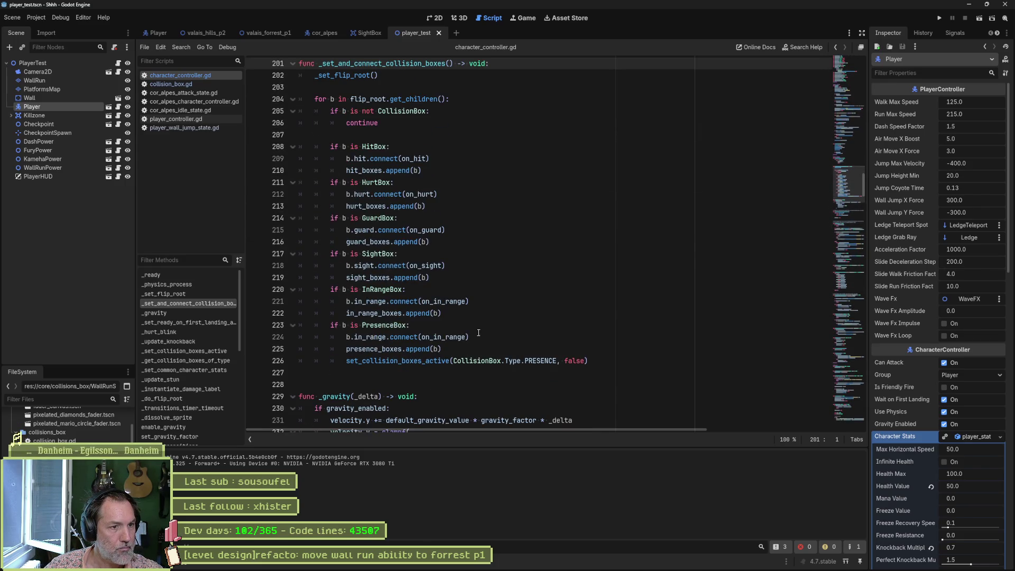
double_click(374, 349)
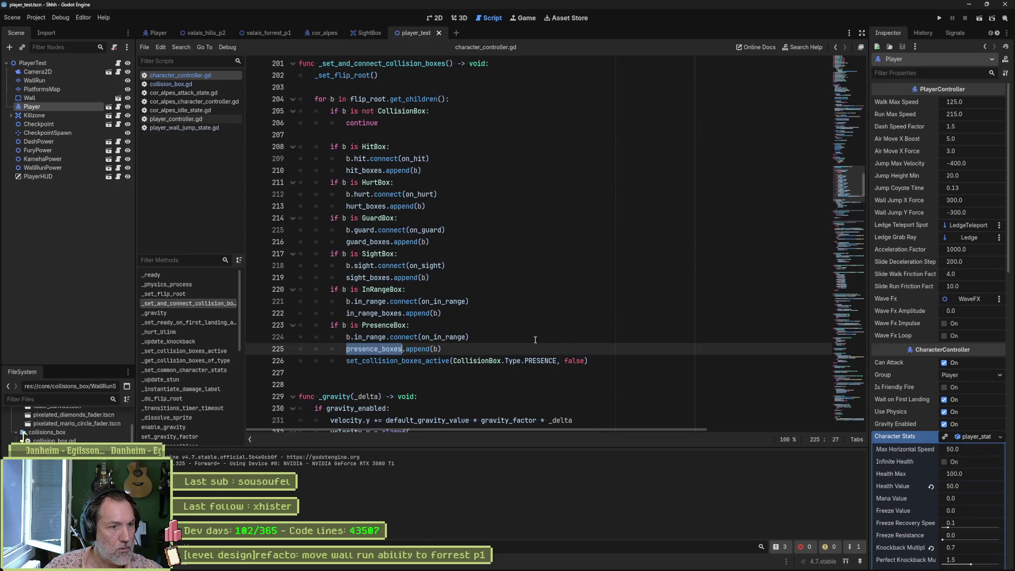
double_click(370, 337)
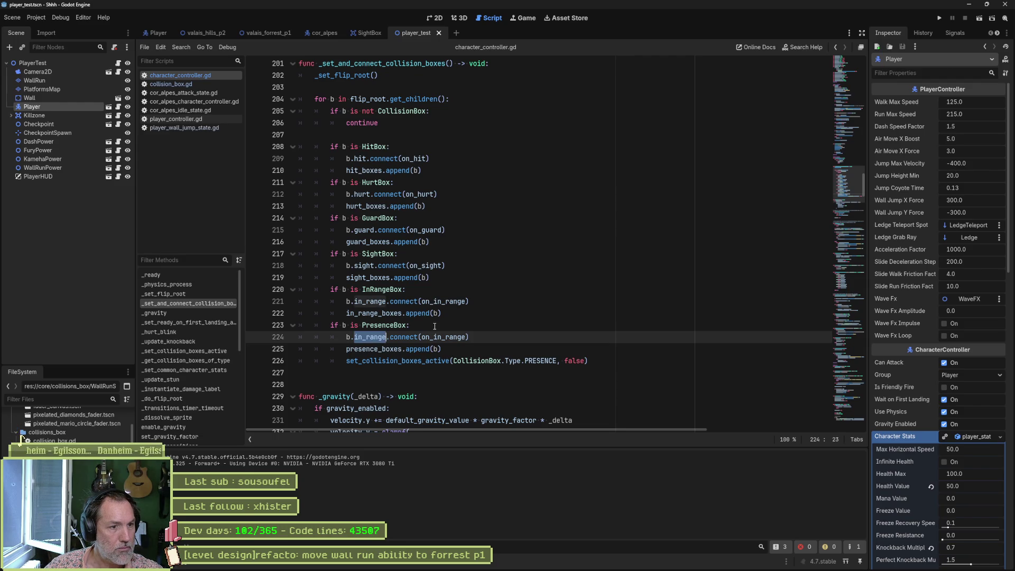
mouse_move(601, 569)
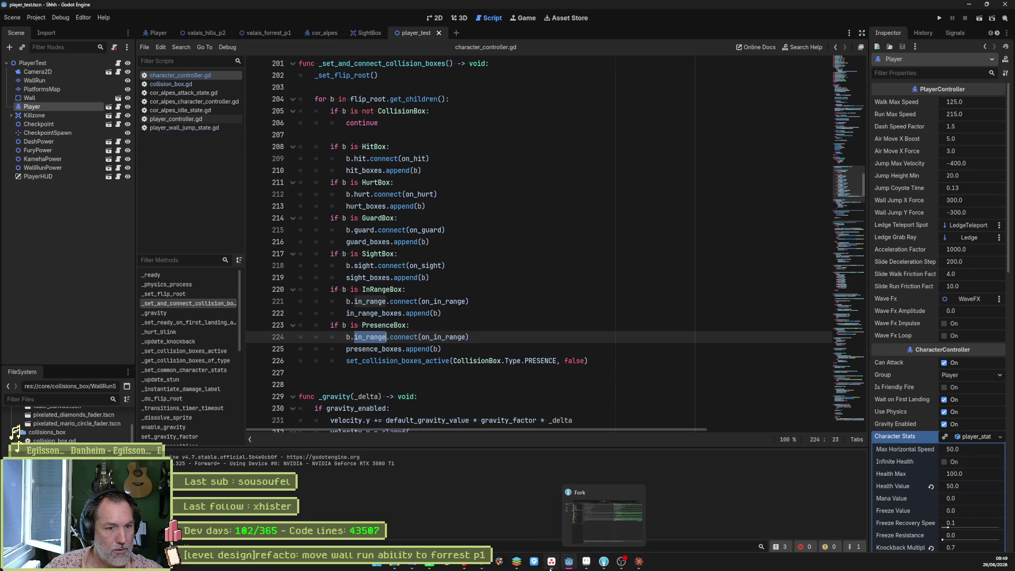
click(603, 567)
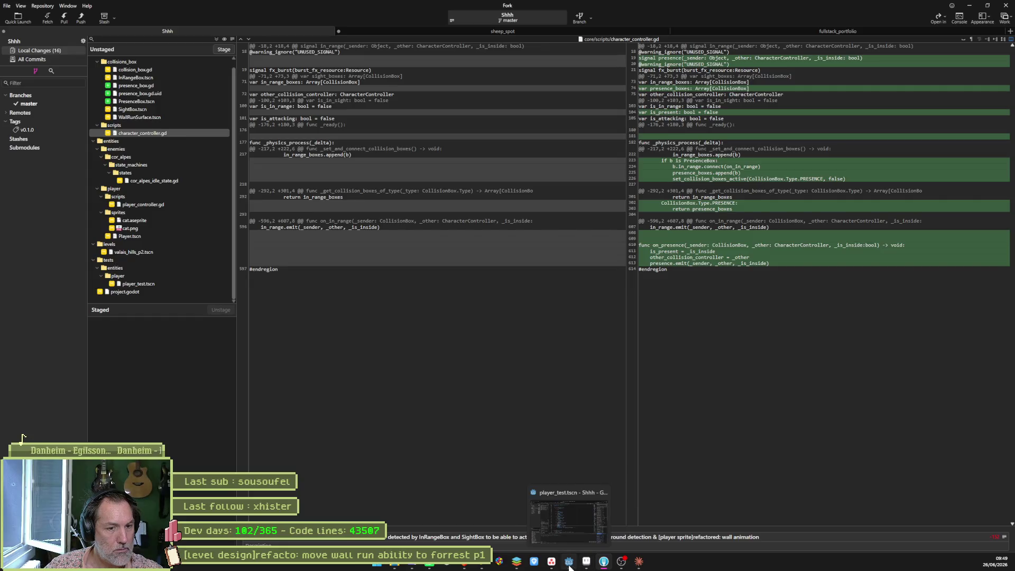
Jump to on_presence at line 610 and search the project for its uses
click(569, 566)
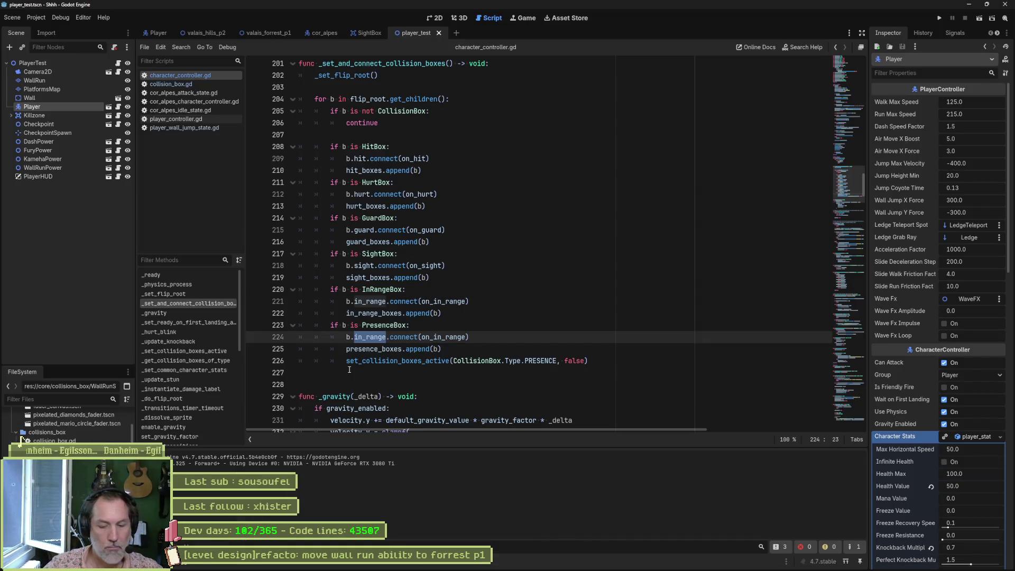
key(ctrl+l)
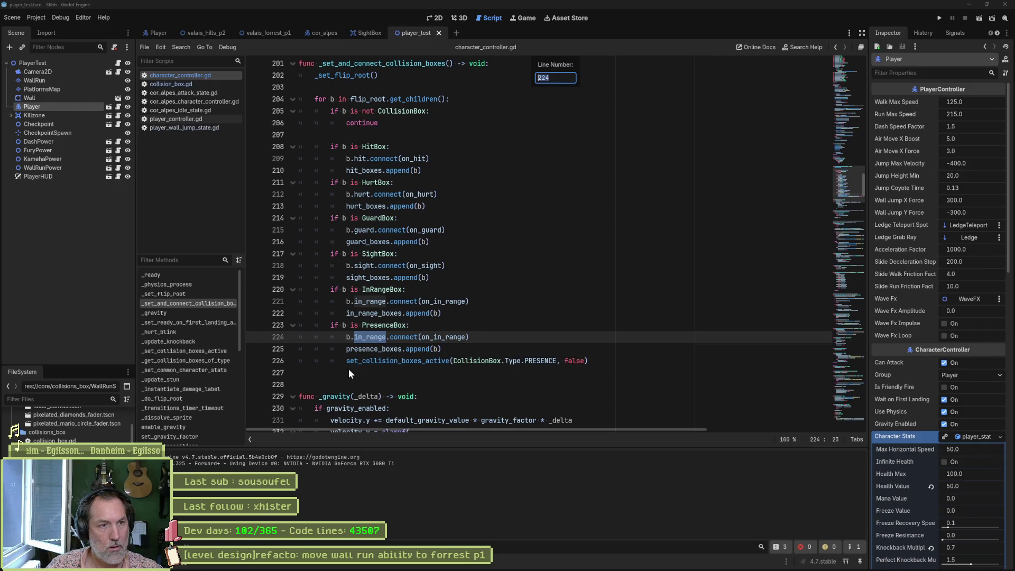
text(1)
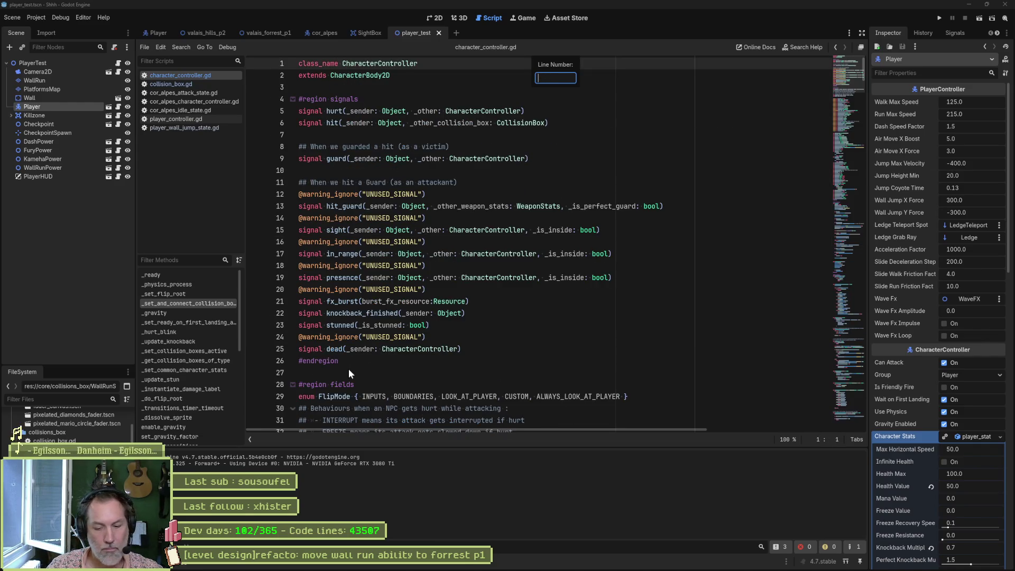
text(610)
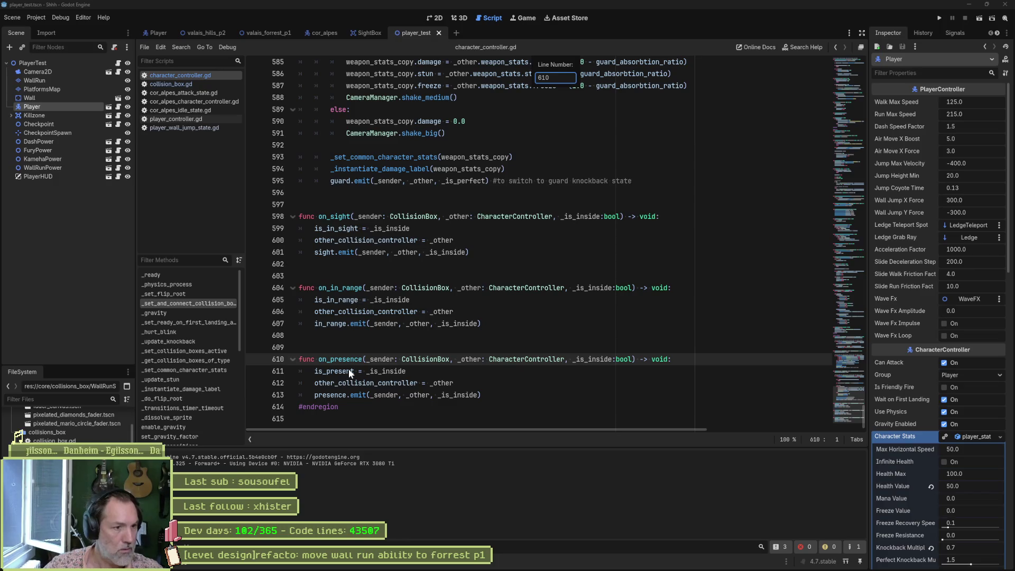
key(Return)
double_click(342, 360)
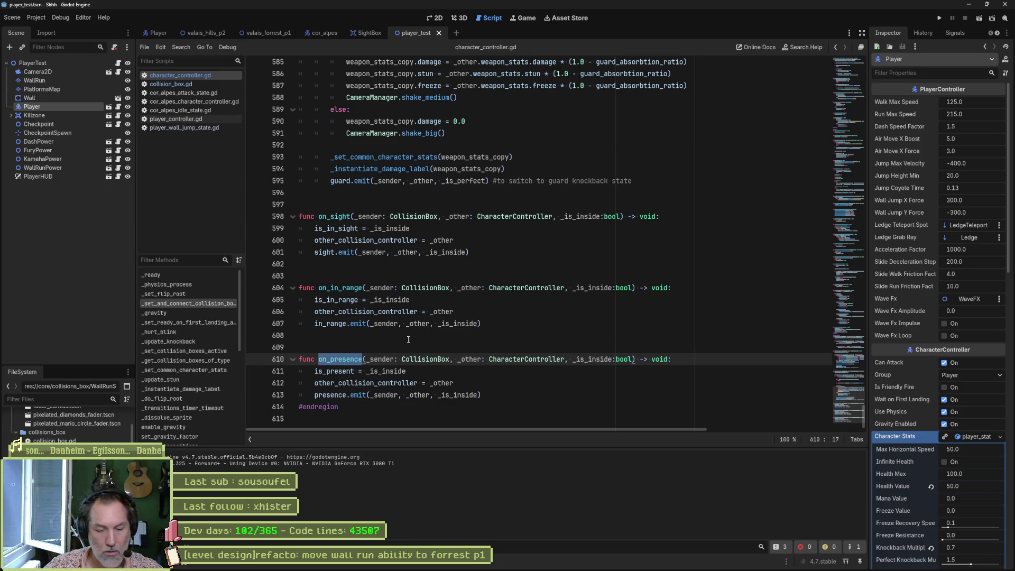
key(ctrl+shift+f)
key(Return)
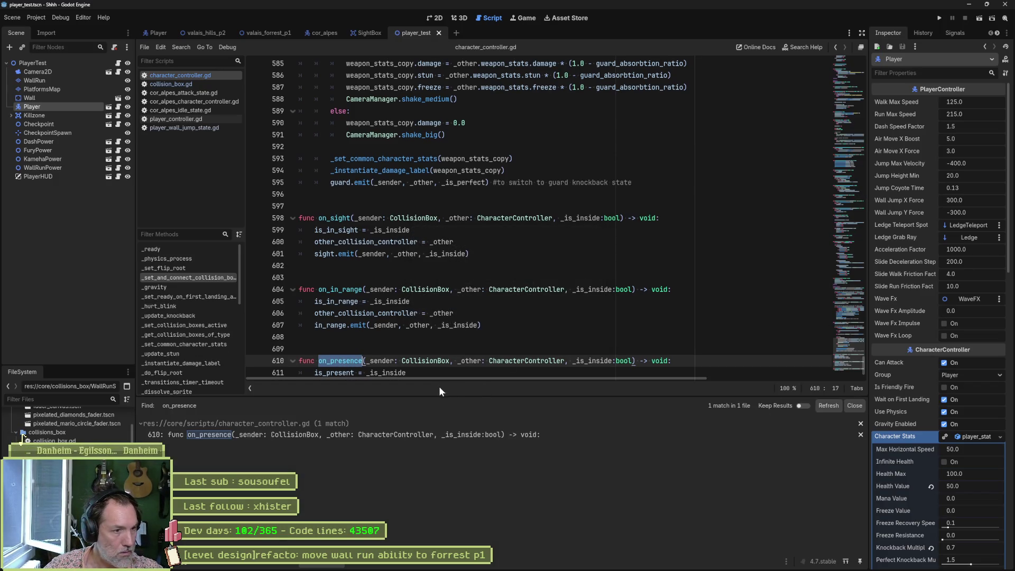
click(852, 406)
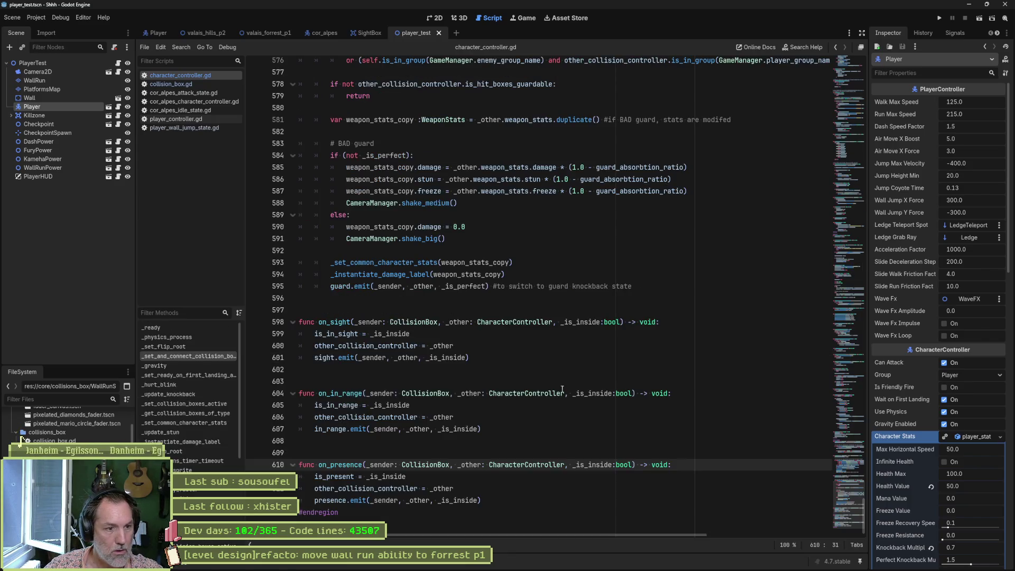
Delete the on_presence function, save character_controller.gd, and switch back to Fork
mouse_move(486, 502)
mouse_down()
mouse_move(487, 464)
mouse_move(507, 429)
mouse_up()
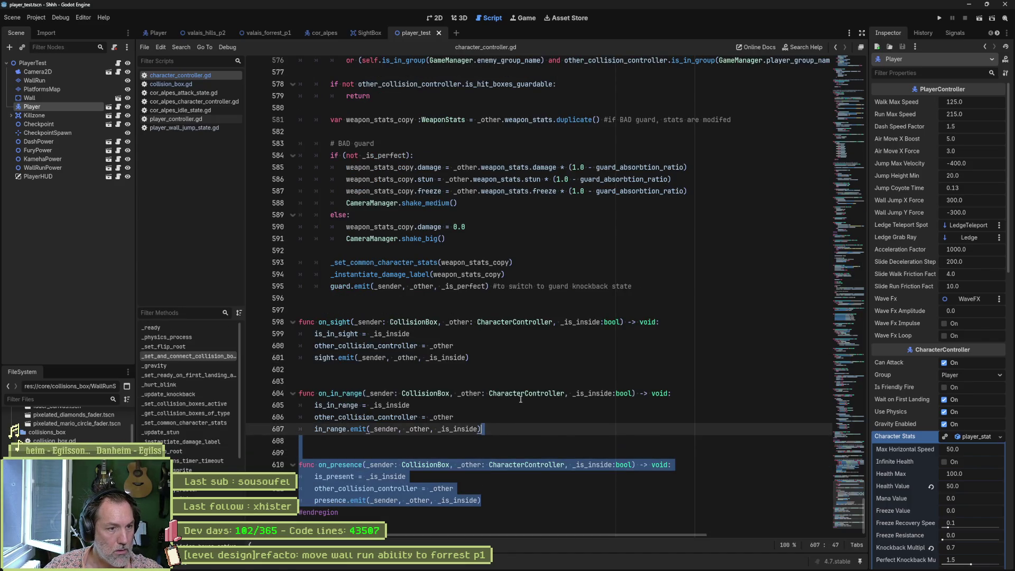
key(BackSpace)
key(ctrl+s)
key(alt+Tab)
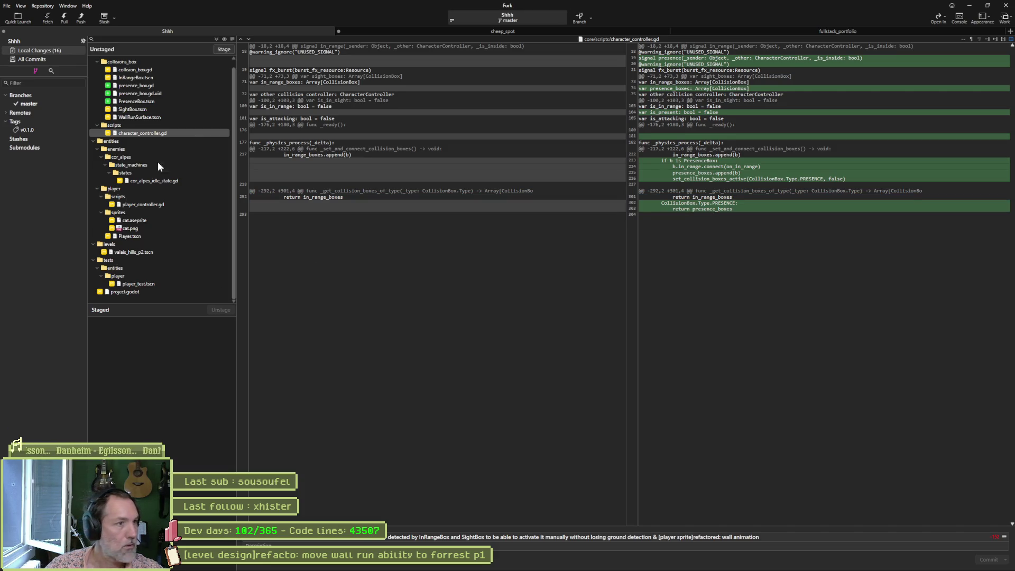
Review the cor_alpes_idle_state.gd and player_controller.gd diffs, marking CameraFader on line 195
click(199, 180)
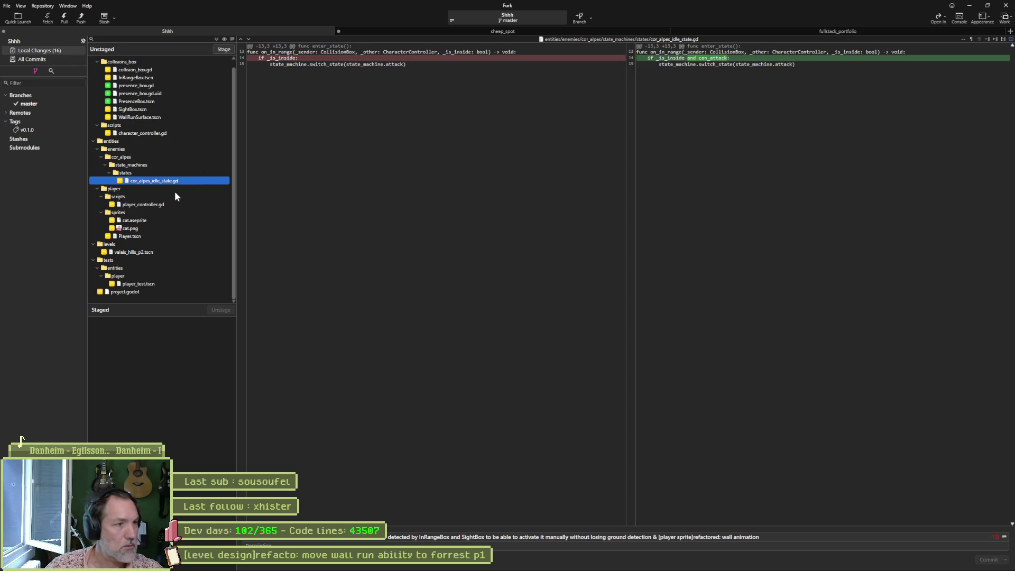
click(166, 204)
mouse_move(655, 114)
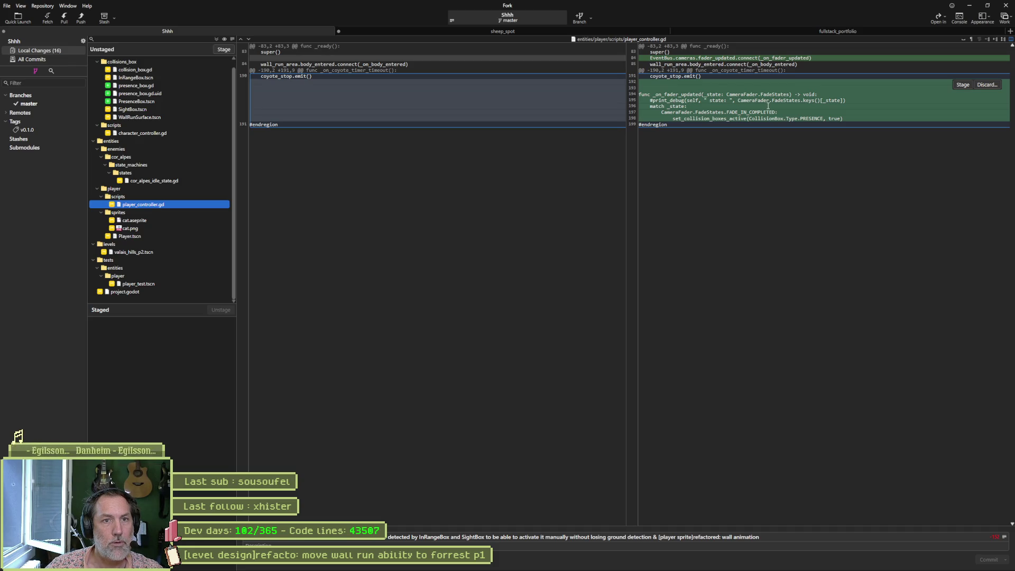
drag(845, 100, 739, 101)
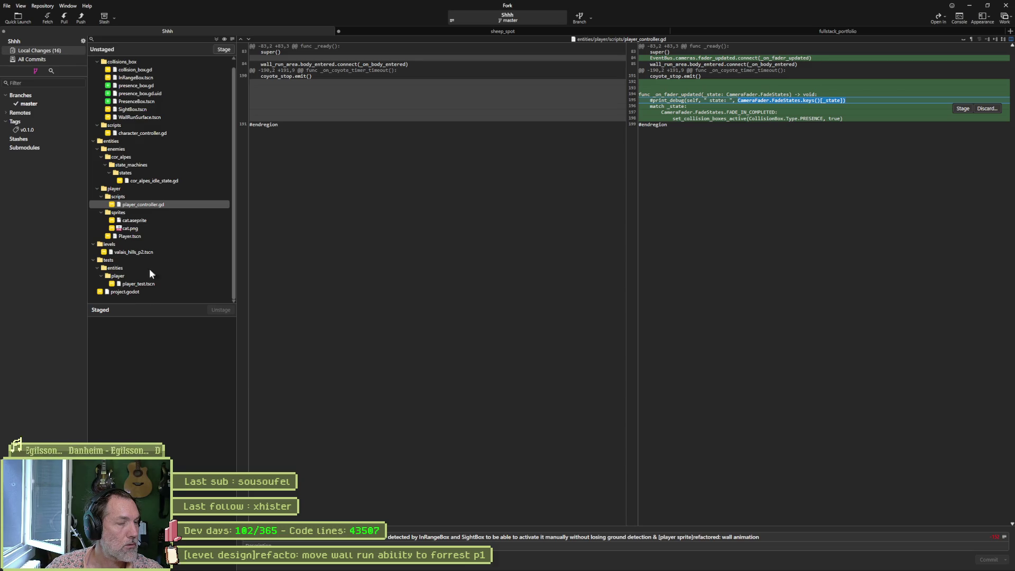
scroll(181, 68, up, 1)
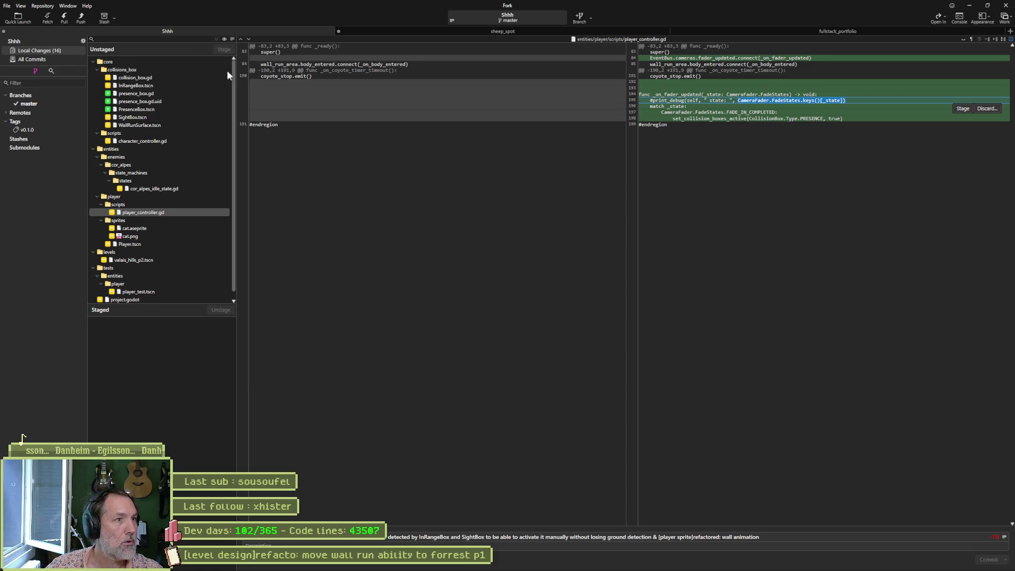
Stage and commit all 16 files, push master to origin, and minimize Fork
click(223, 50)
key(ctrl+Return)
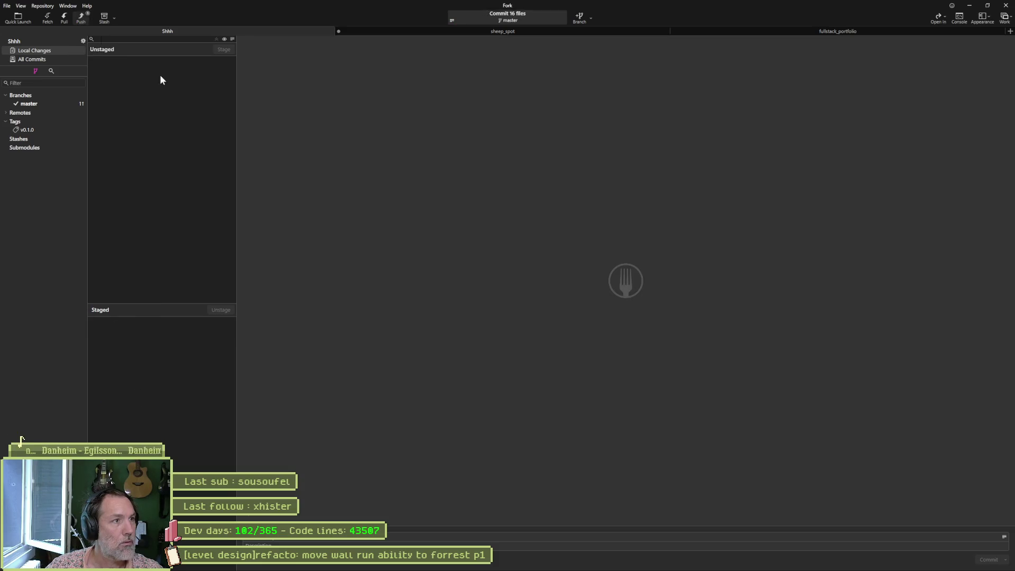
key(ctrl+shift+p)
key(Return)
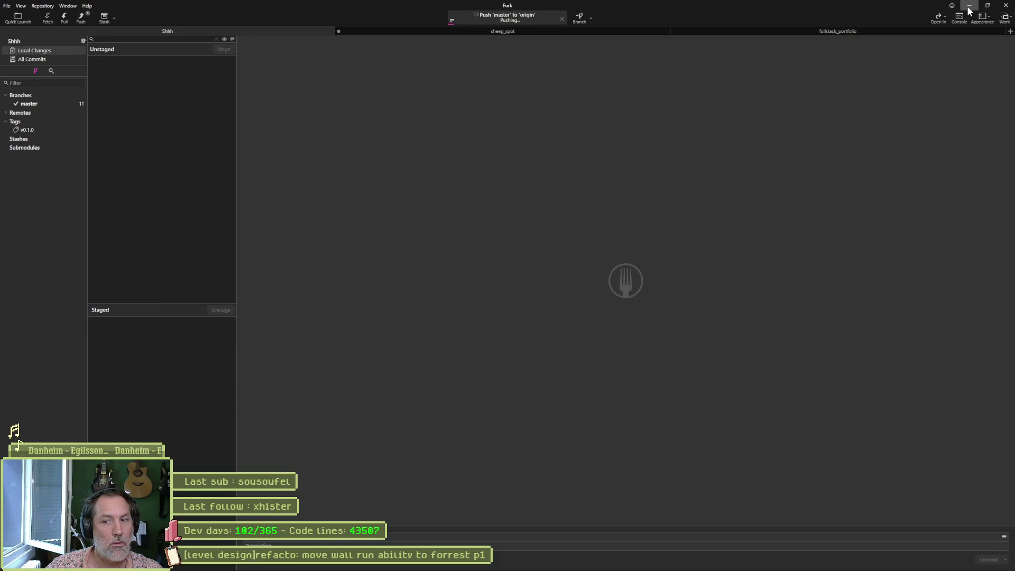
click(969, 6)
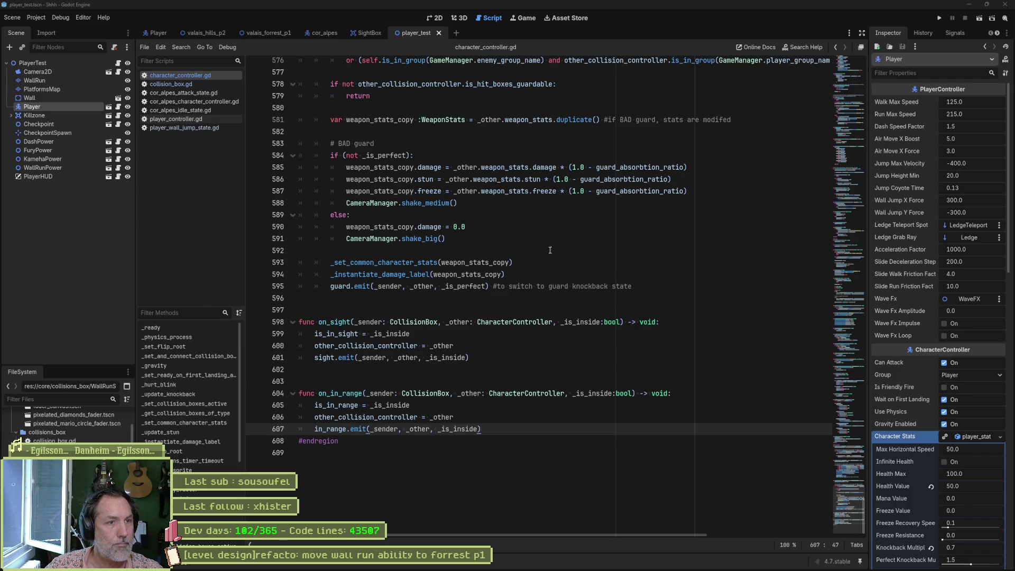
Start the F5 playtest and run the cat past the fence, barn and lantern platform
click(578, 309)
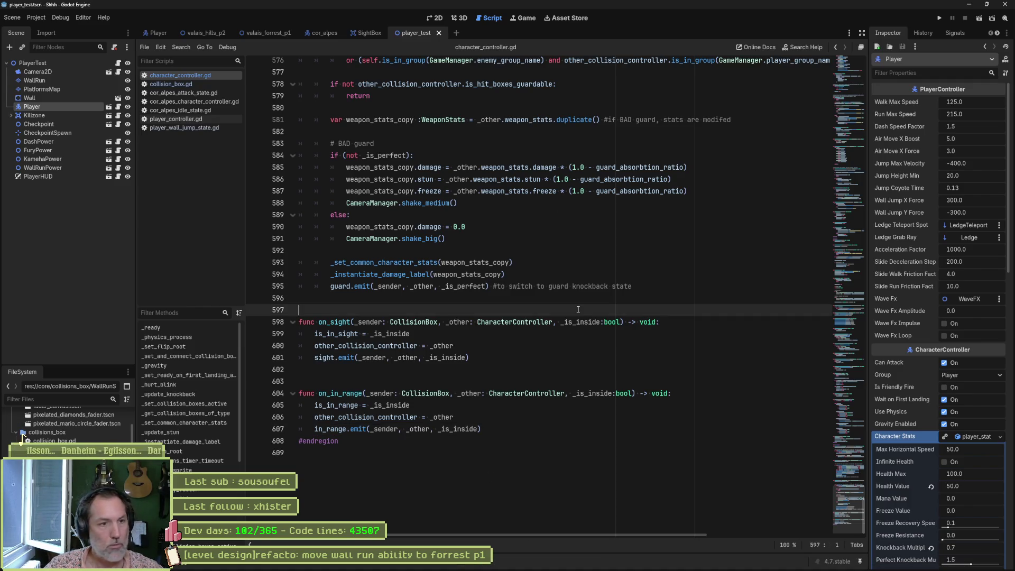
key(F5)
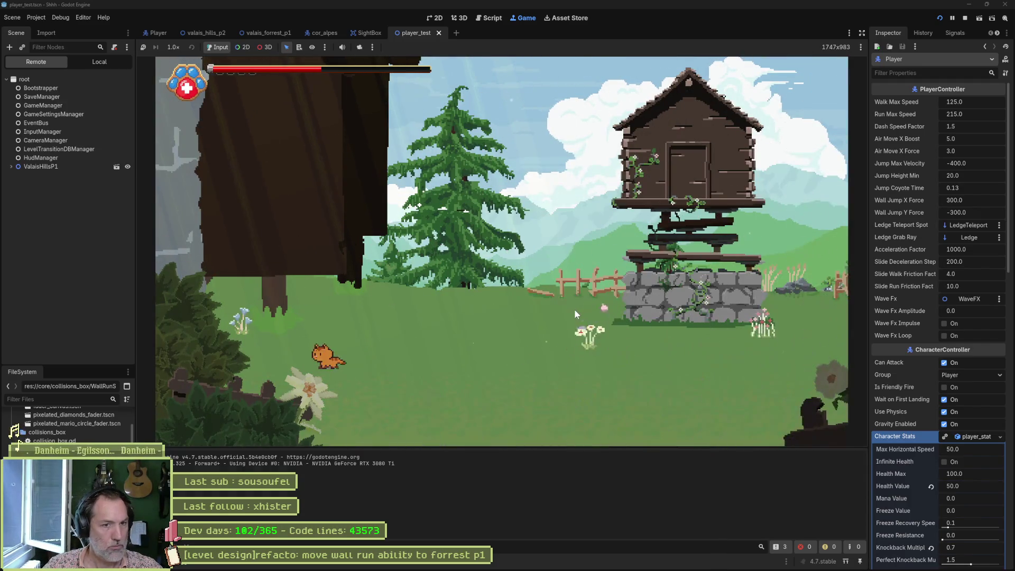
key(space)
key(Left)
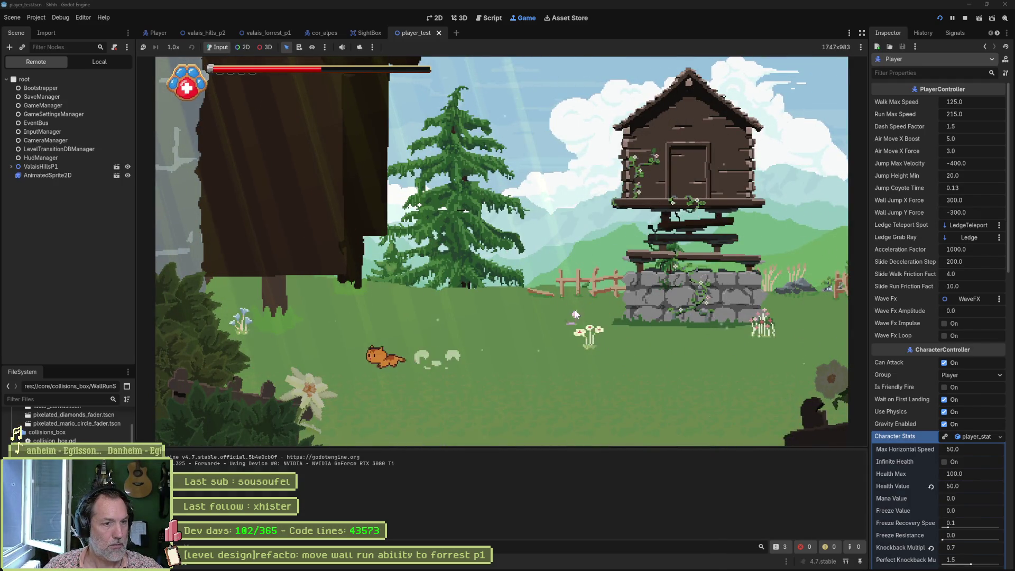
key(space)
key(Right)
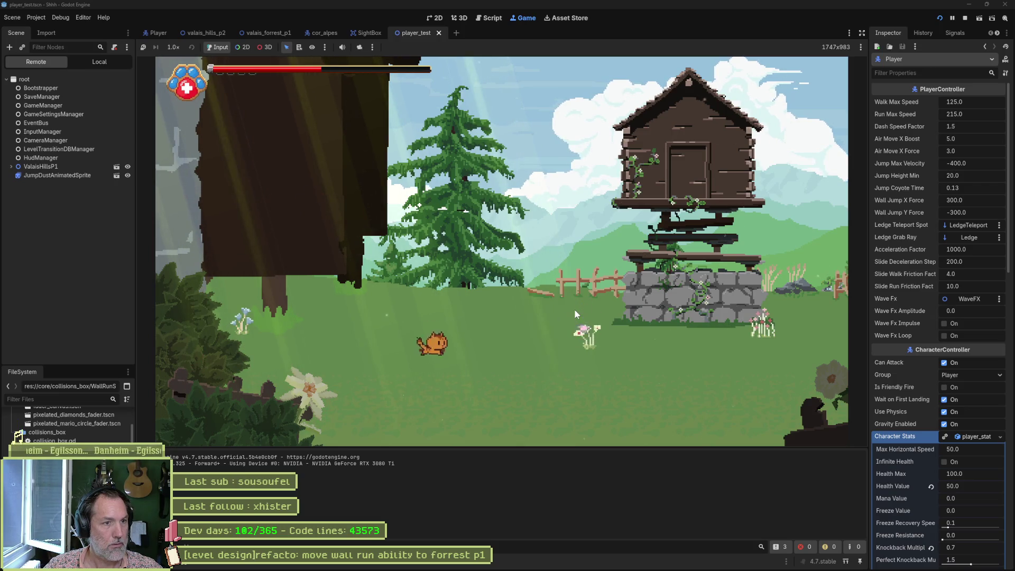
key(space)
key(Right)
key(Left)
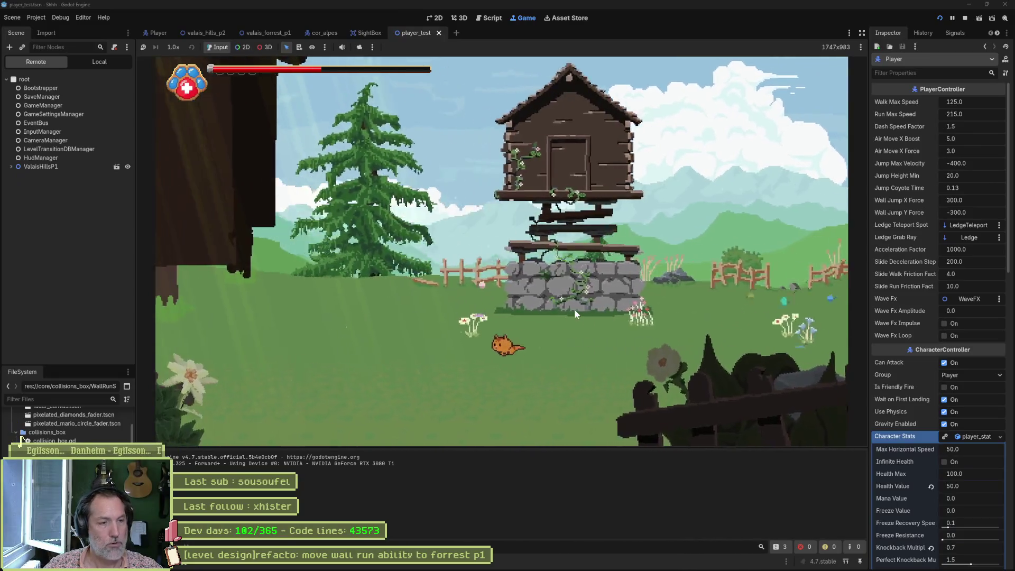
key(Right)
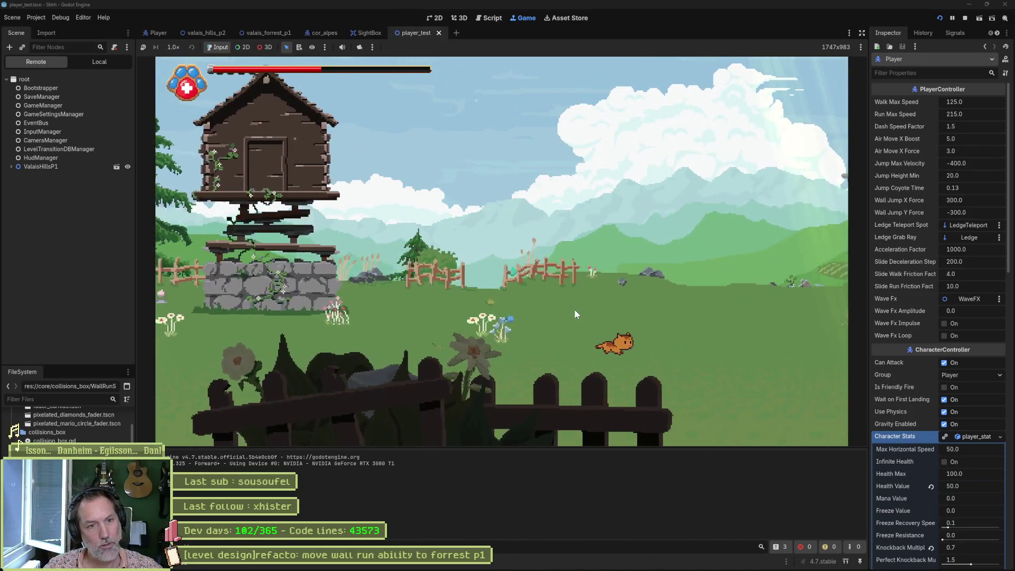
key(Right)
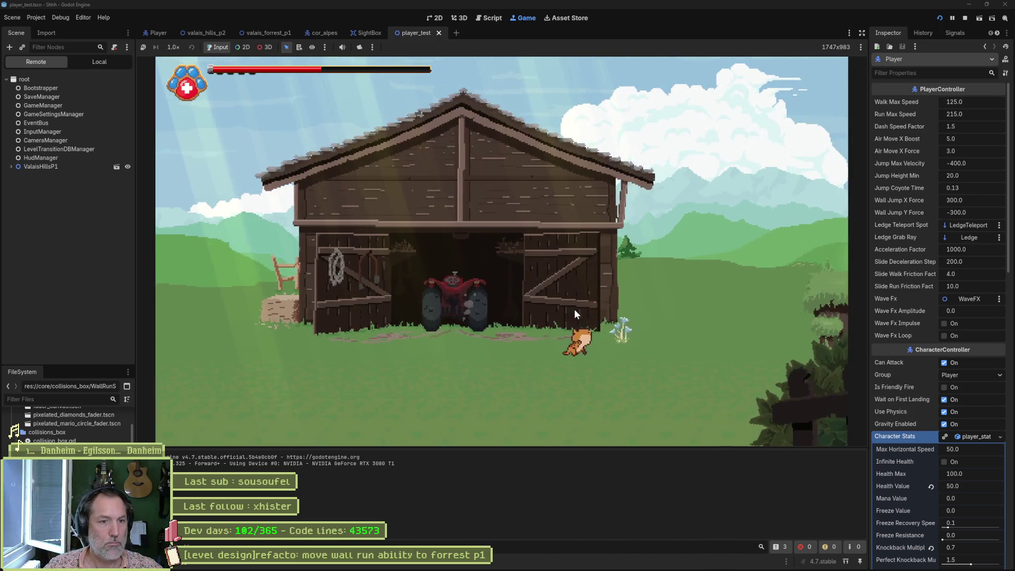
key(Left)
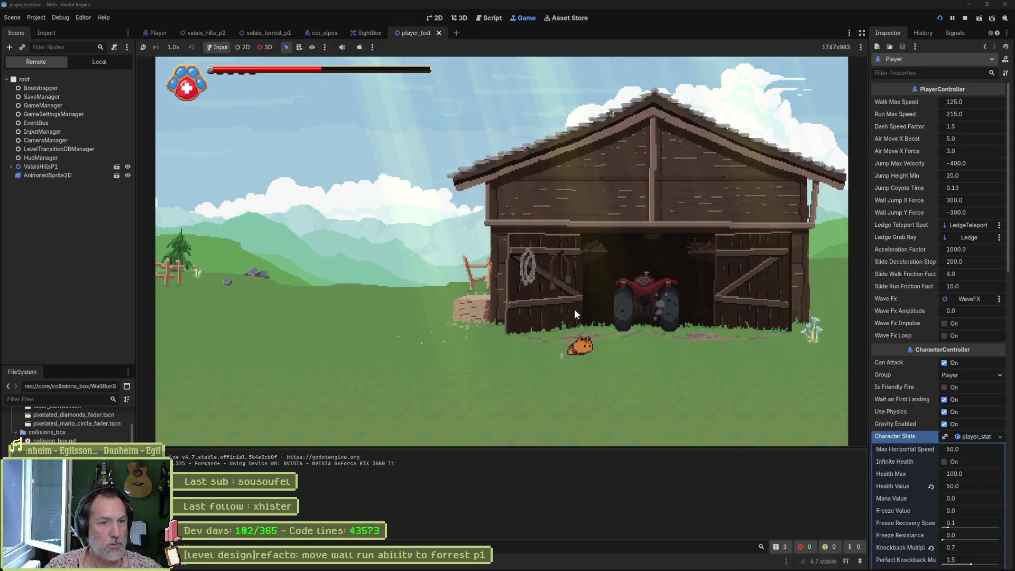
key(Right)
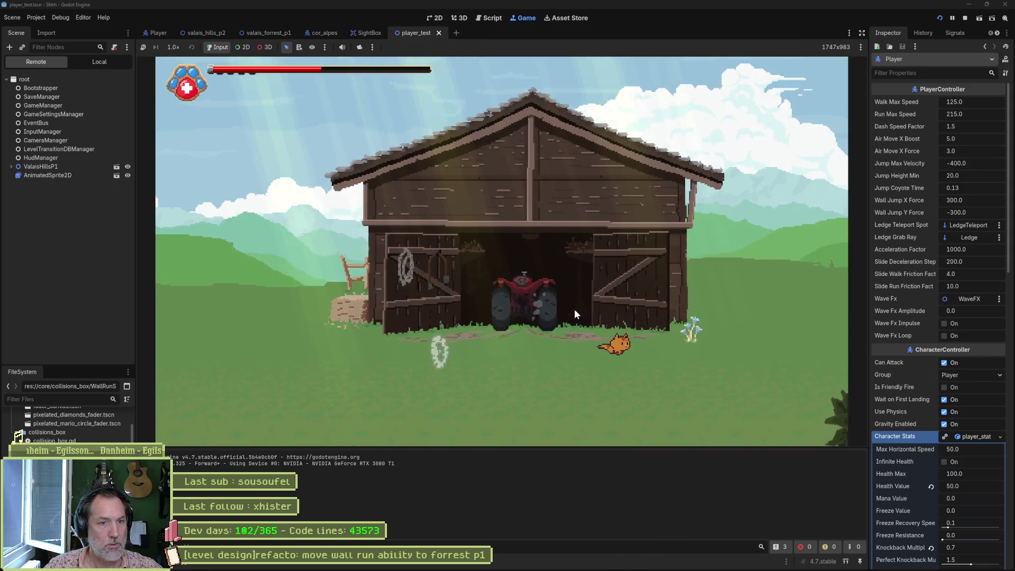
key(space)
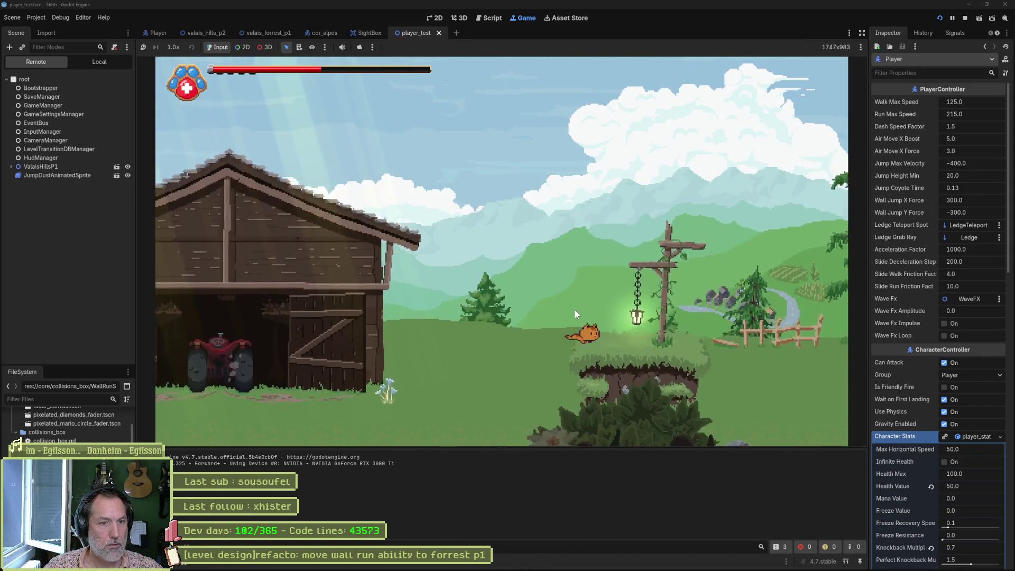
key(Left)
key(Right)
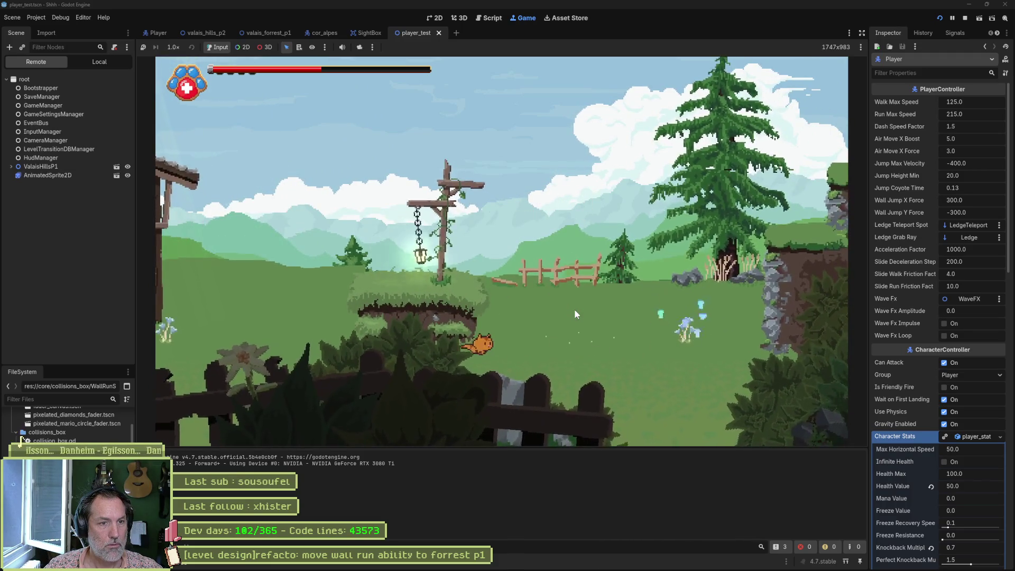
Climb the rock wall, dash past the cross rock, and jump the gap into P2
key(space)
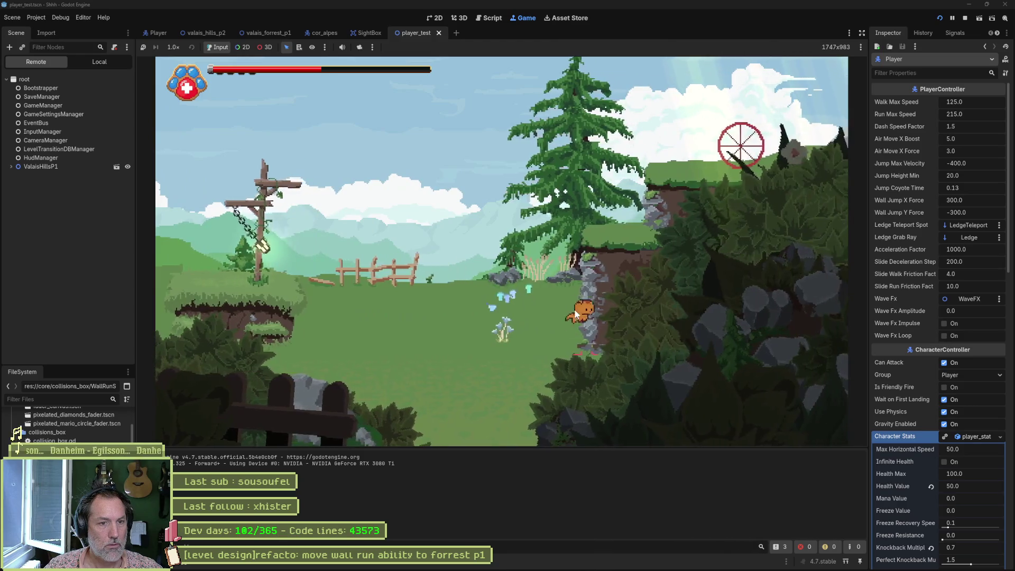
key(Up)
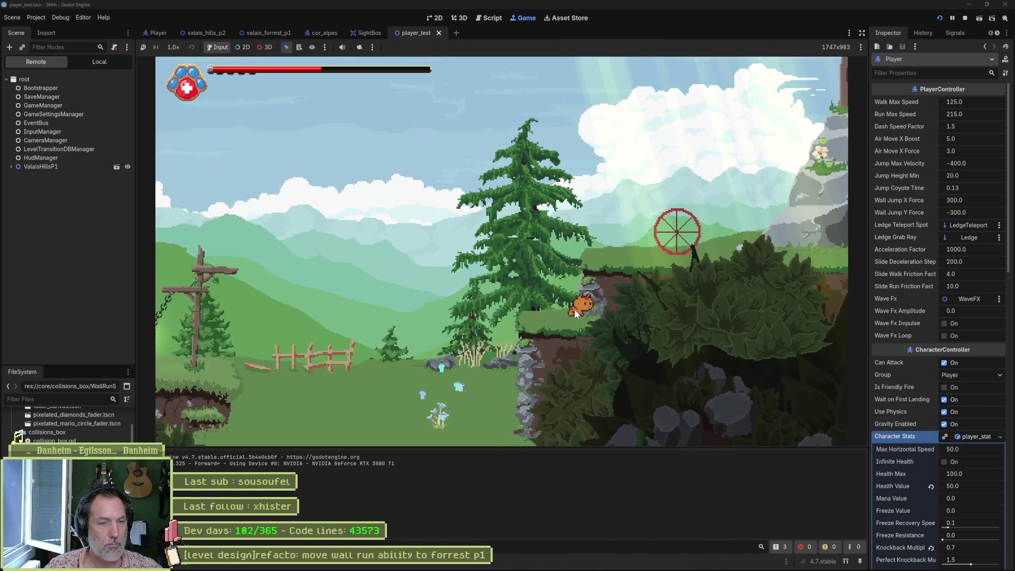
key(Right)
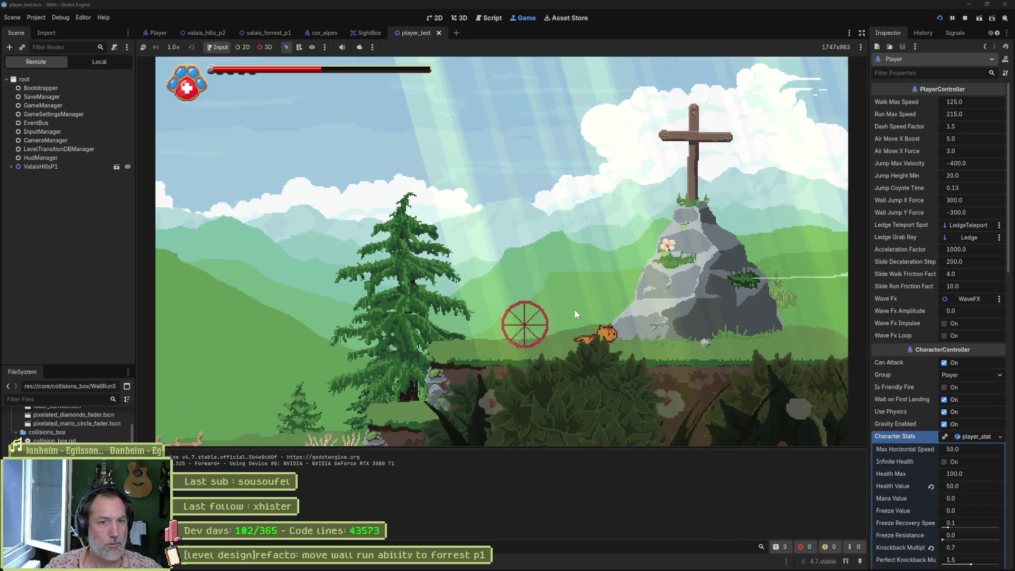
key(Right)
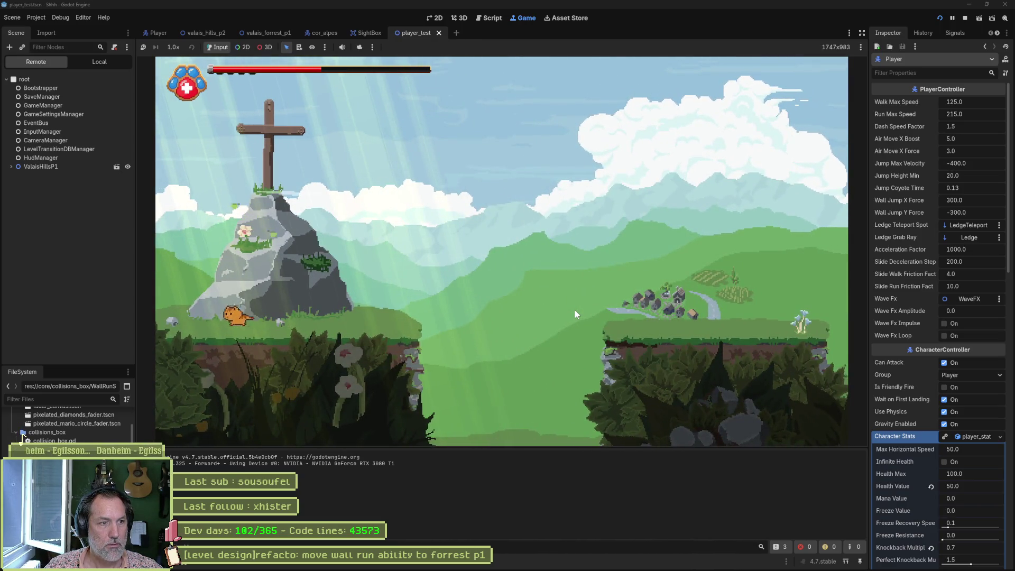
key(Left)
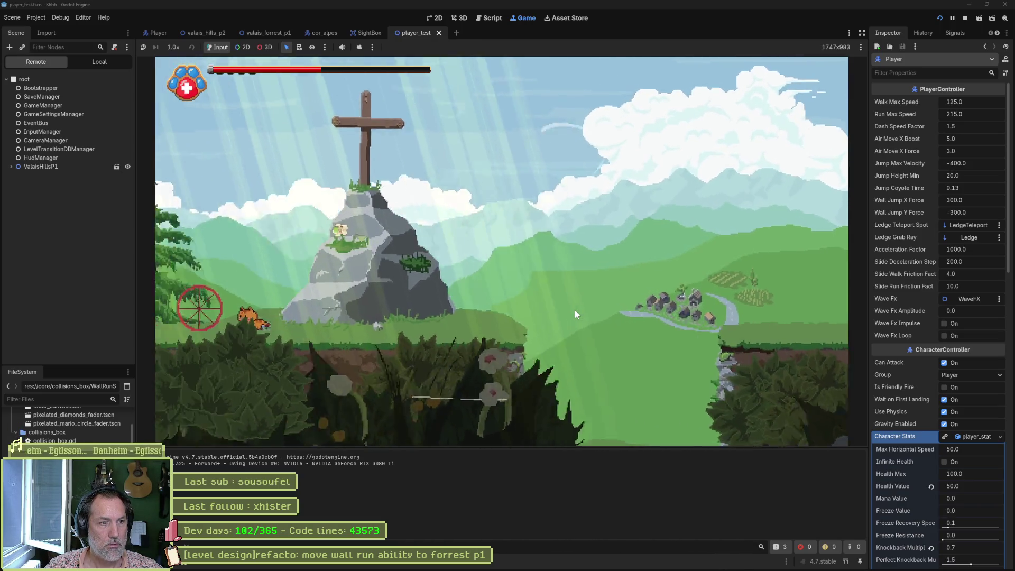
key(Right)
key(Right)
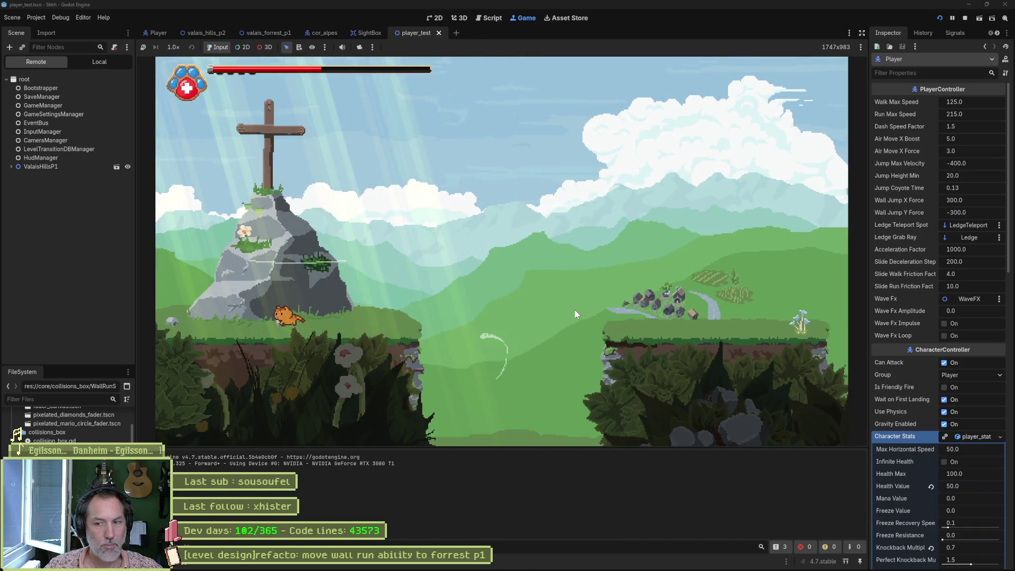
key(Left)
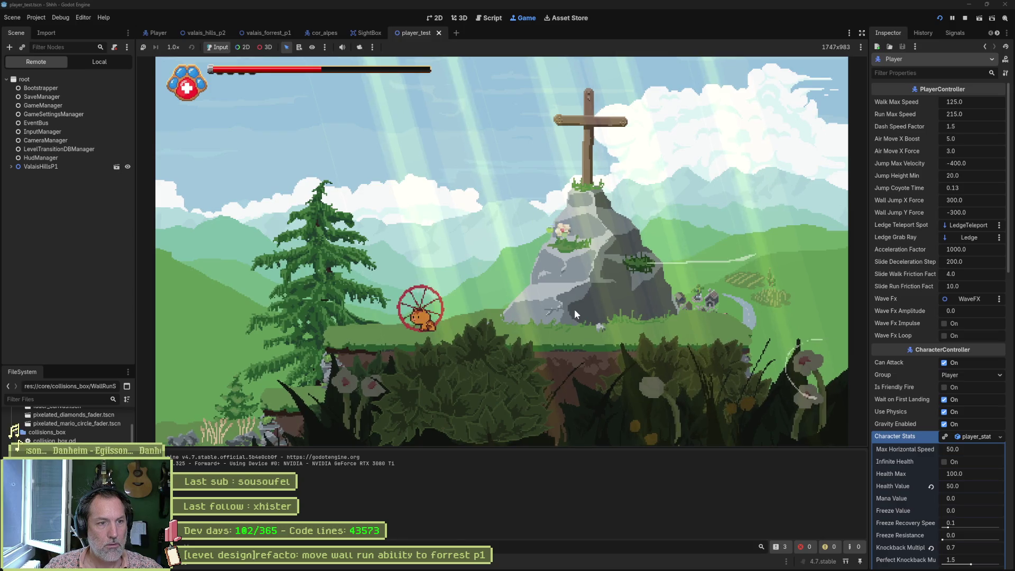
key(Right)
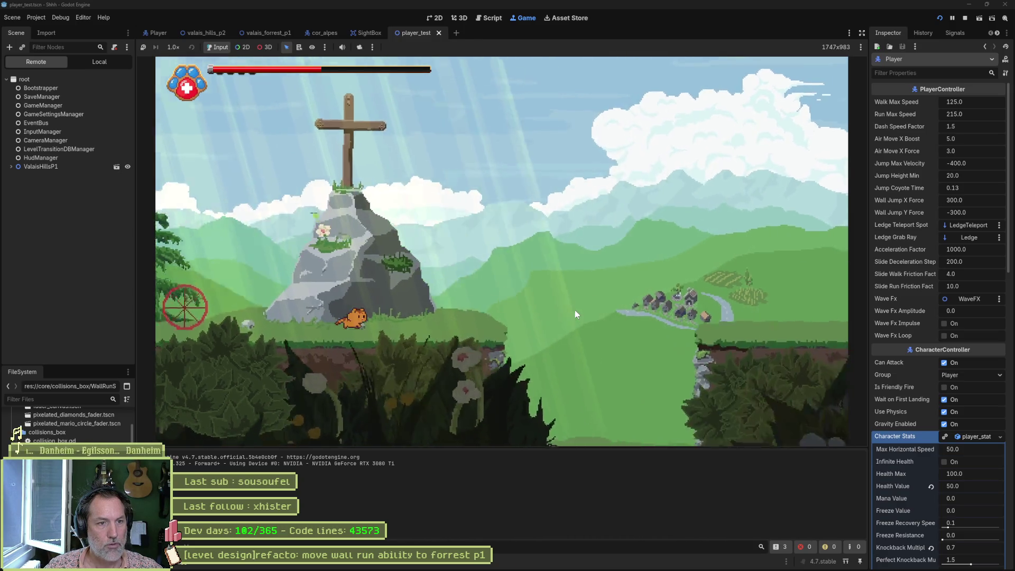
key(space)
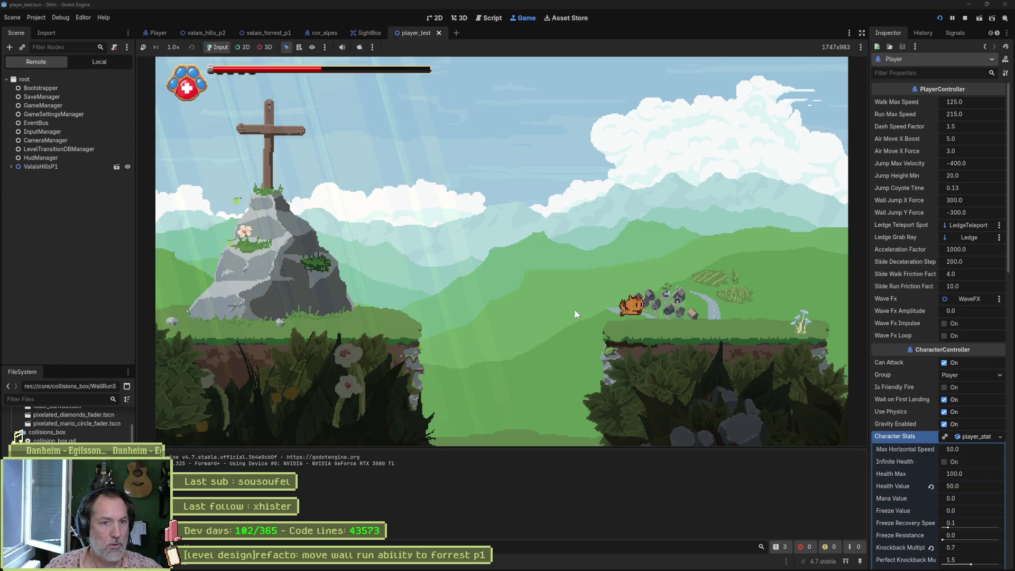
key(Right)
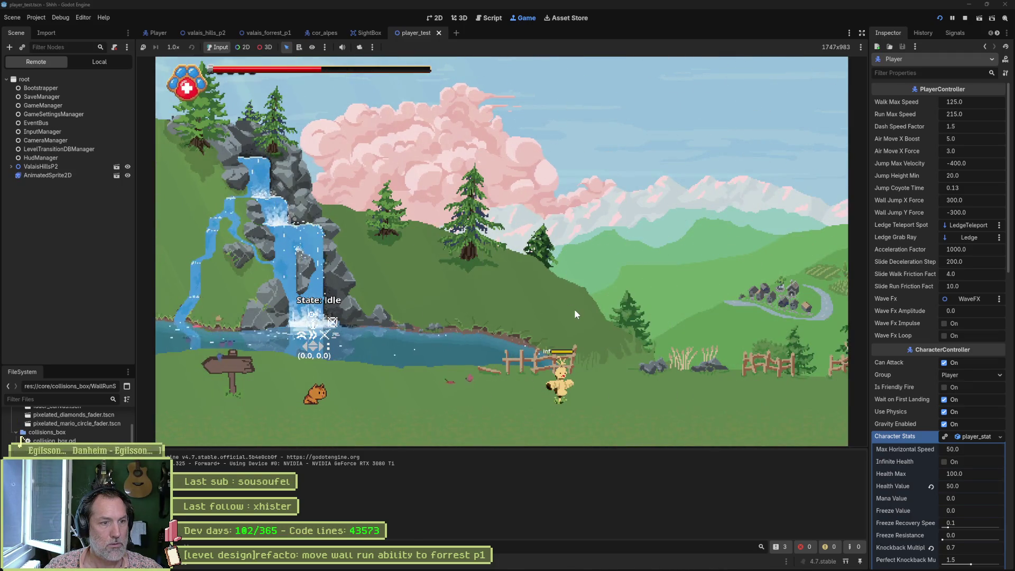
Hit the P2 yellow enemy with a combo and a charged heavy paw attack, then stop the game
key(Right)
key(x)
key(x)
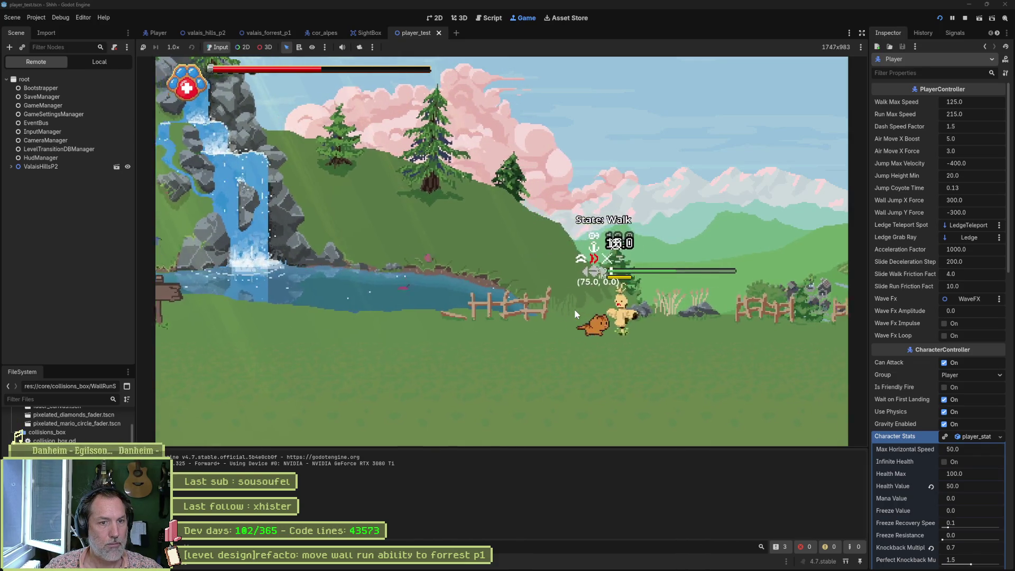
key(x)
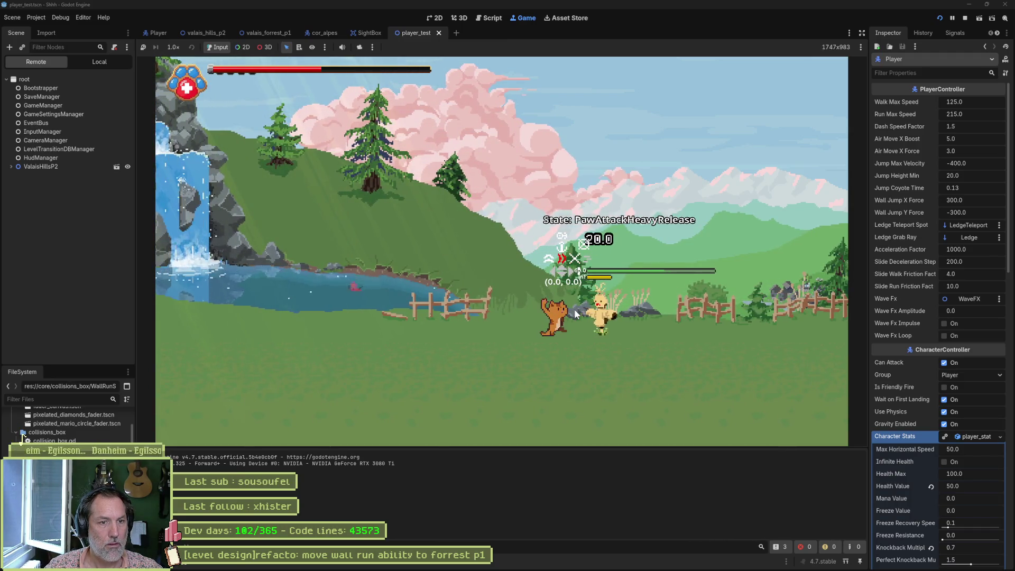
key(Right)
key(Left)
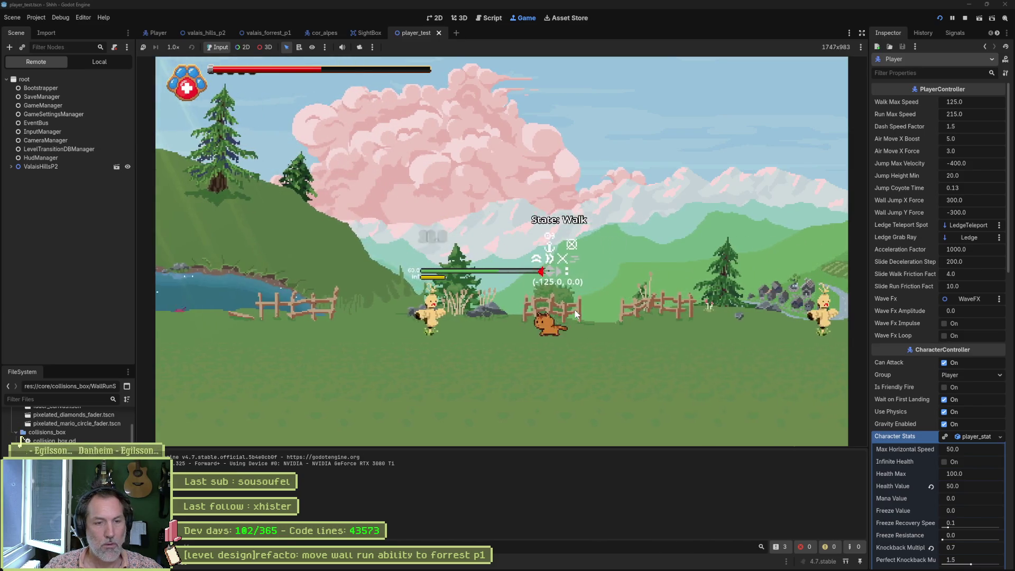
key(F8)
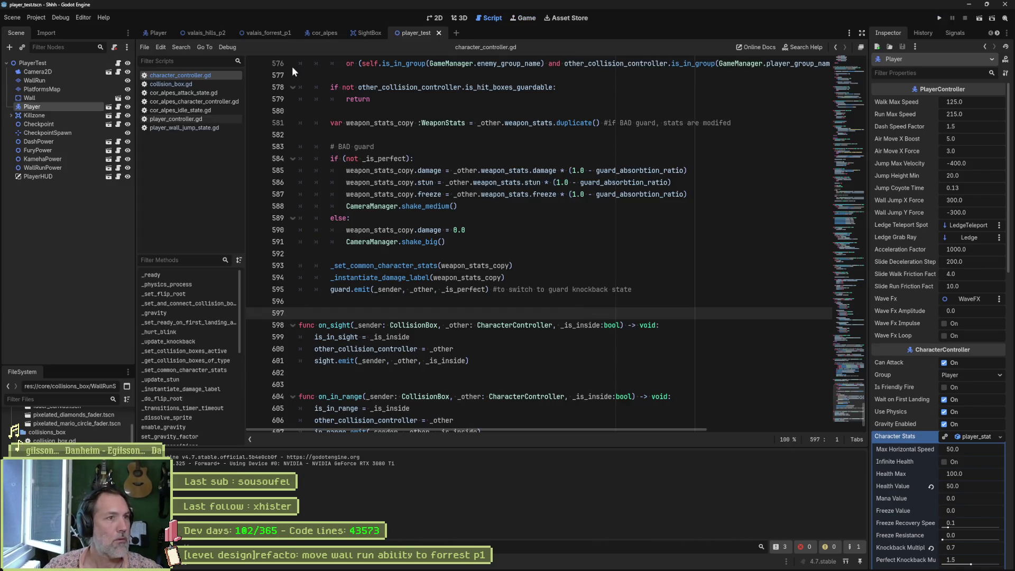
Open valais_hills_p2 in 2D, inspect the Scarecrow, save and test-run it, then select Player
click(213, 35)
click(433, 18)
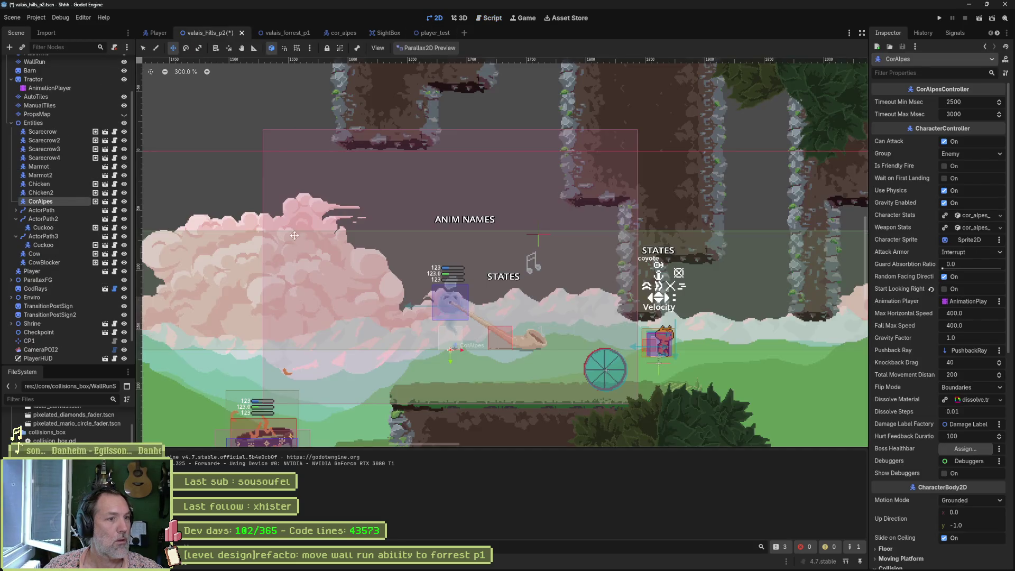
click(58, 133)
key(f)
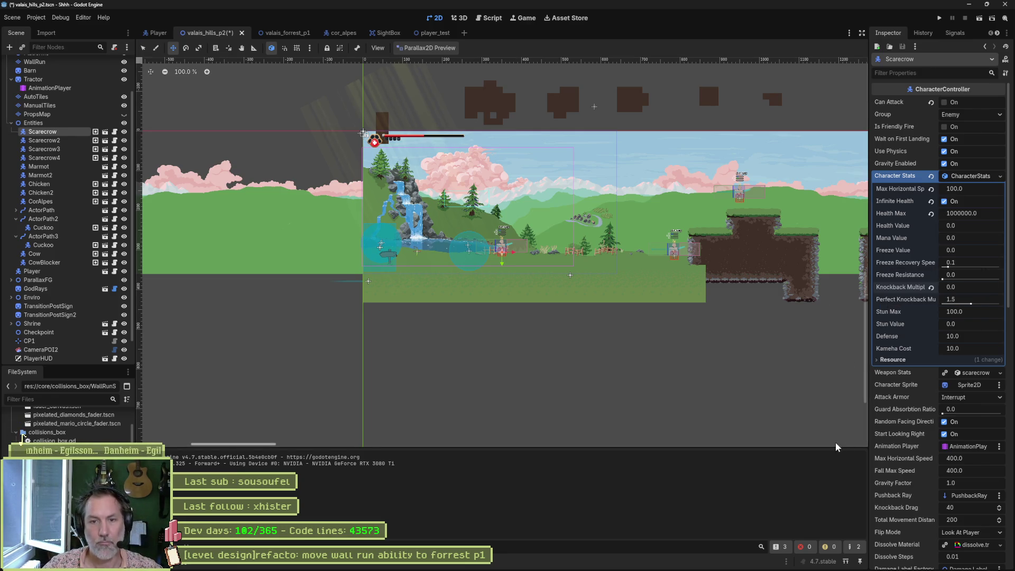
key(F6)
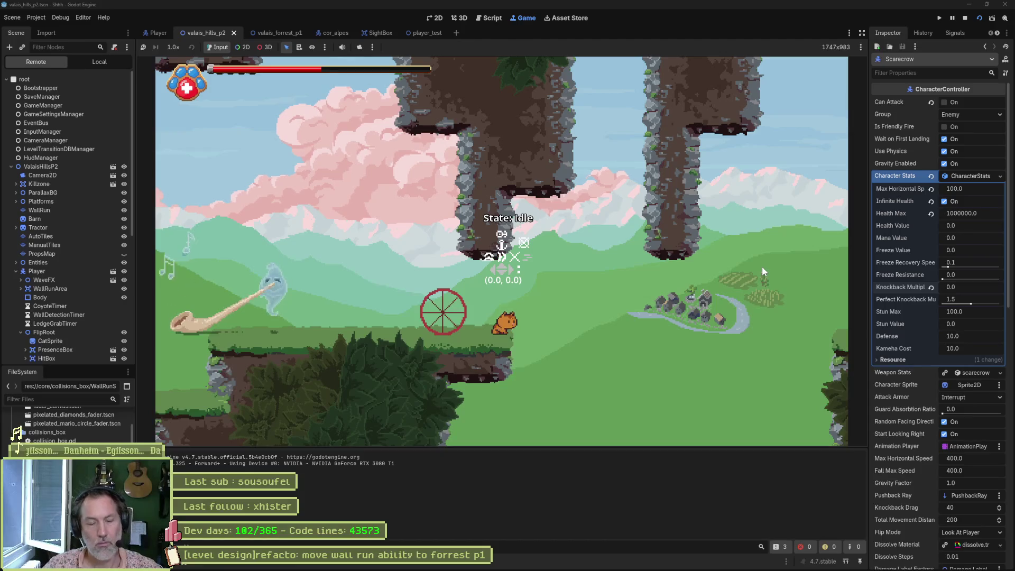
key(F8)
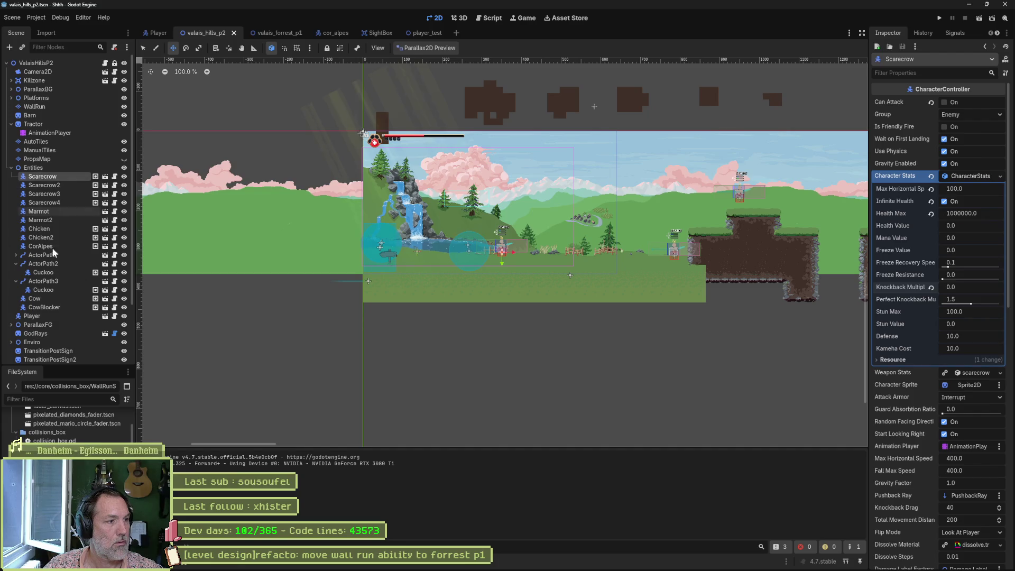
click(58, 318)
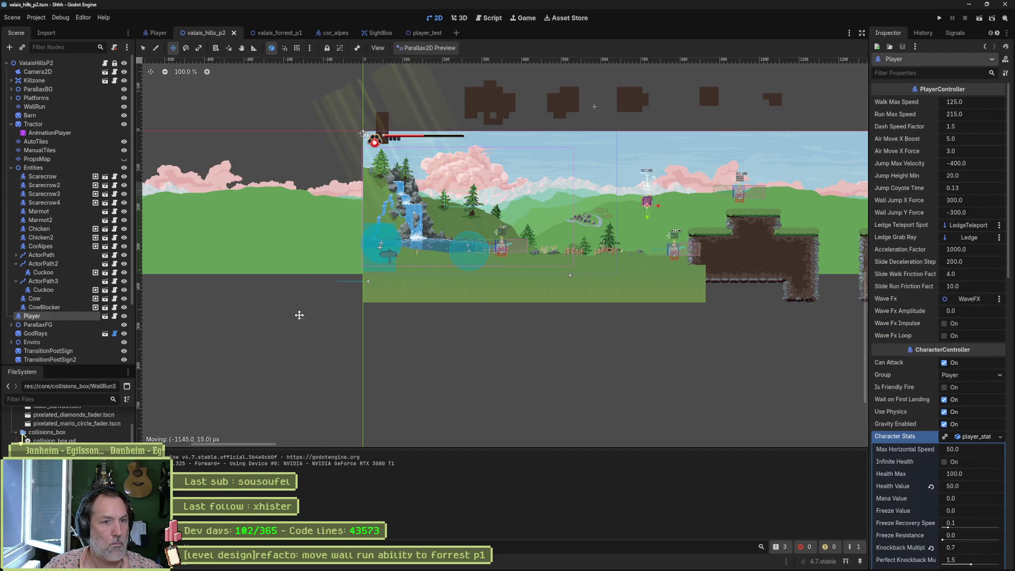
Save and run valais_hills_p2, attack the scarecrow by the fences, then stop the test
key(F6)
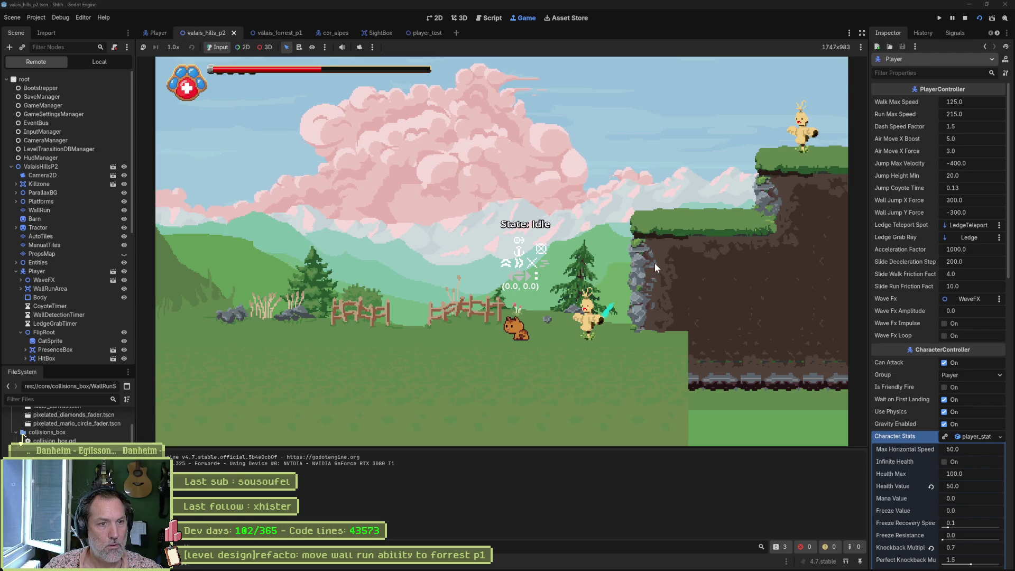
key(F8)
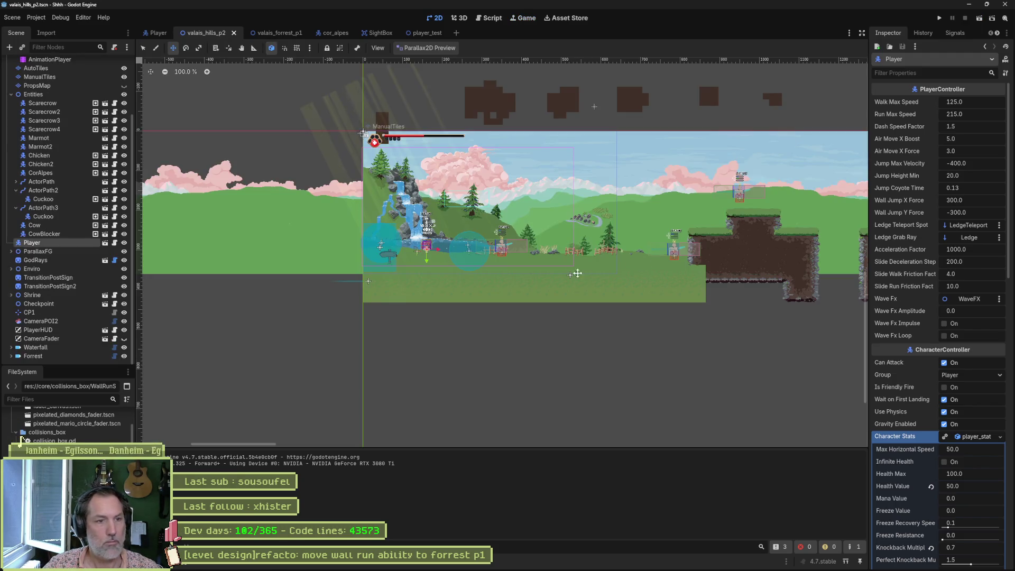
Show the Player scene's guard animation GuardBox keys, then bring up cat.aseprite in Aseprite
click(168, 33)
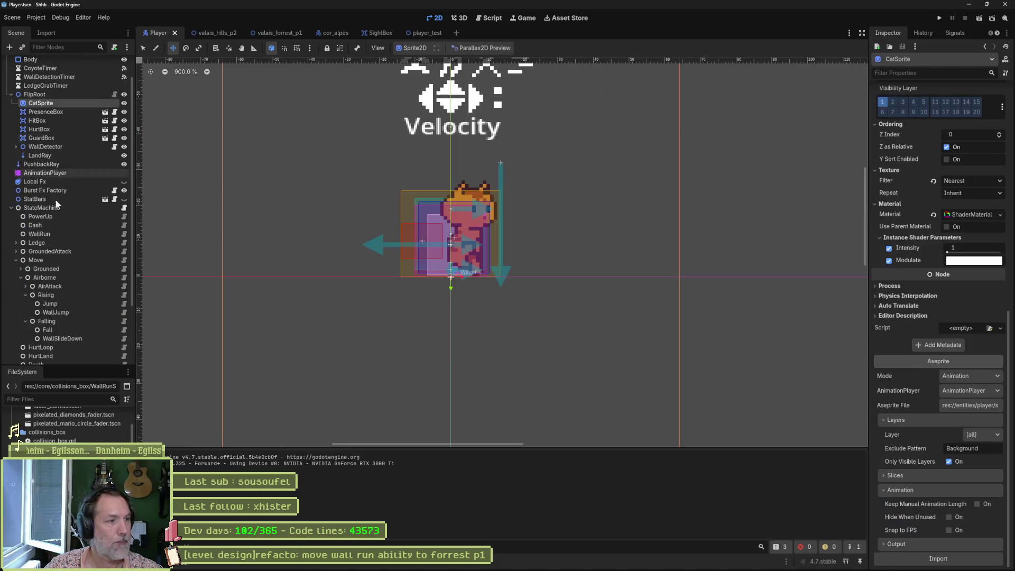
click(45, 173)
click(423, 398)
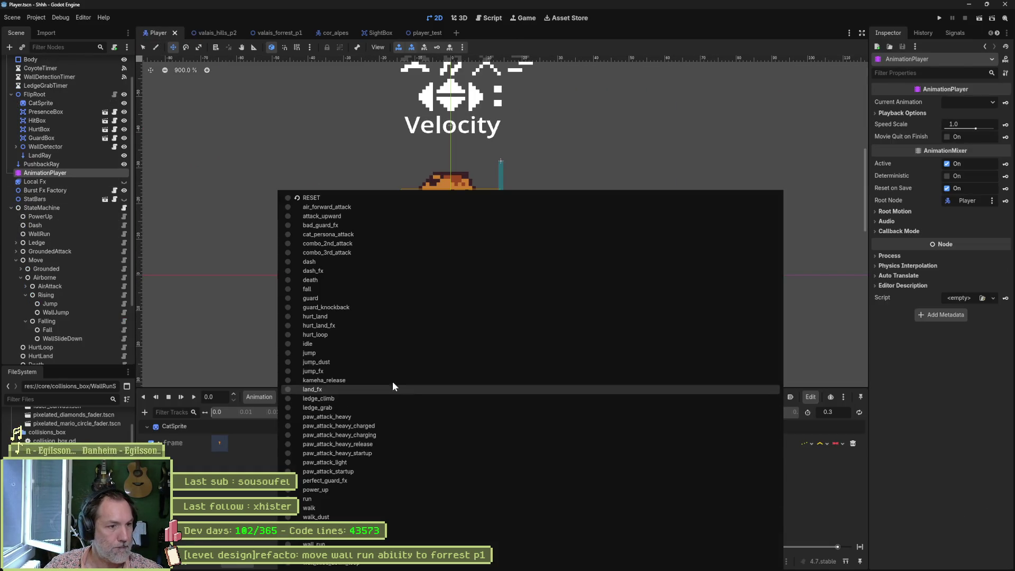
click(361, 299)
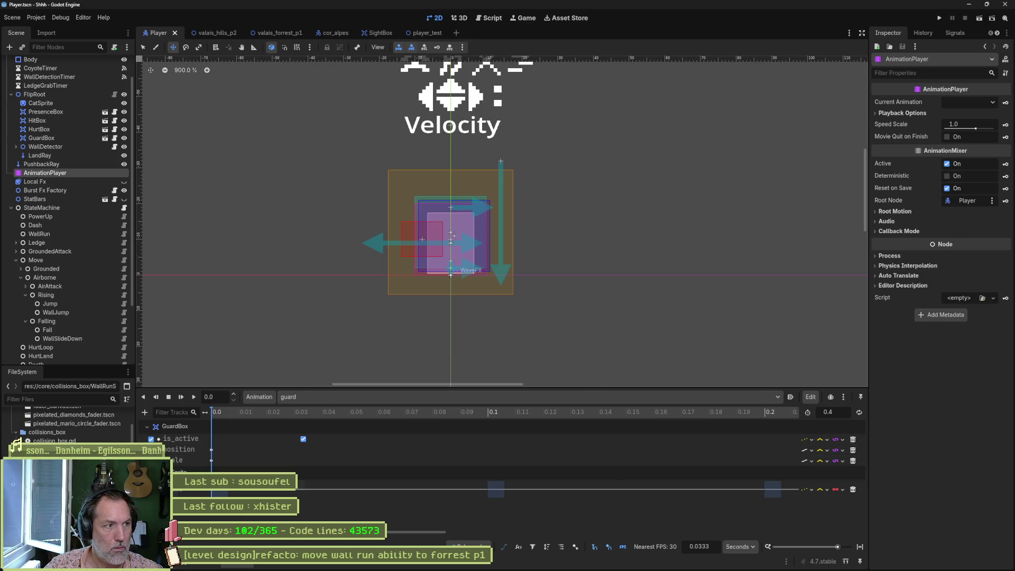
click(587, 562)
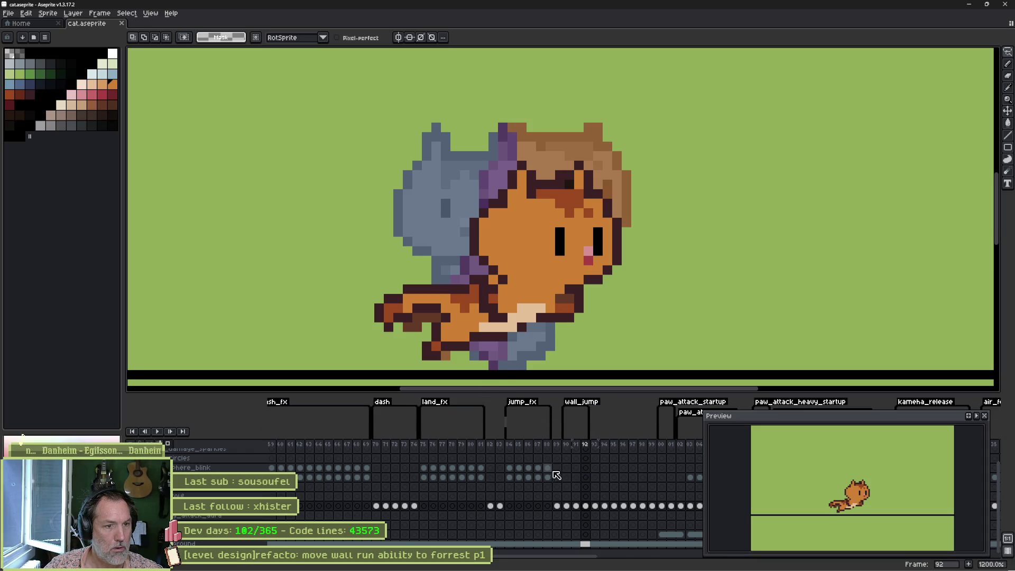
Narrow Aseprite's Preview window and recentre and zoom on the cat
drag(701, 412, 827, 408)
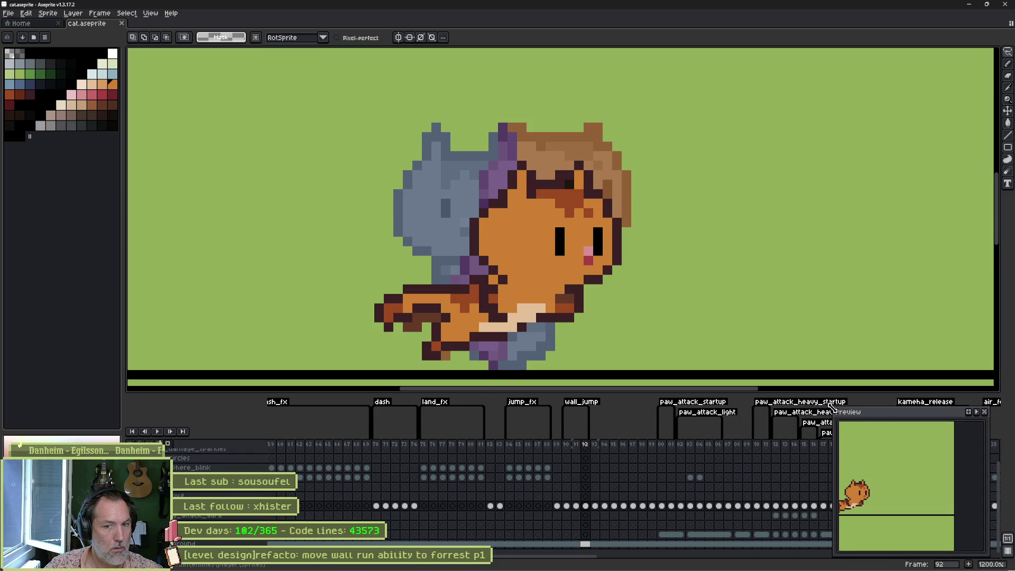
scroll(936, 487, down, 2)
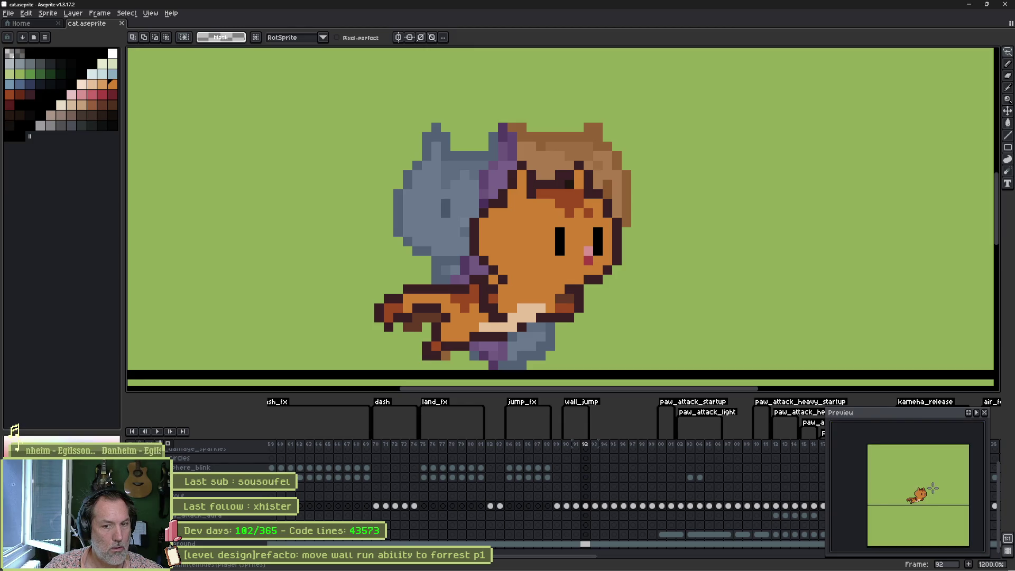
drag(933, 487, 924, 487)
scroll(919, 492, up, 2)
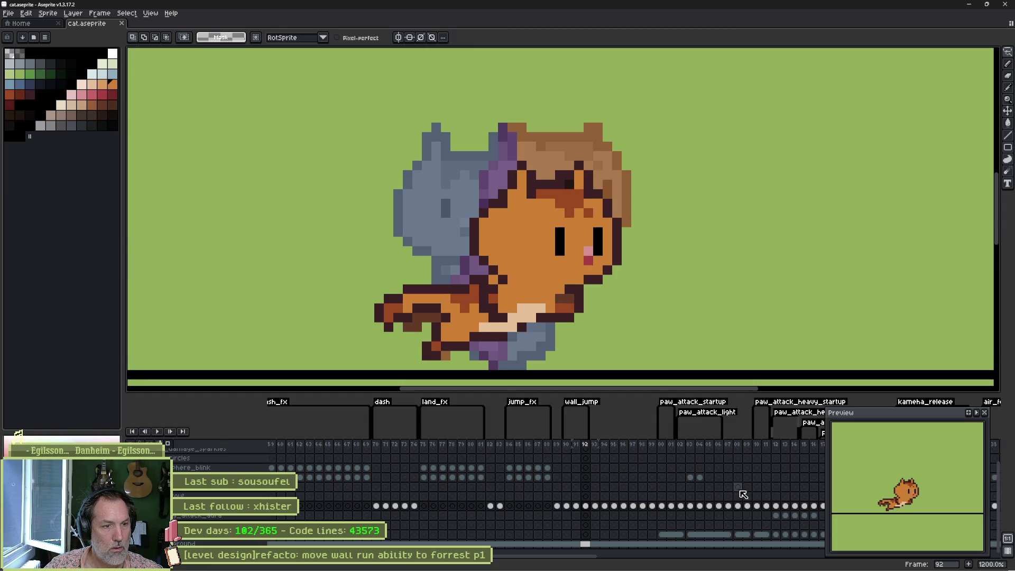
Scroll the timeline past the hurt, combo and death tags to the guard frames, then return to Godot
drag(762, 491, 436, 485)
drag(528, 478, 414, 486)
drag(666, 480, 398, 484)
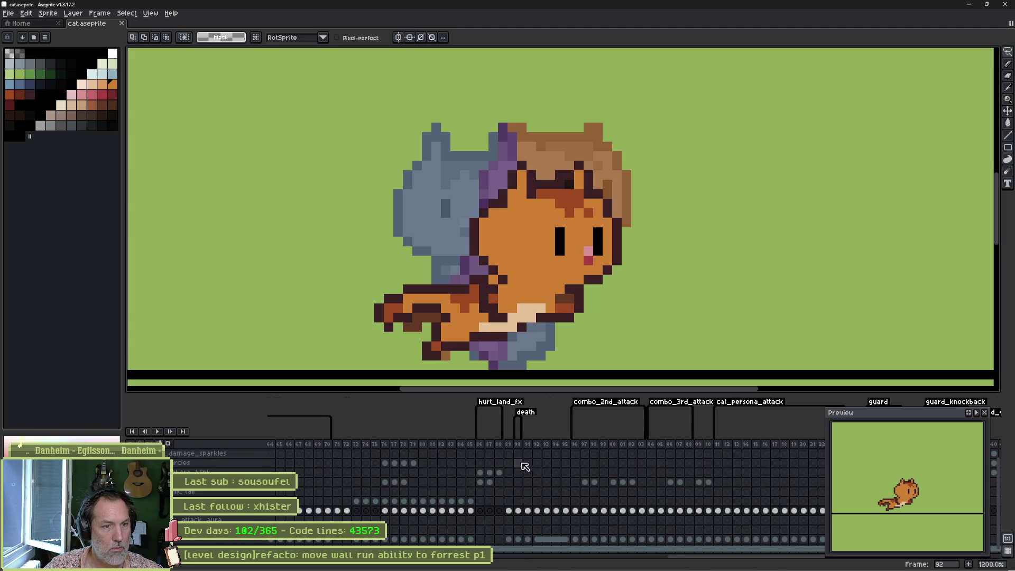
mouse_move(732, 487)
mouse_down()
mouse_move(517, 485)
mouse_move(501, 467)
mouse_move(584, 448)
mouse_move(575, 452)
mouse_up()
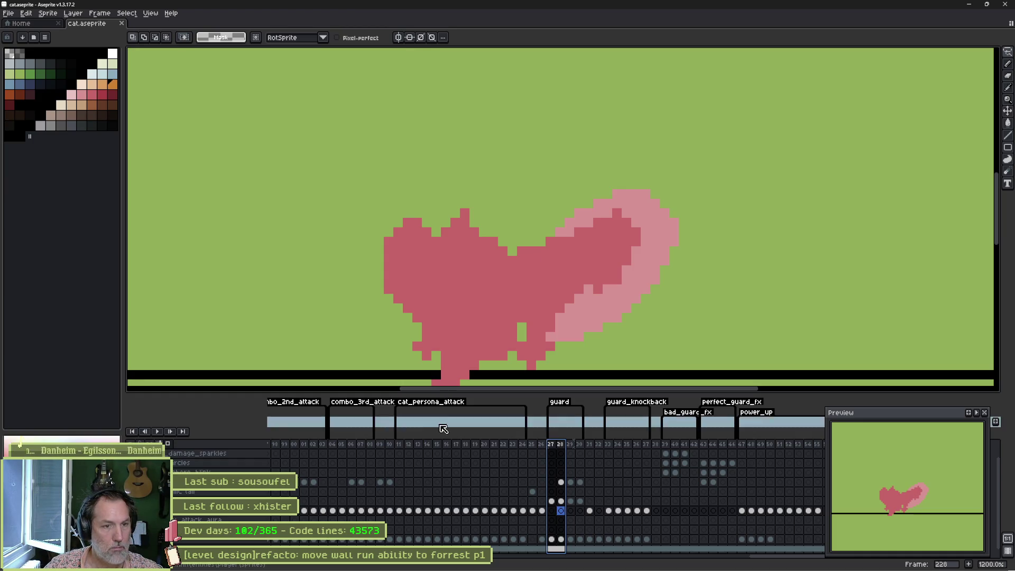
key(alt+Tab)
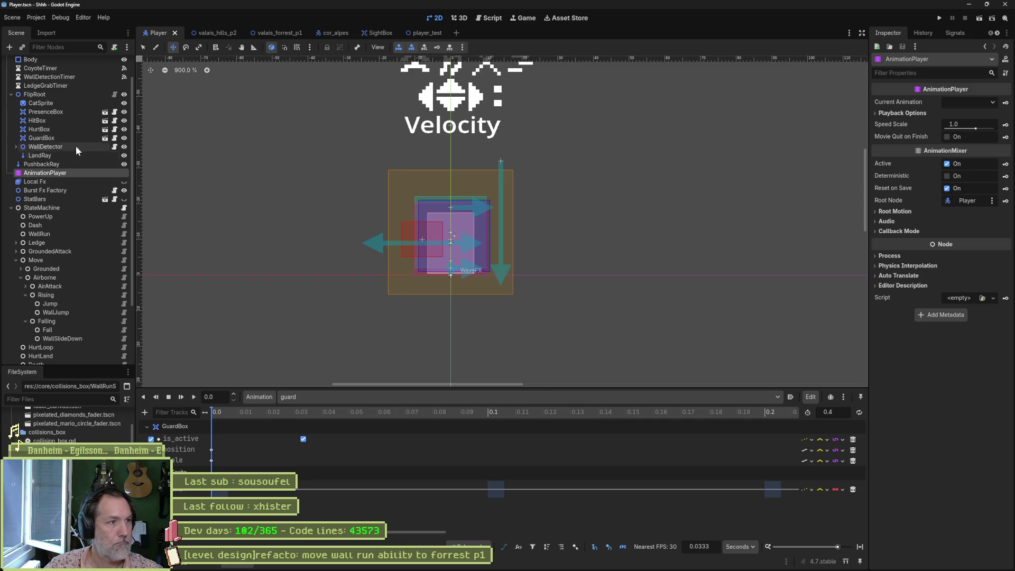
Save the Player scene to reimport the red guard art, check the guard animation, and open valais_hills_p2
click(67, 103)
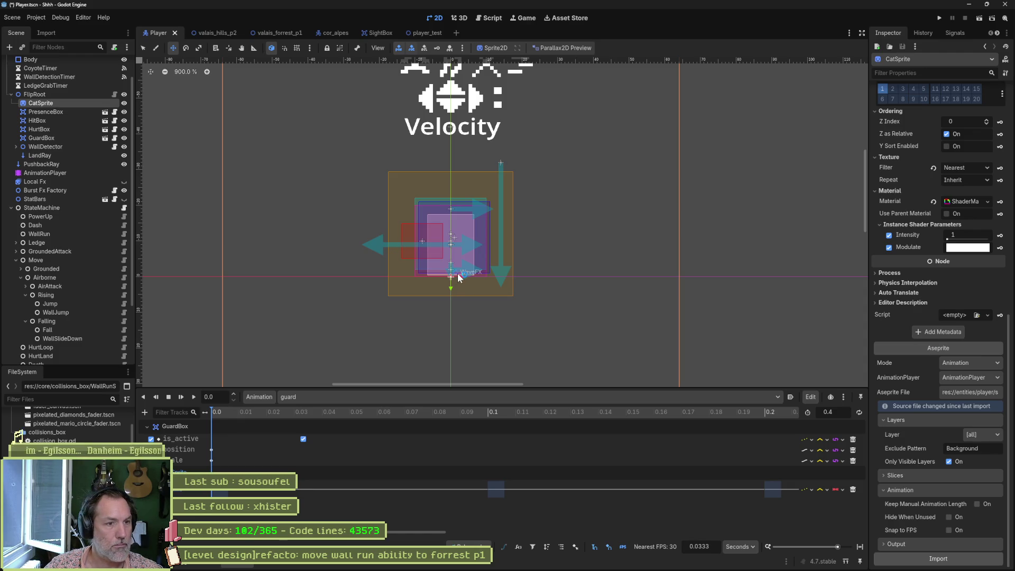
key(ctrl+s)
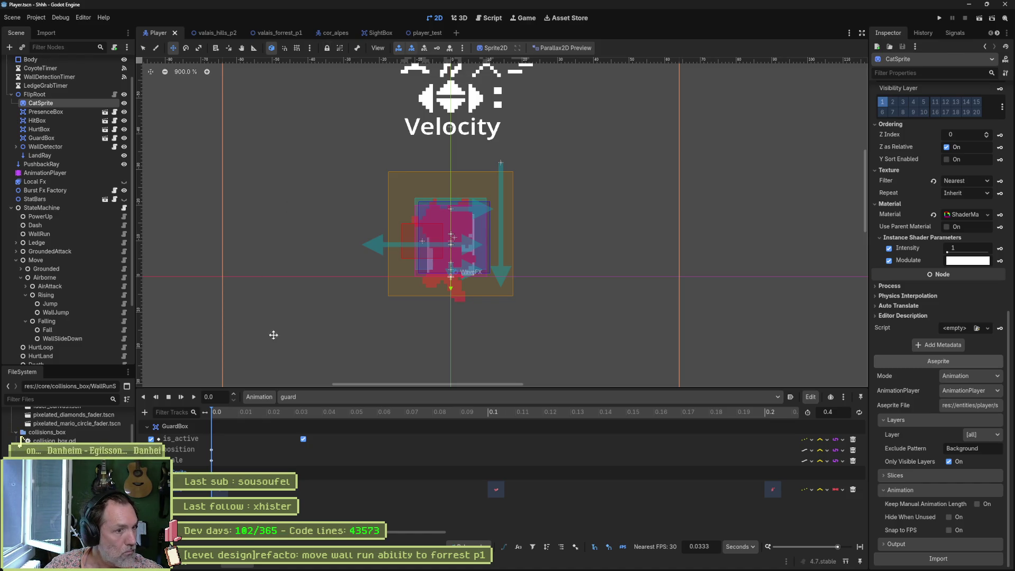
drag(240, 411, 672, 412)
key(s)
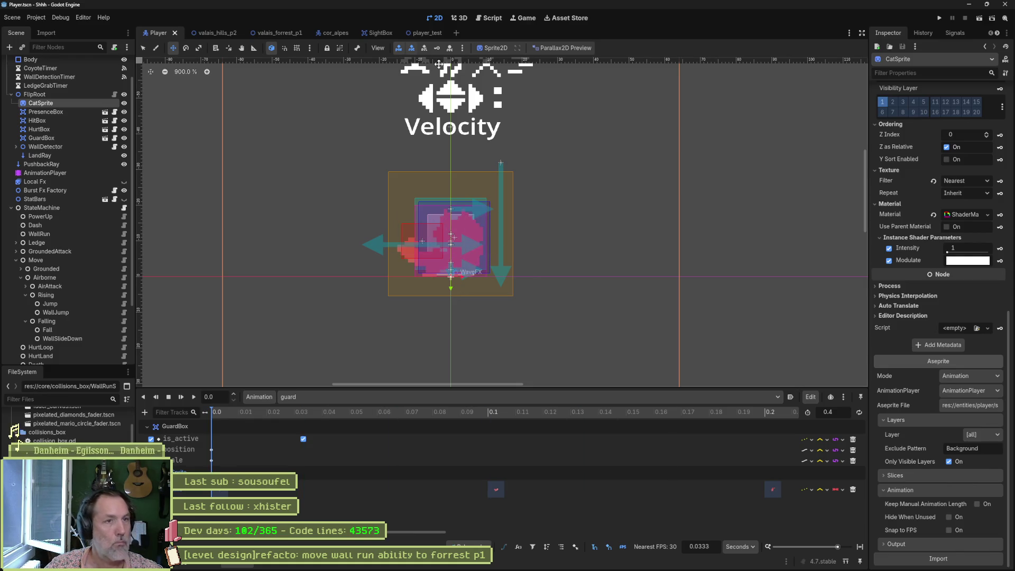
click(218, 35)
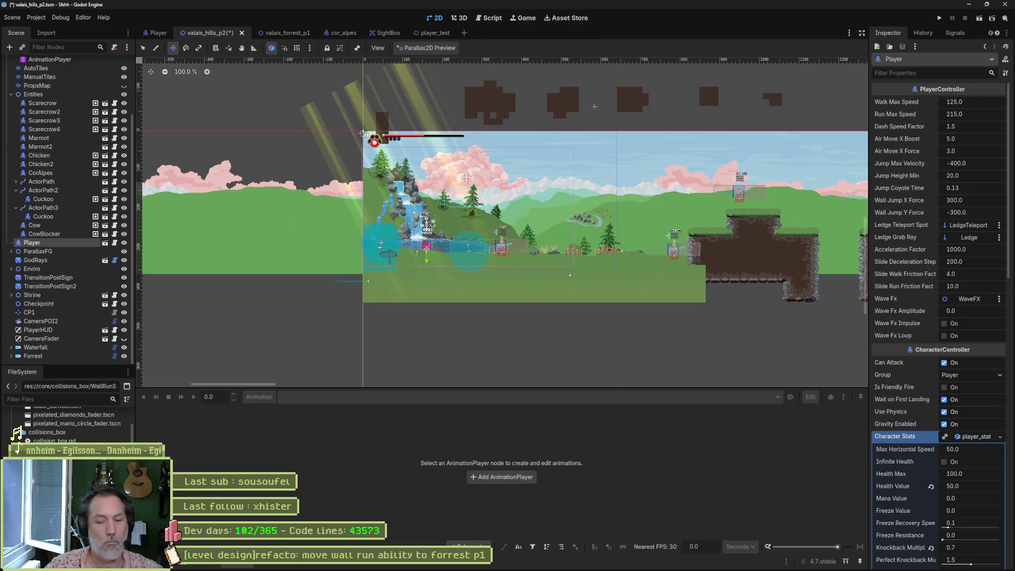
Run valais_hills_p2, send the cat right and attack the chicken, then jump toward the ledge
key(F6)
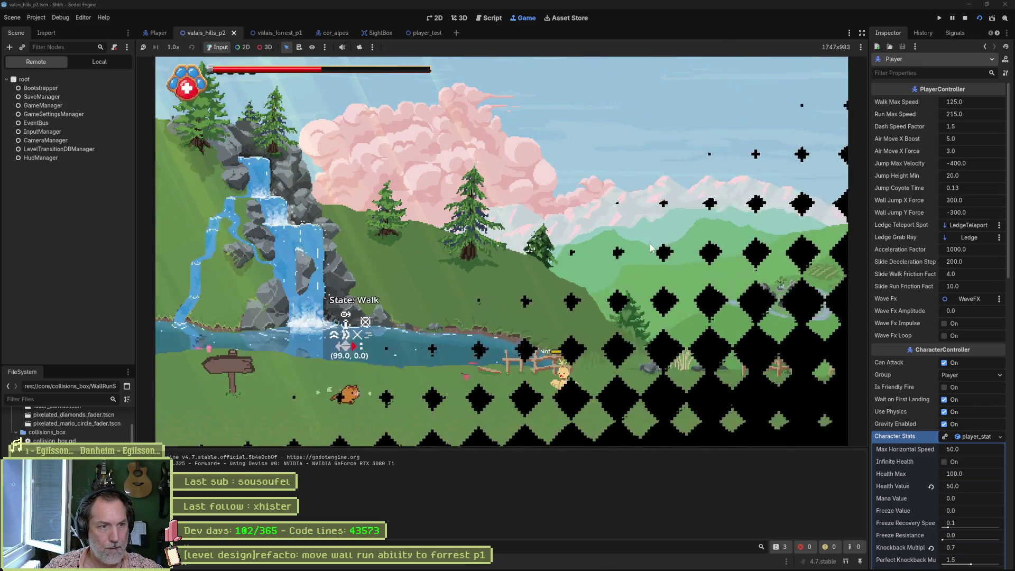
key(Right)
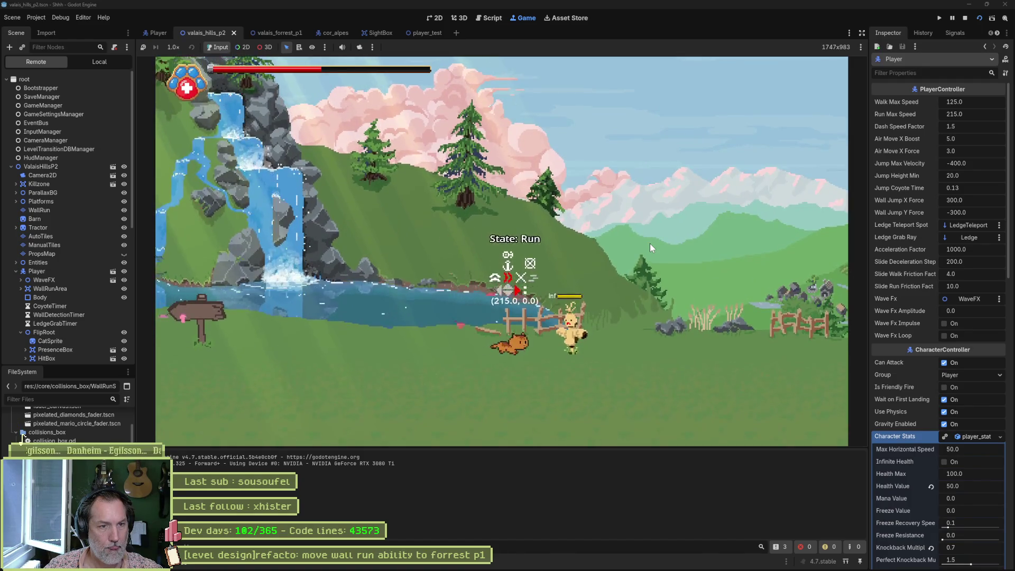
key(Right)
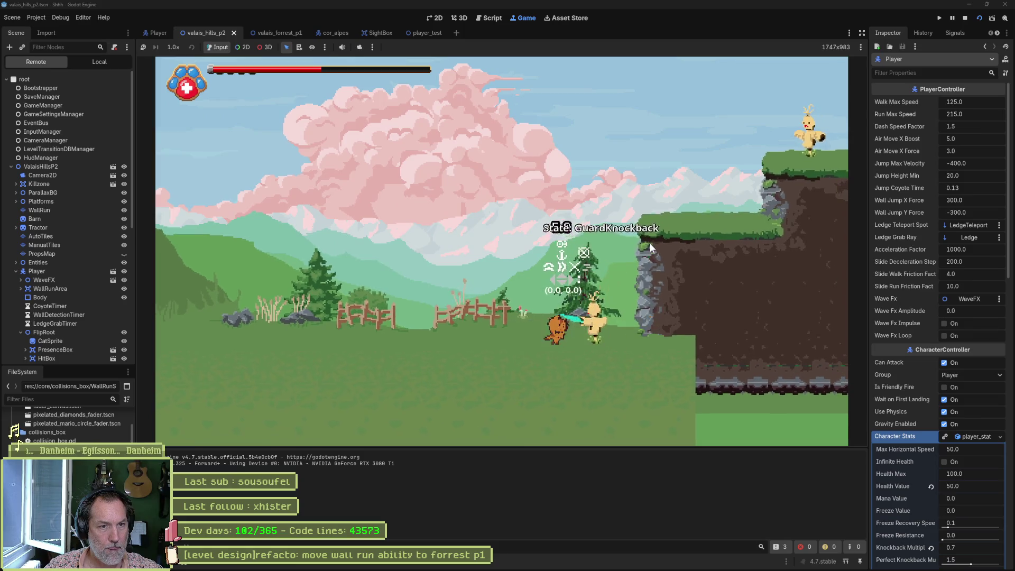
key(x)
key(x)
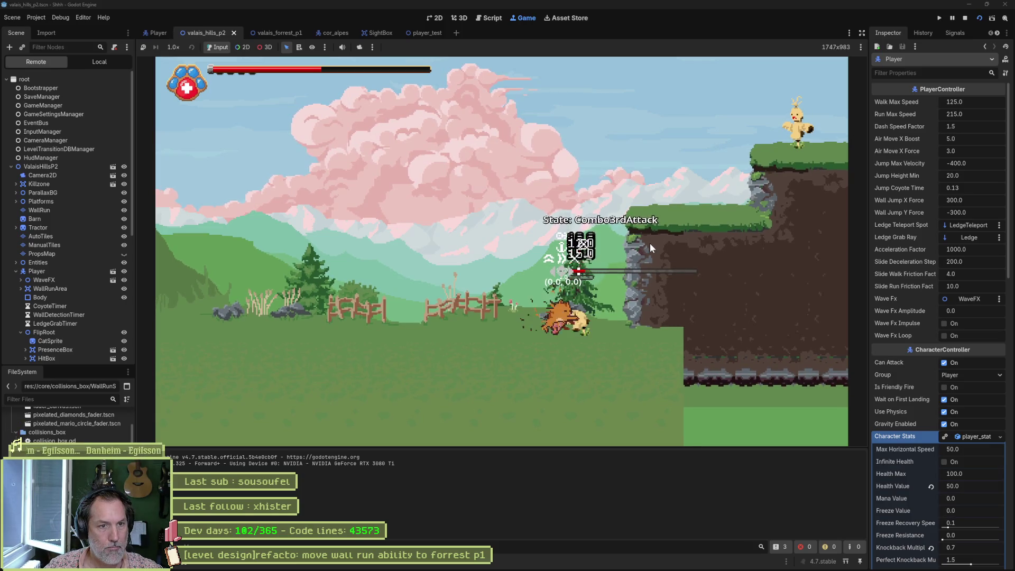
key(Right)
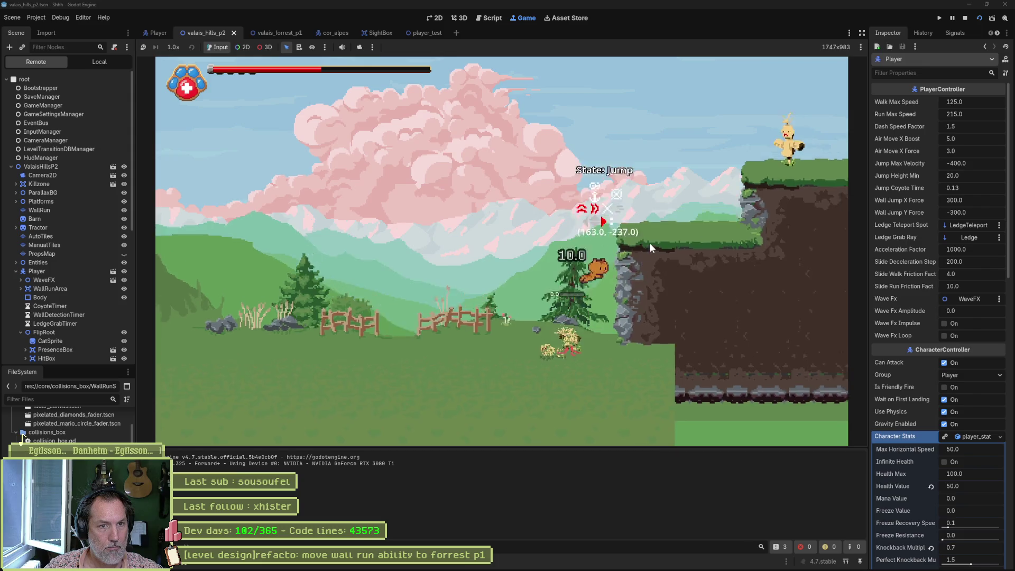
key(space)
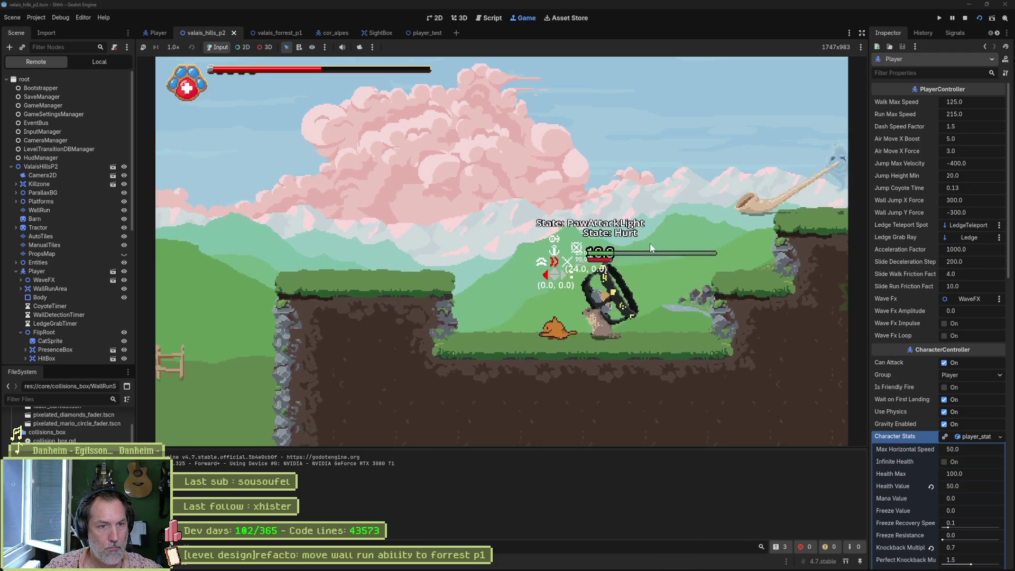
Fight the Cor Alpes with paw and combo attacks, then stop the game
key(Right)
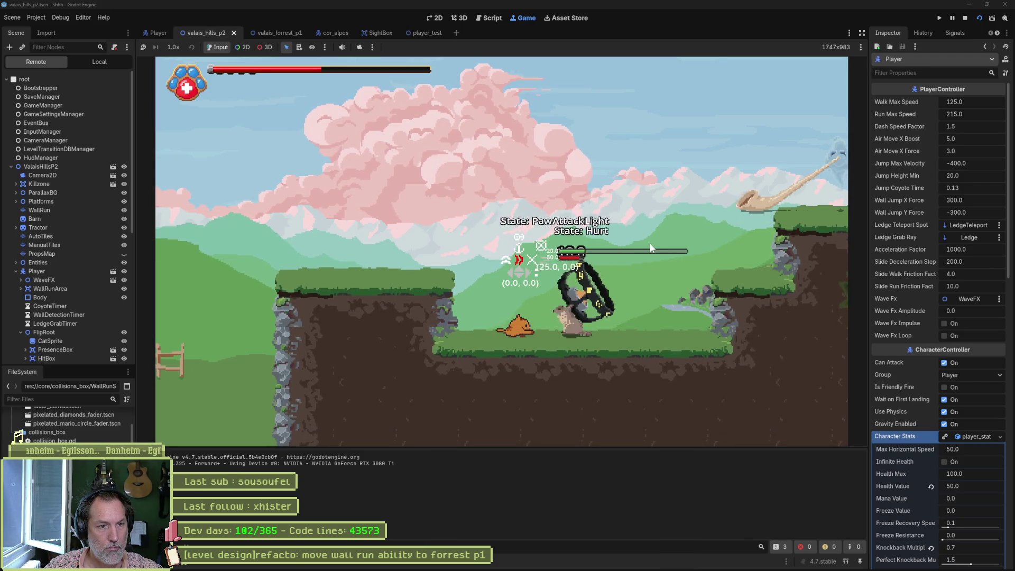
key(x)
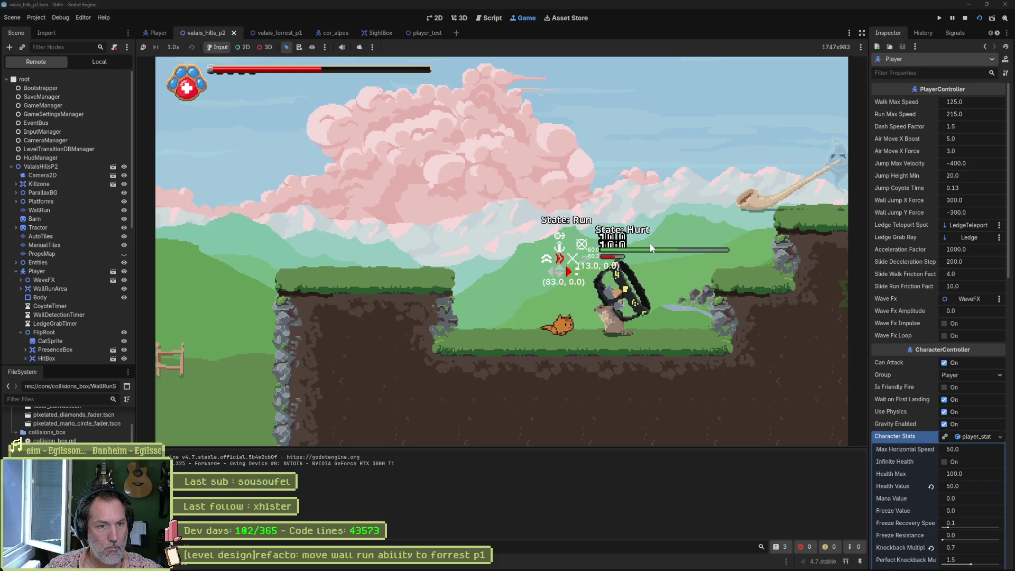
key(x)
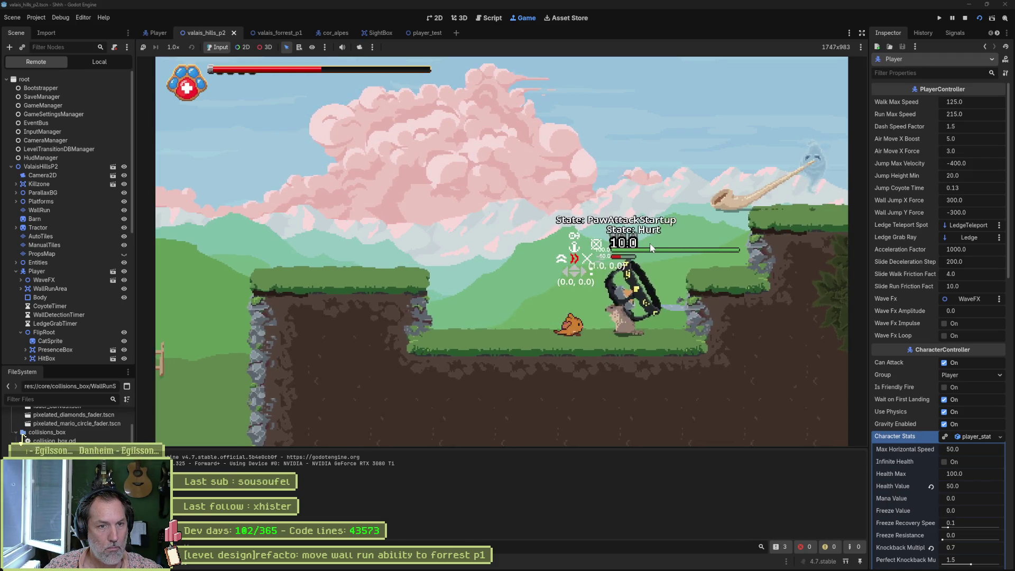
key(x)
key(x)
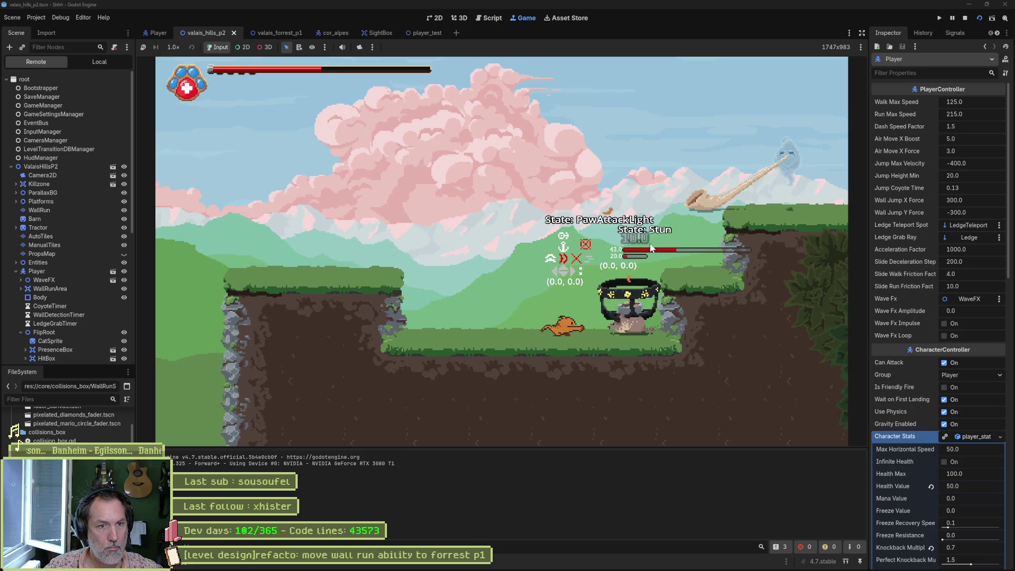
key(Right)
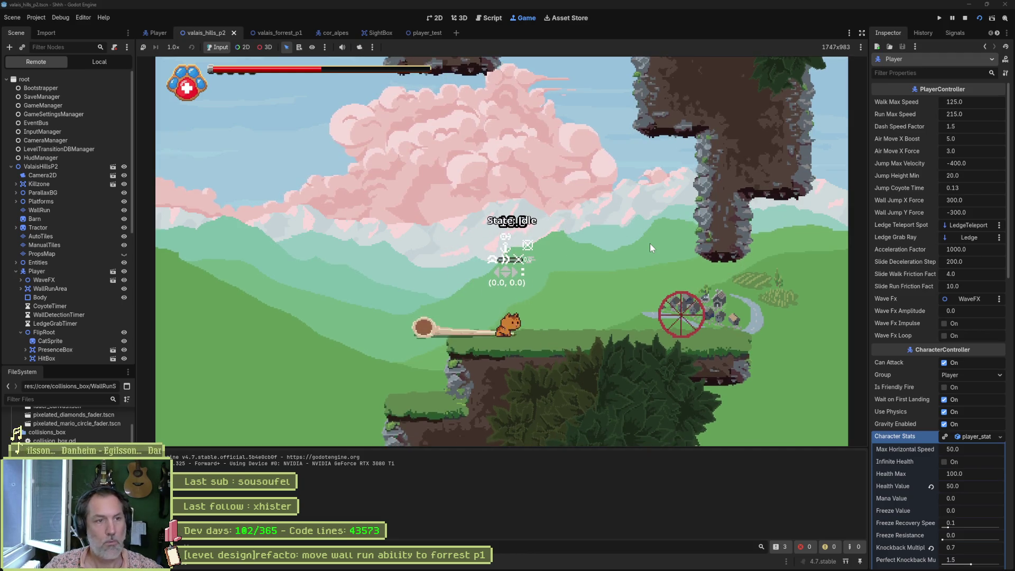
key(F8)
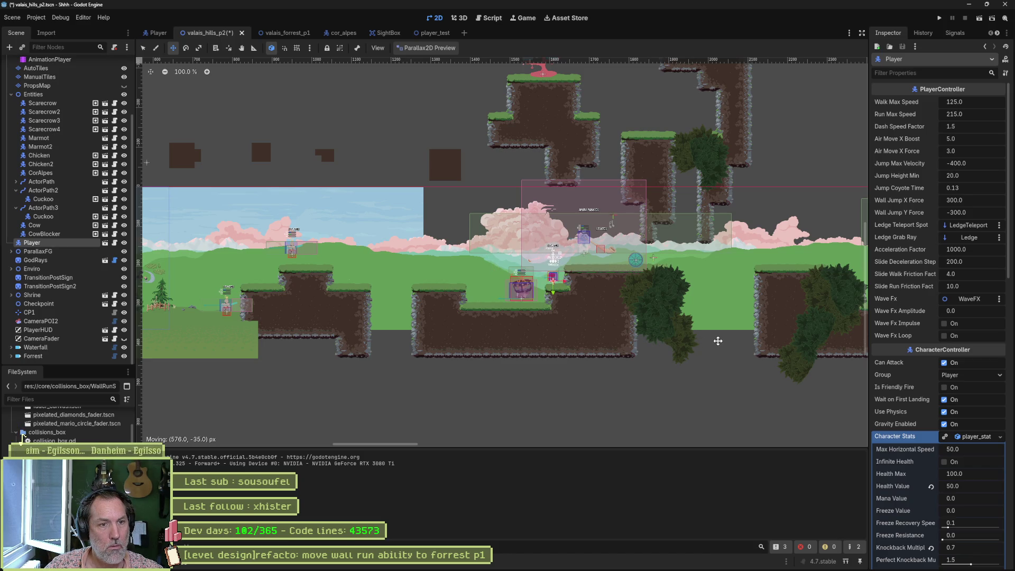
Relaunch the level and move the cat across the ledges with jumps and dashes, then stop
key(F6)
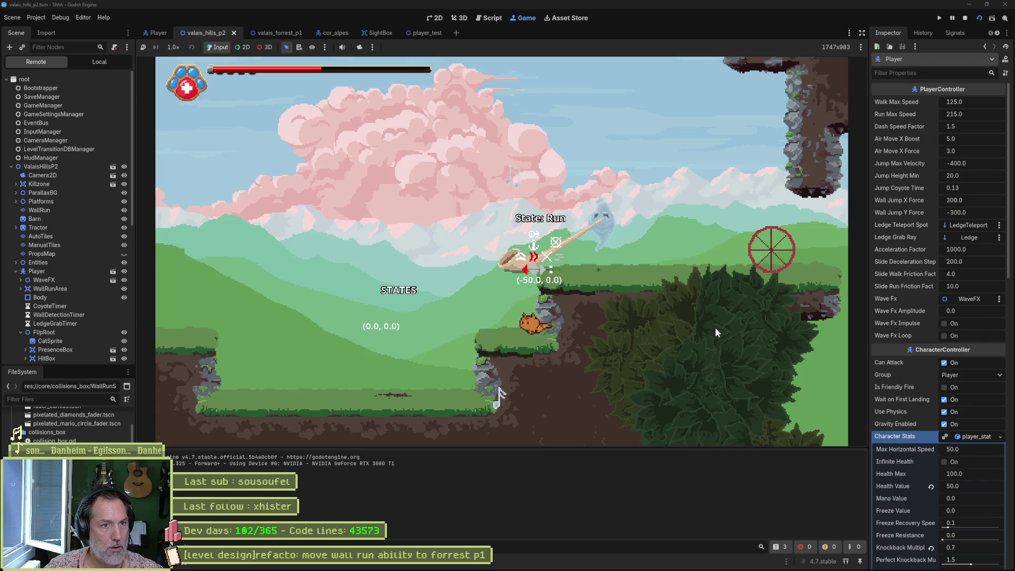
key(space)
key(Left)
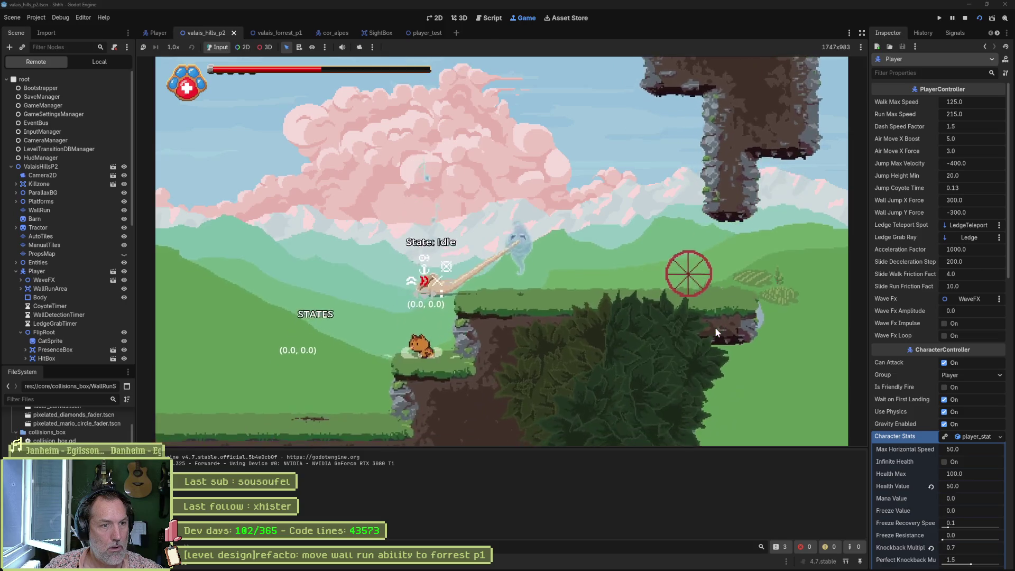
key(space)
key(Right)
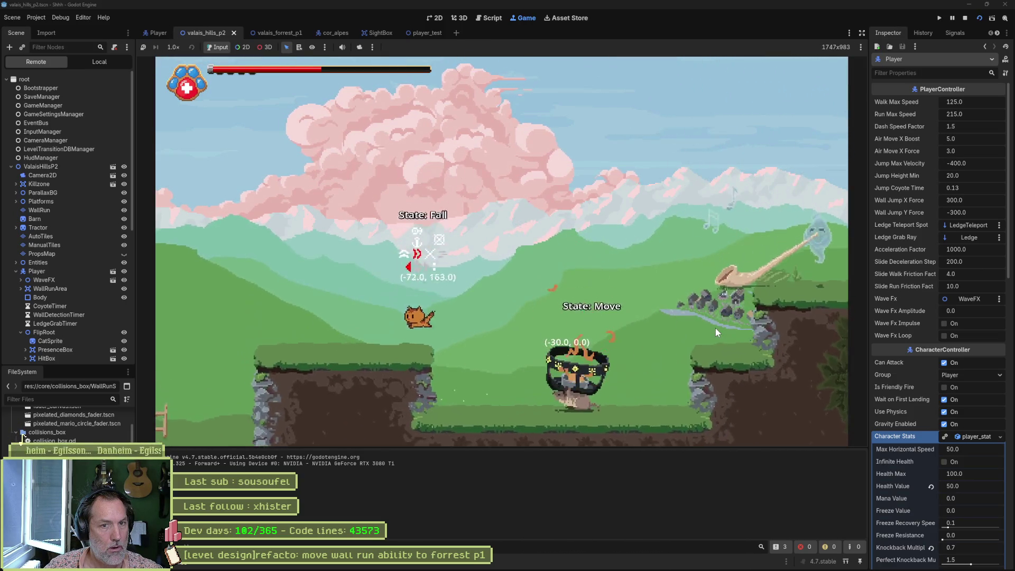
key(shift)
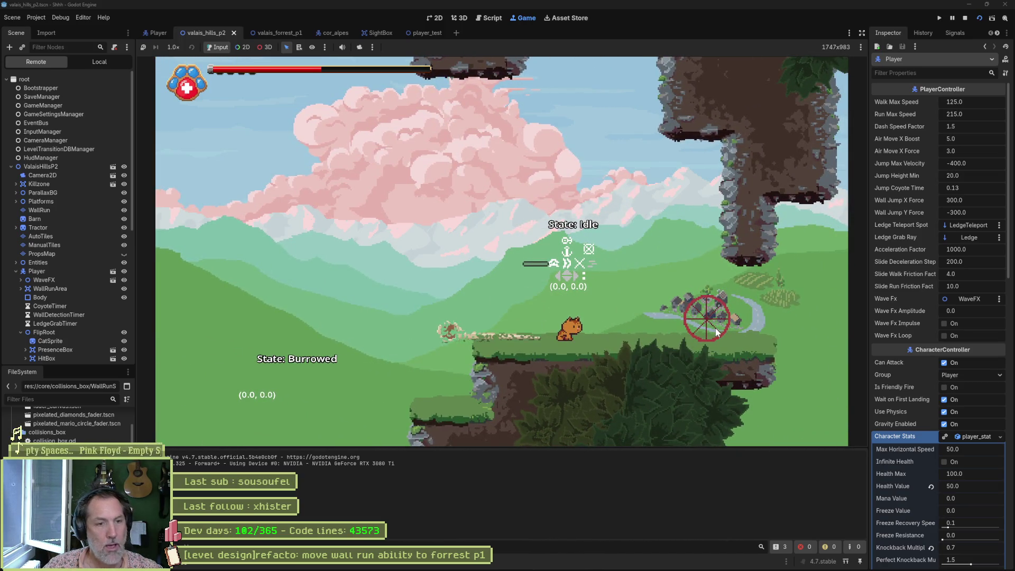
key(F8)
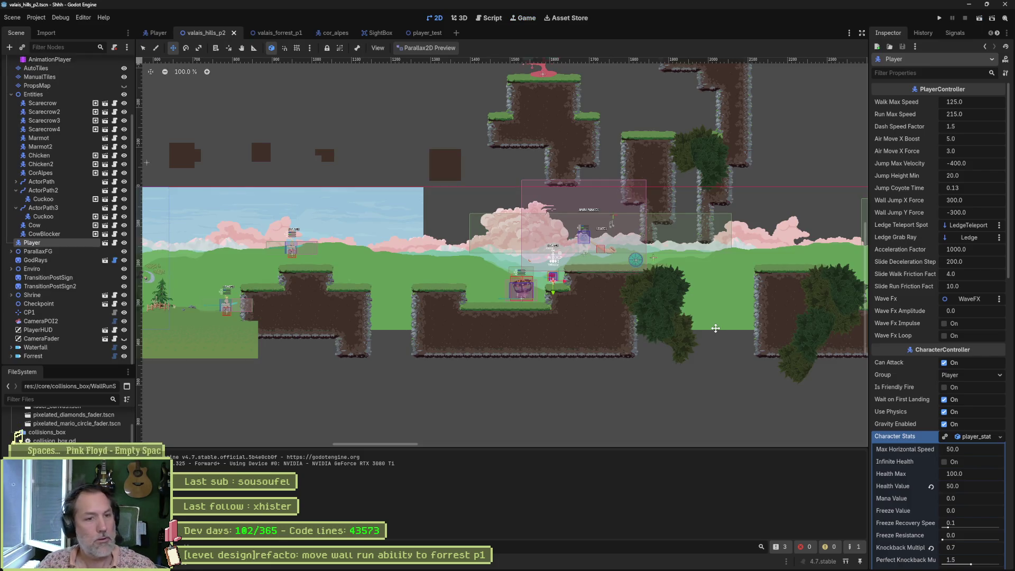
Replay and paw-attack the Cor Alpes until it dies, then show character_controller.gd in the Script editor
key(F6)
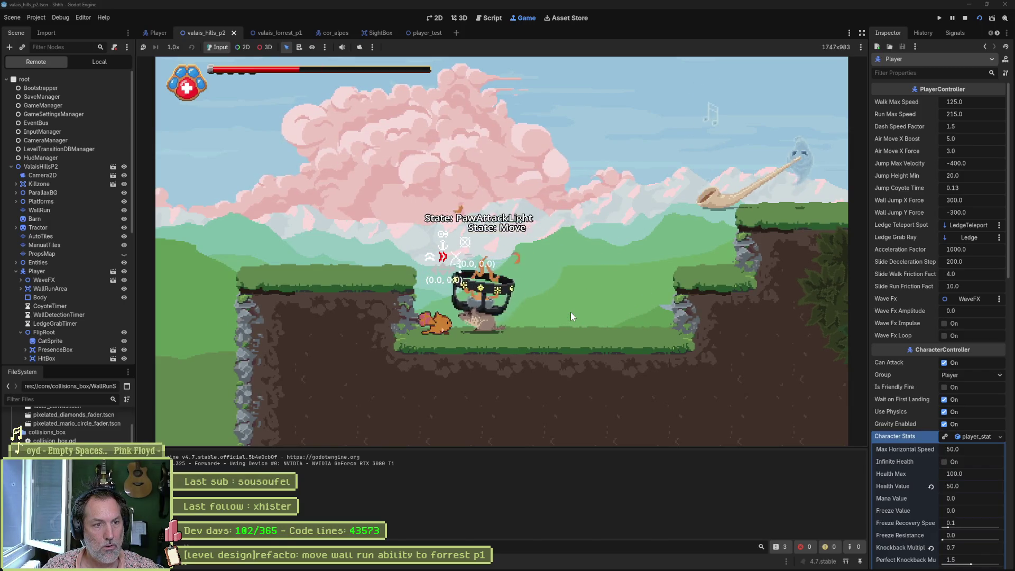
key(Right)
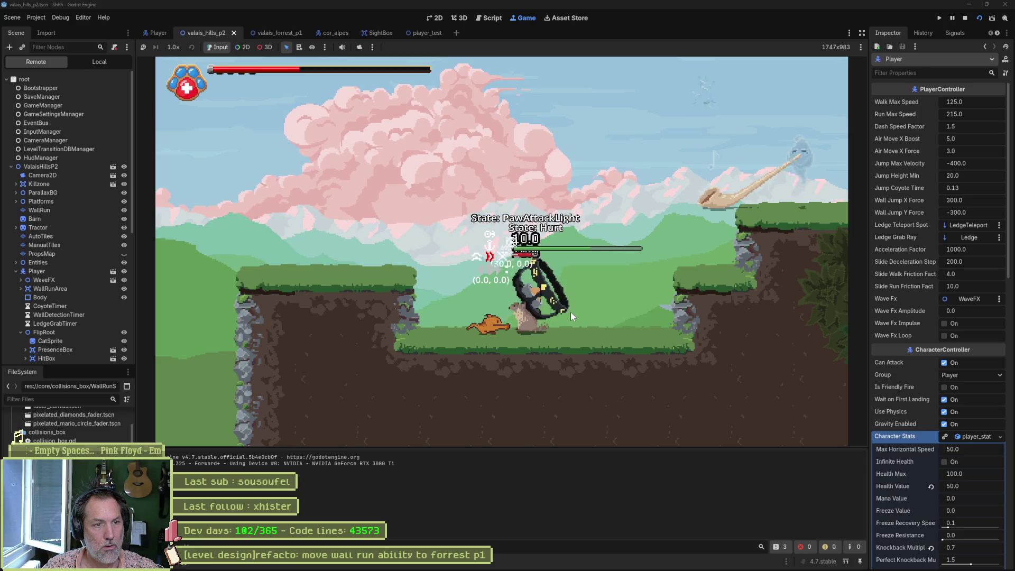
key(x)
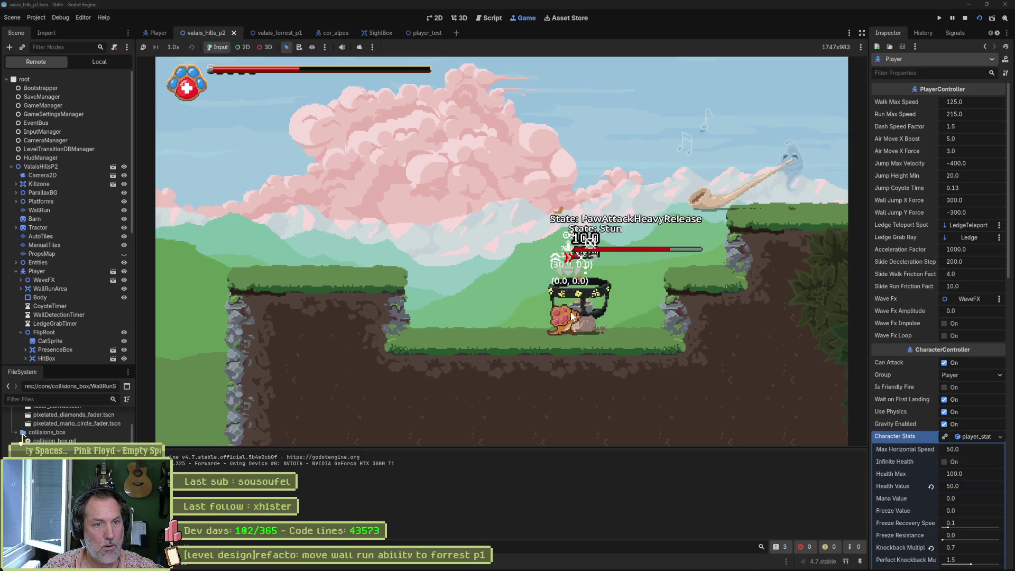
key(x)
key(x)
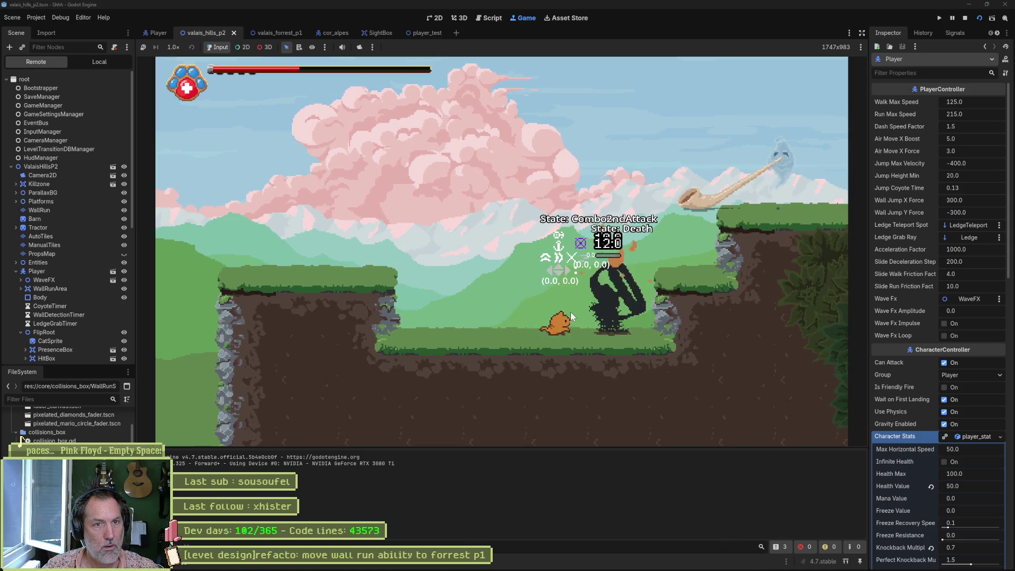
key(F8)
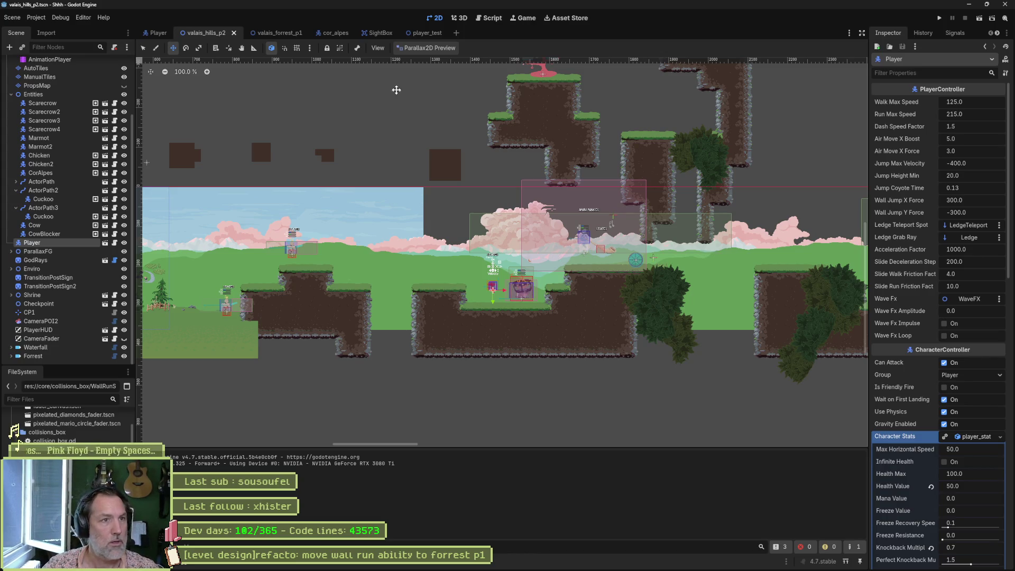
key(ctrl+F3)
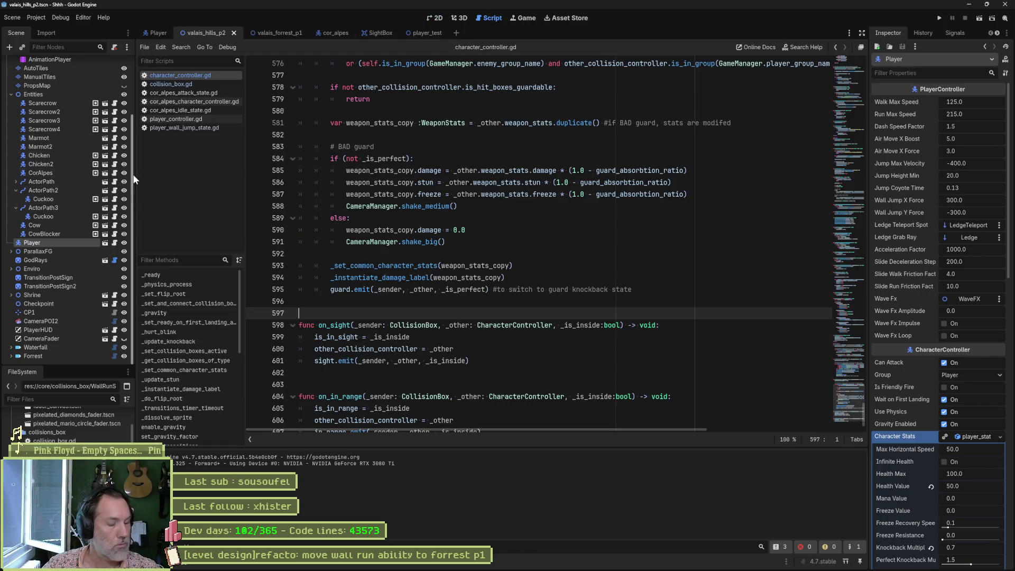
Open cor_alpes_character_controller.gd and locate the _on_npc_died death handler
click(185, 101)
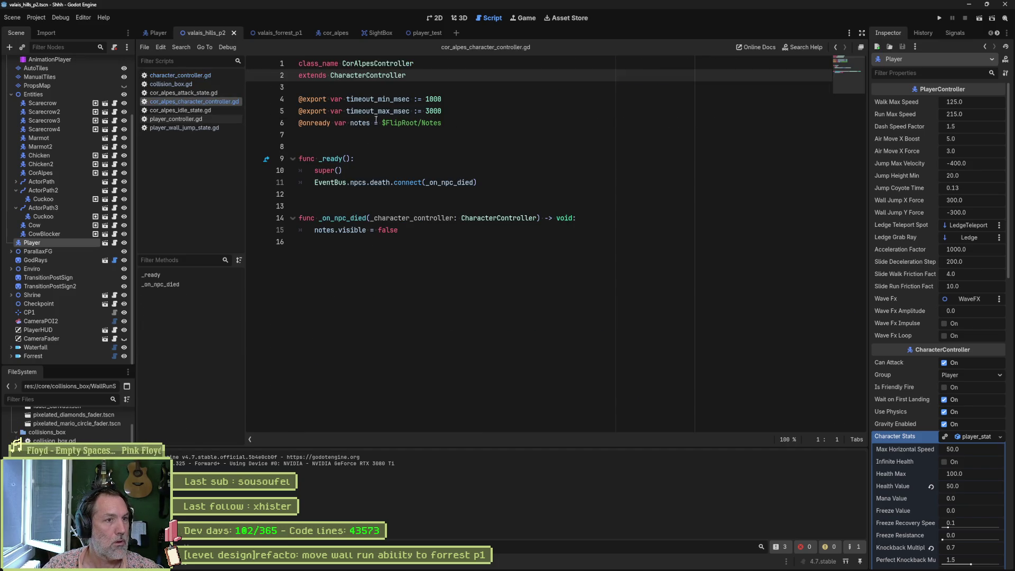
click(369, 123)
double_click(334, 217)
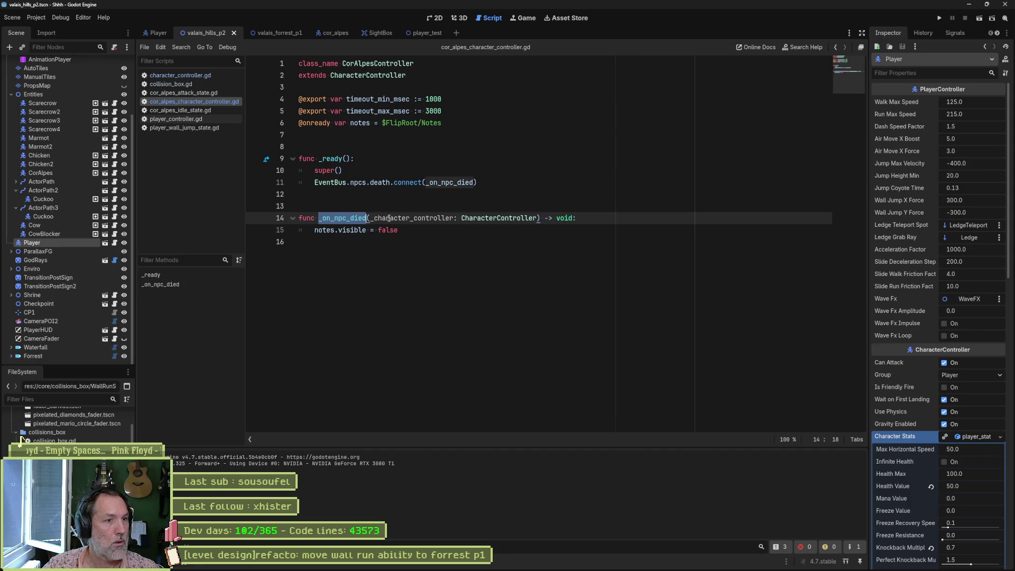
click(595, 220)
Guard notes.visible with 'if _character_controller == self:' and launch the game
key(Return)
text(if _)
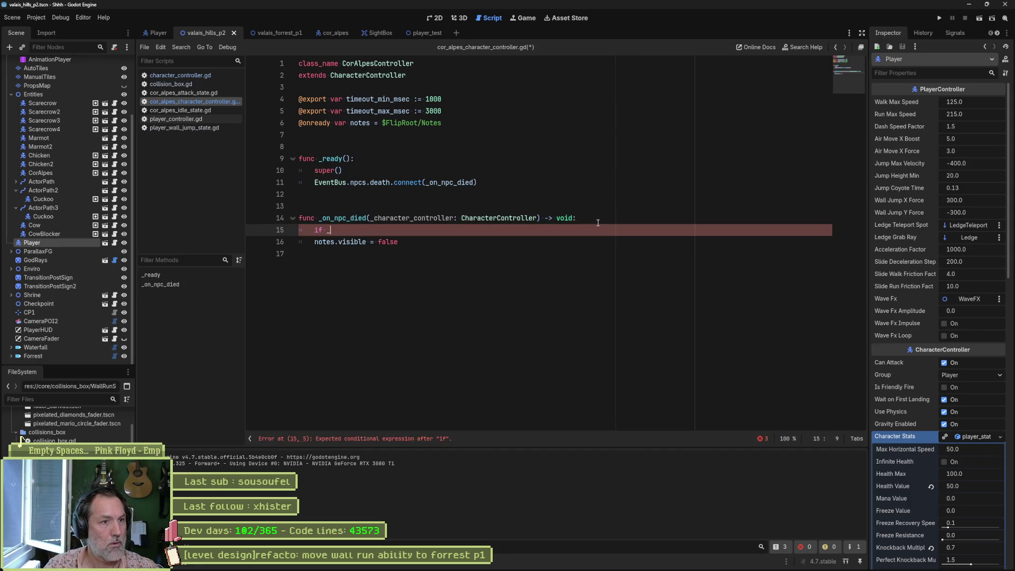
text(character_controller is self)
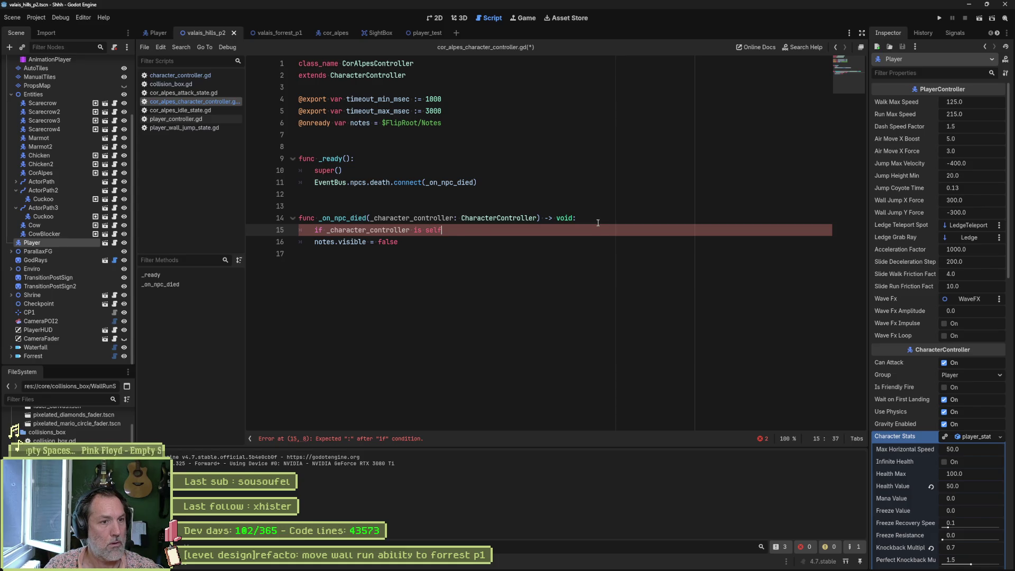
key(BackSpace)
key(BackSpace)
key(BackSpace)
key(BackSpace)
key(BackSpace)
key(BackSpace)
key(BackSpace)
text(==)
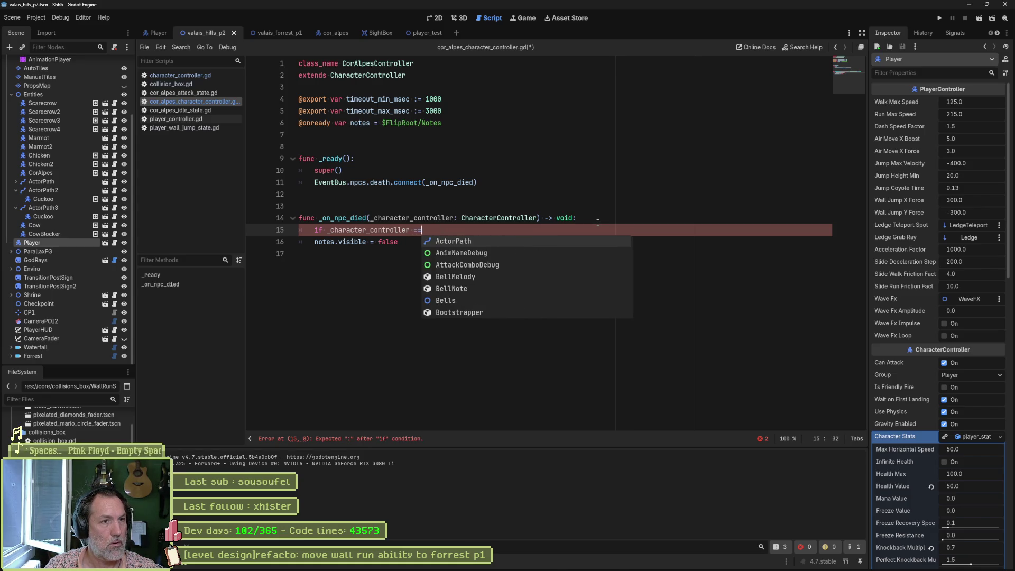
text( self)
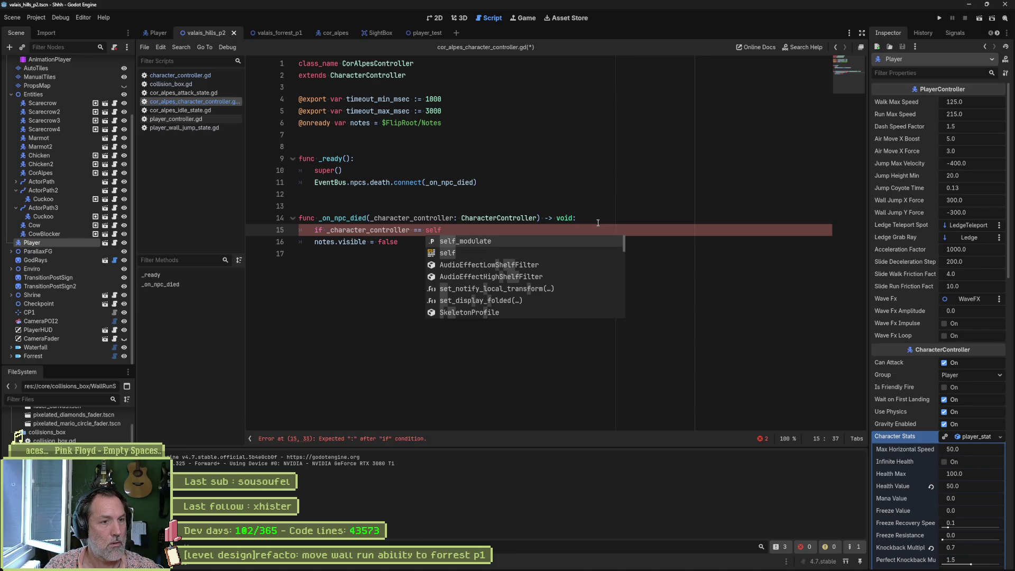
text(:)
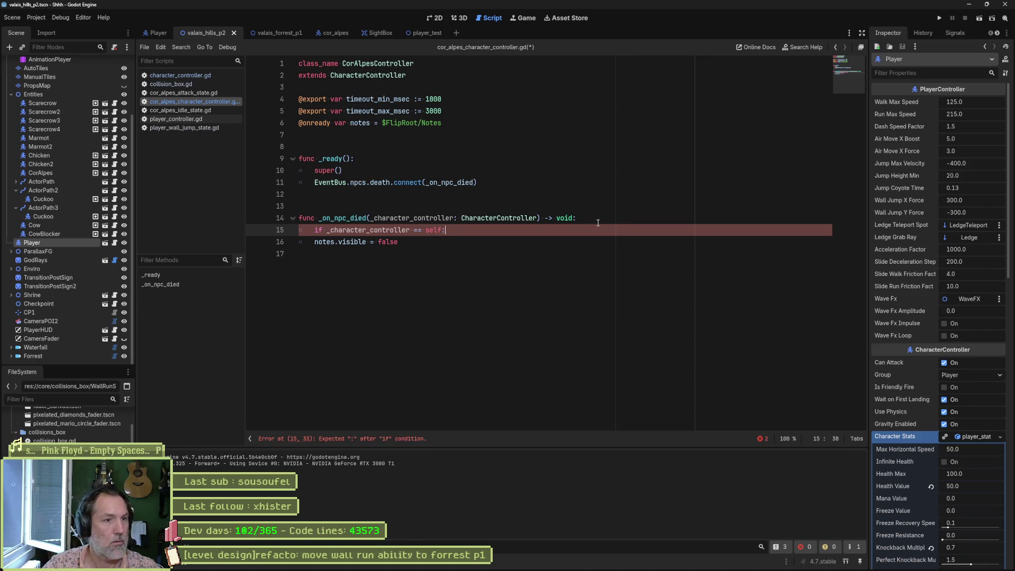
key(Down)
key(Home)
key(Tab)
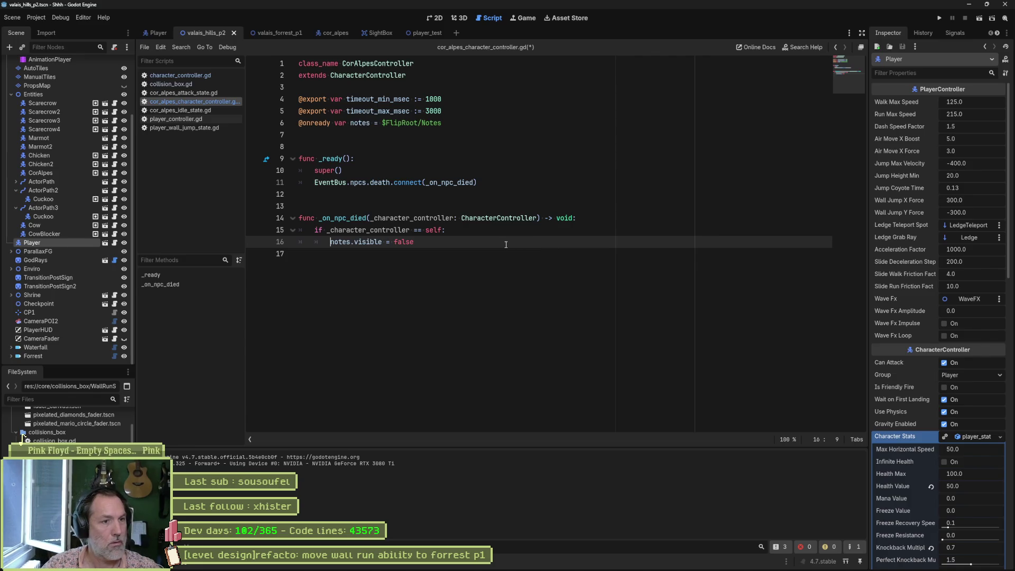
key(F6)
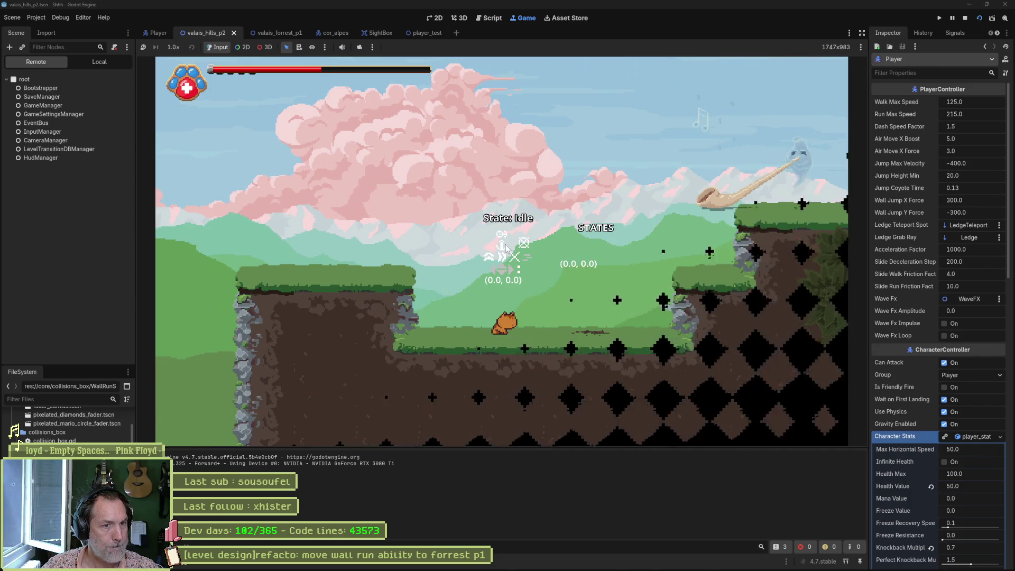
Walk right, paw-attack and combo the Cor Alpes until it dies, then stop the game
key(Right)
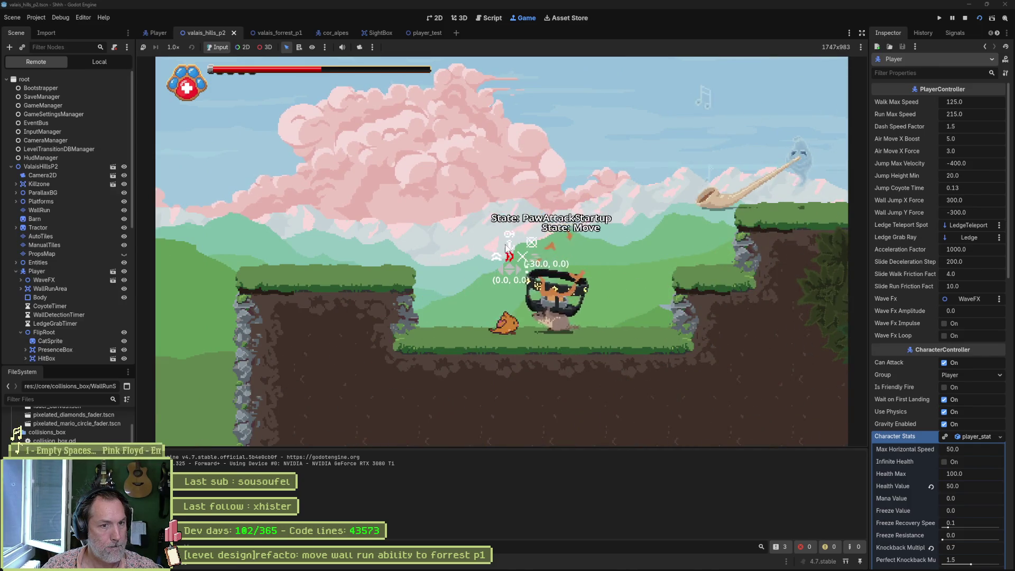
key(x)
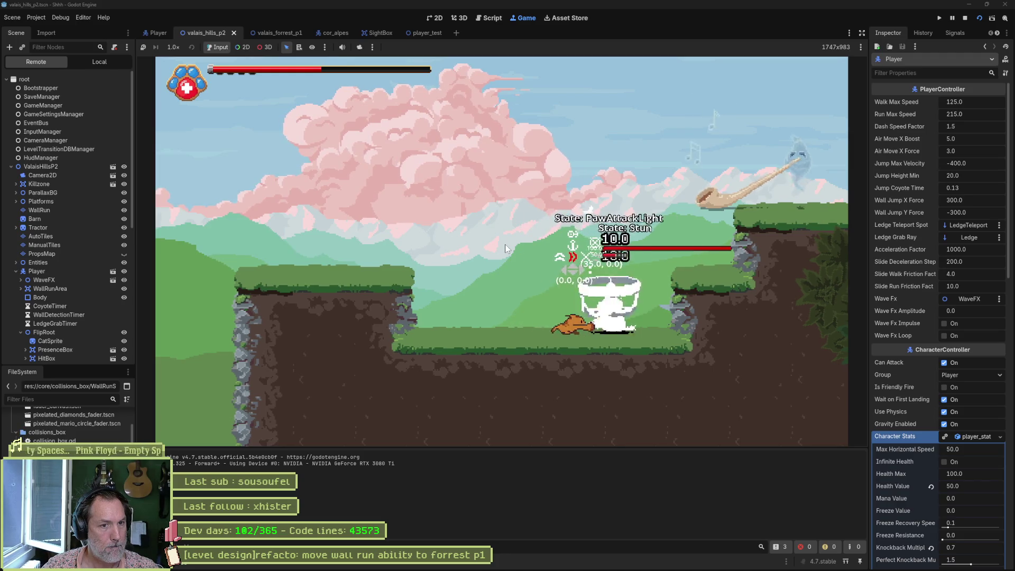
key(x)
key(x)
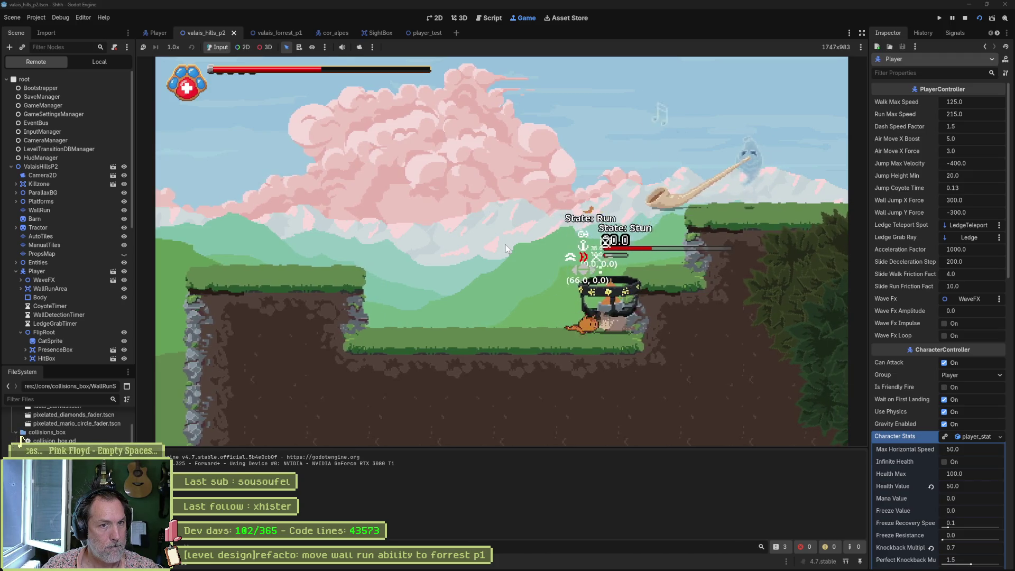
key(x)
key(Right)
key(space)
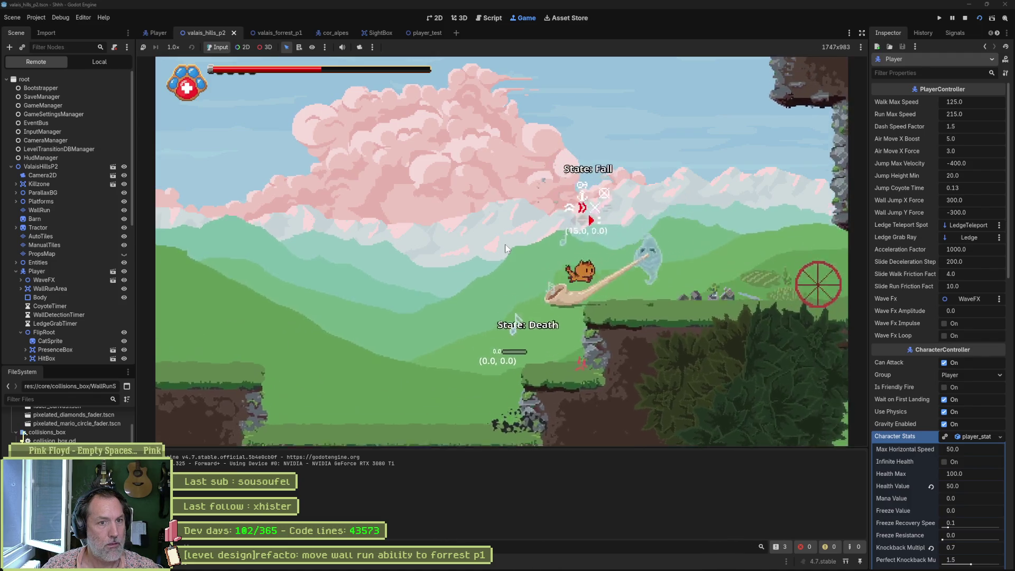
key(Right)
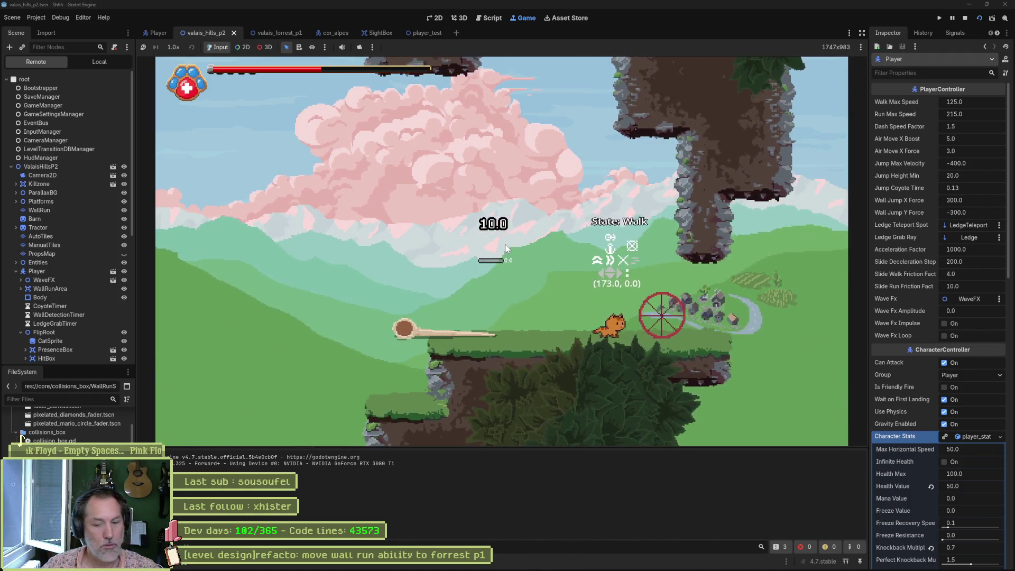
key(F8)
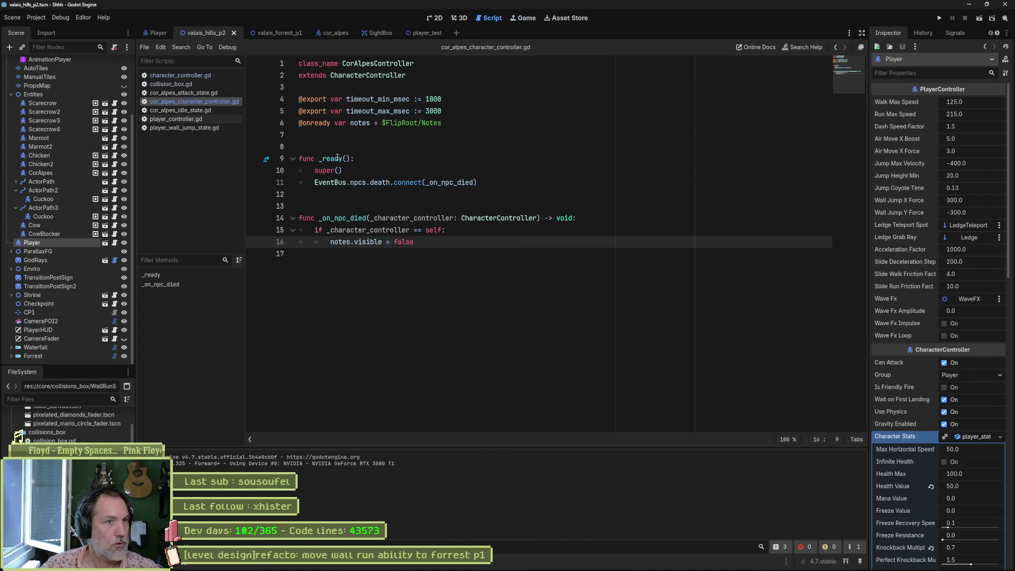
Set the CorAlpes Character Stats Health Max to 50 and save the scene
click(43, 173)
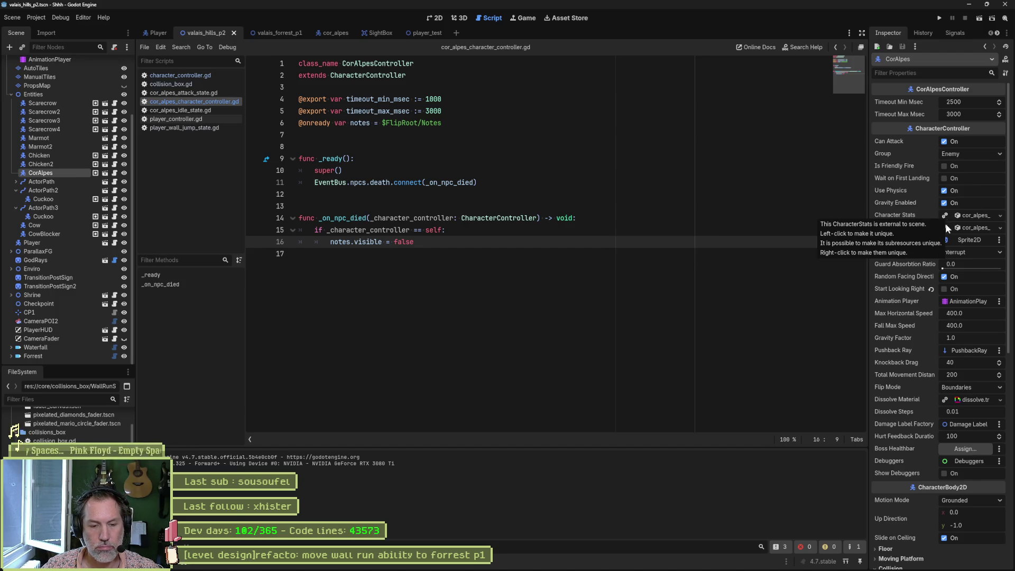
click(969, 216)
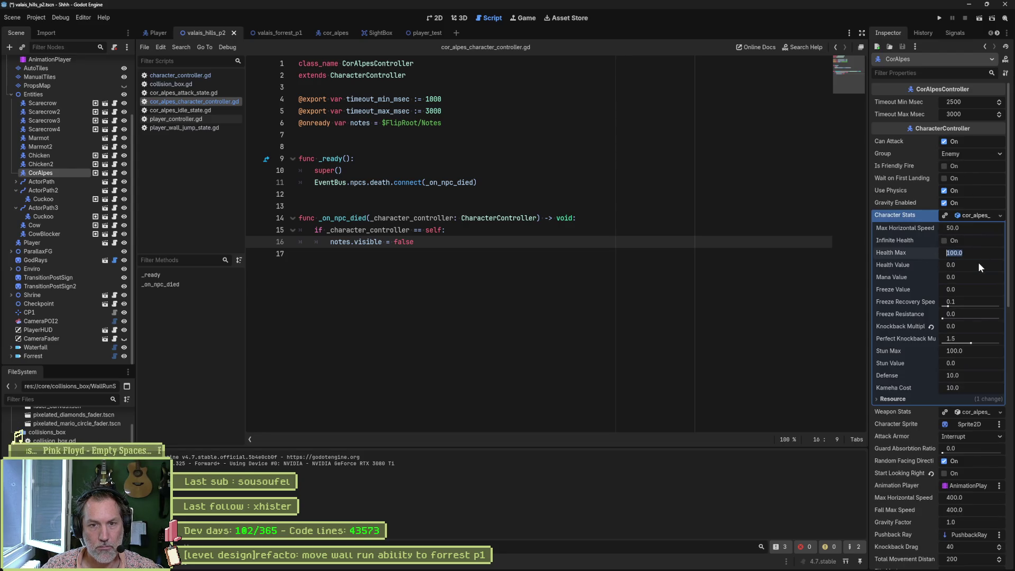
text(50)
key(ctrl+s)
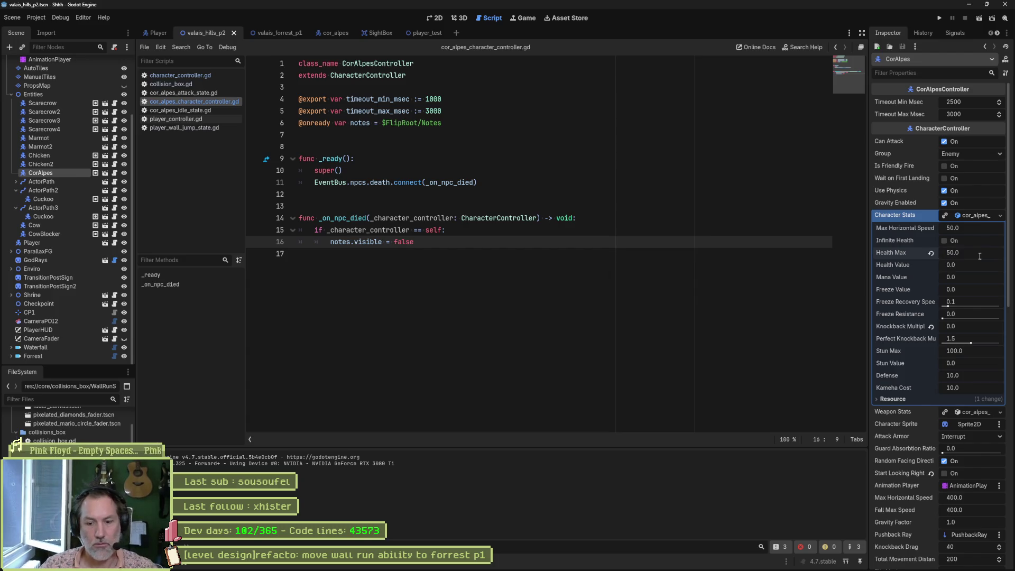
Nudge the Player about 10 px right and 3 px up in 2D, then save and playtest
click(423, 18)
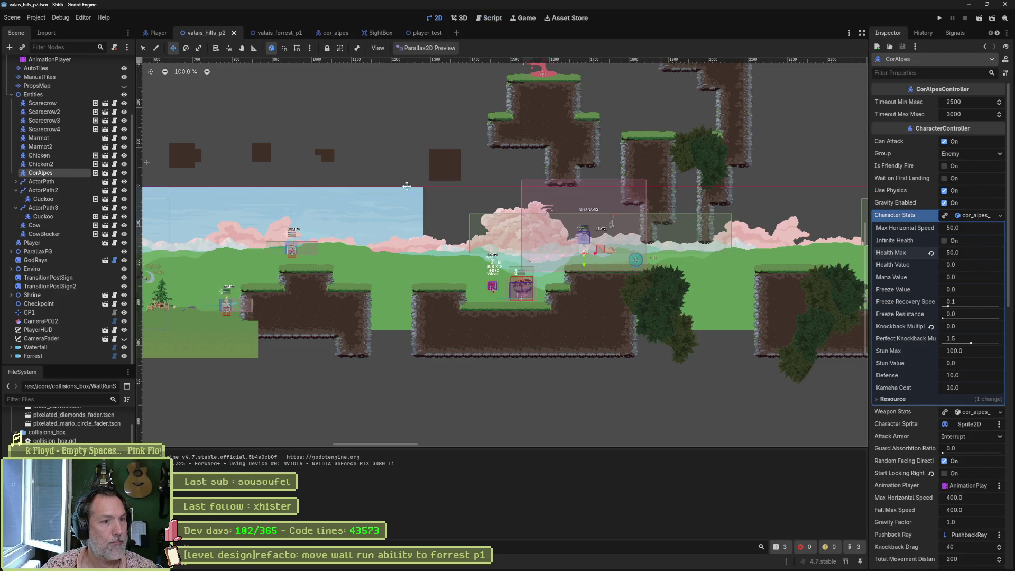
click(31, 242)
drag(579, 315, 637, 308)
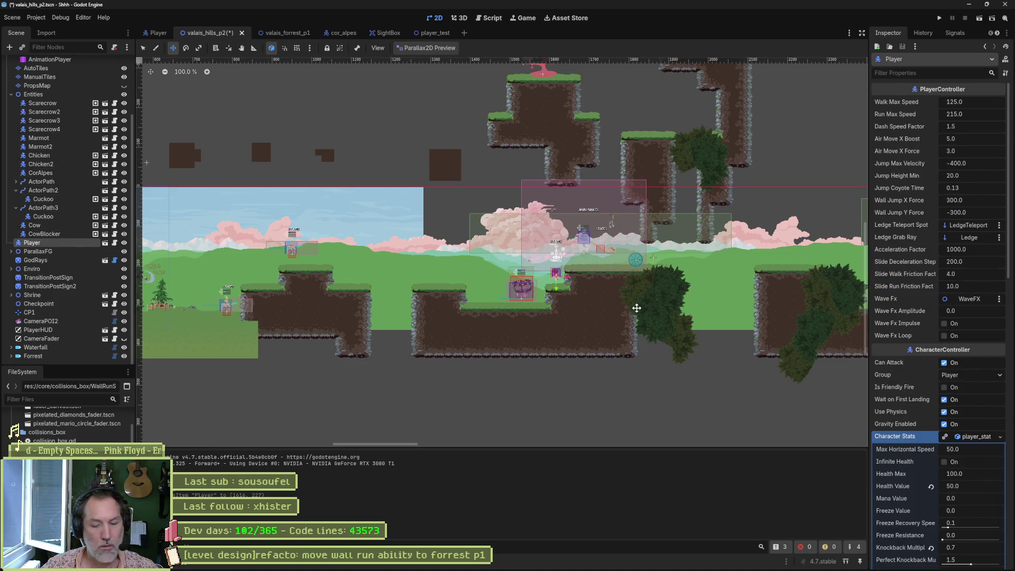
key(F6)
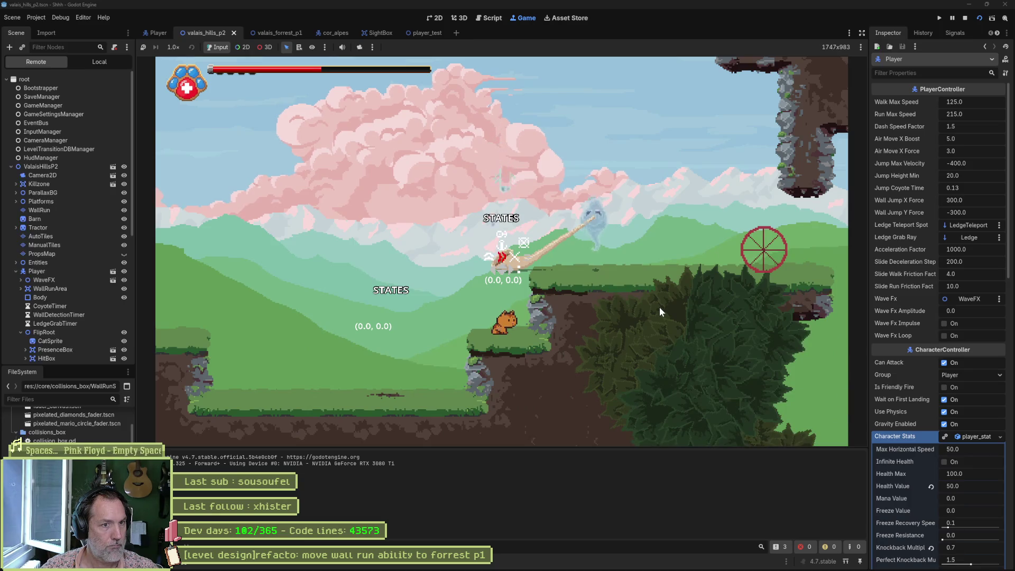
key(F8)
scroll(625, 277, up, 5)
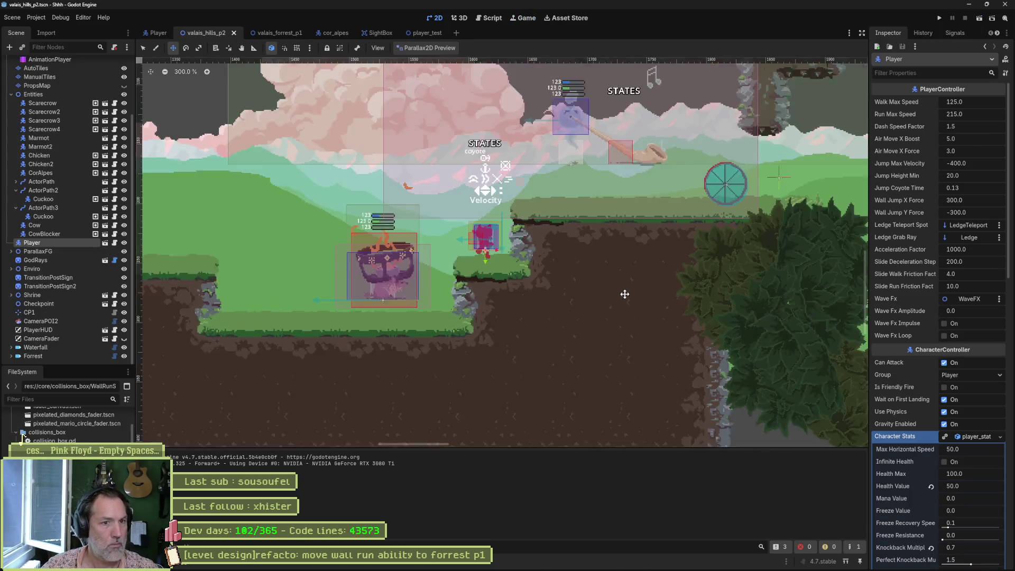
Move the CorAlpes enemy roughly 14 px right and 25 px down, then save and run the game
scroll(625, 277, down, 2)
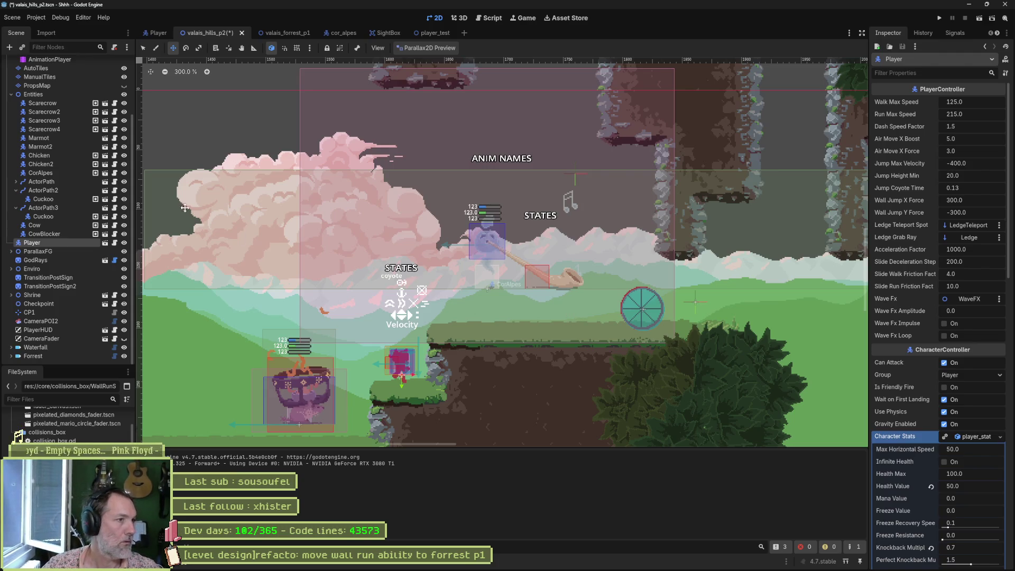
click(37, 173)
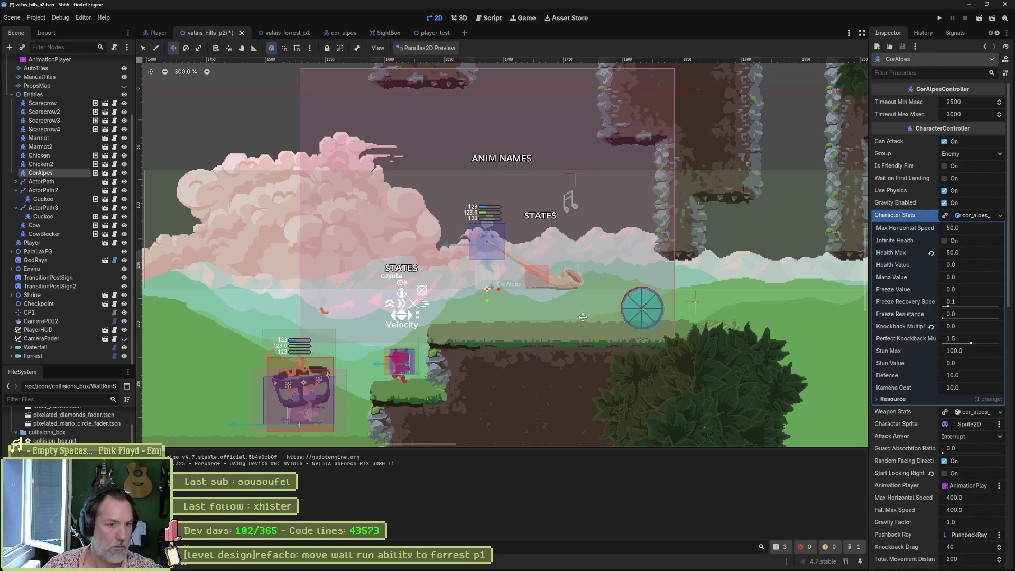
mouse_move(591, 328)
mouse_down()
mouse_move(595, 345)
mouse_move(626, 351)
mouse_move(601, 355)
mouse_up()
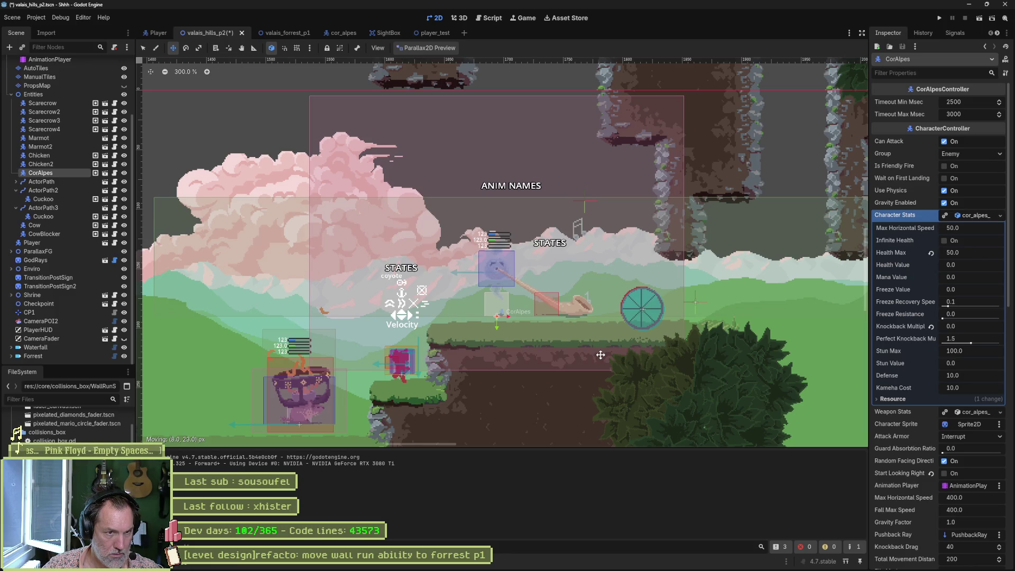
drag(601, 355, 607, 355)
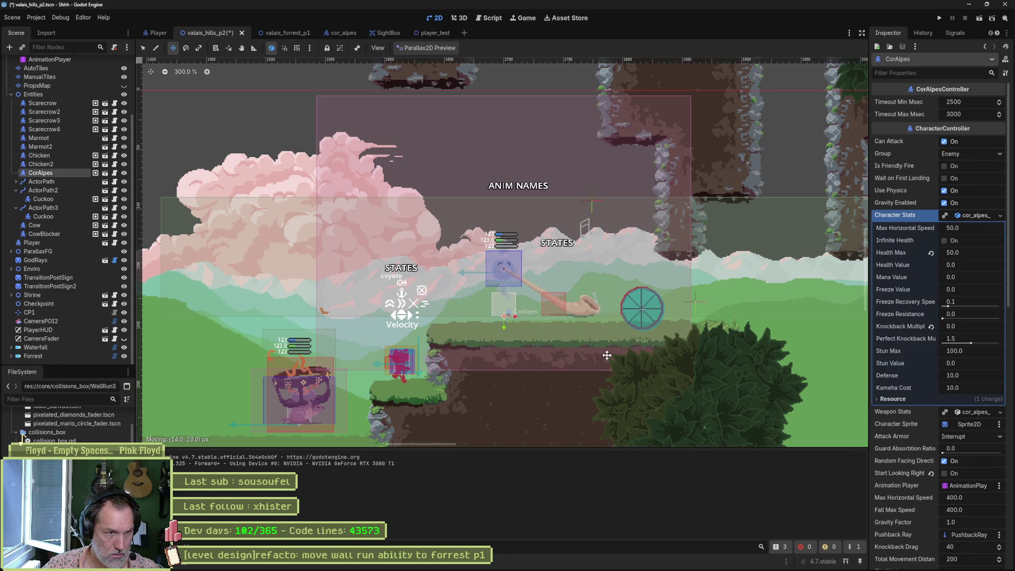
drag(608, 355, 607, 357)
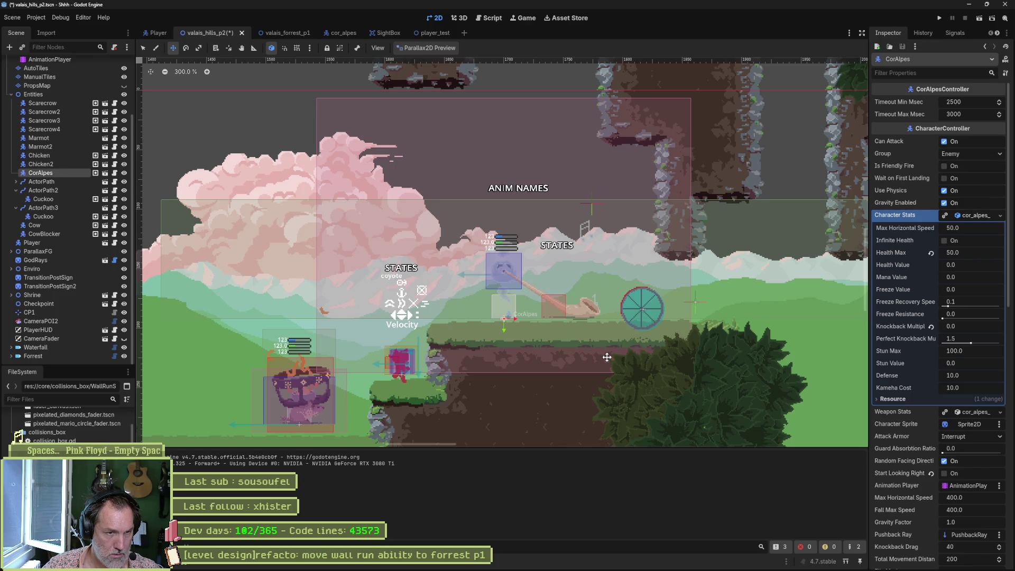
key(F6)
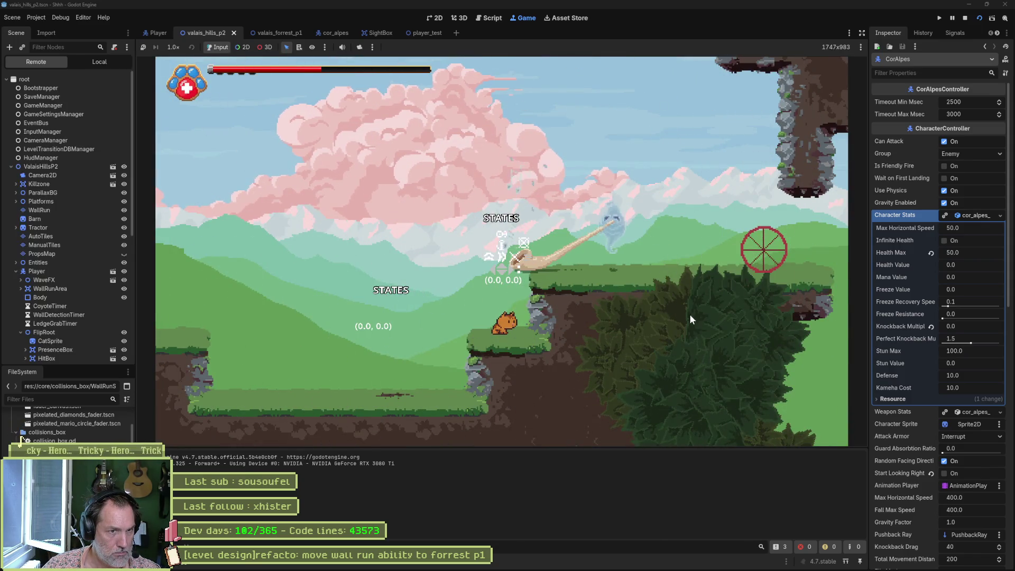
Restart the game to test the CorAlpes encounter, then stop and return to the 2D layout
key(F8)
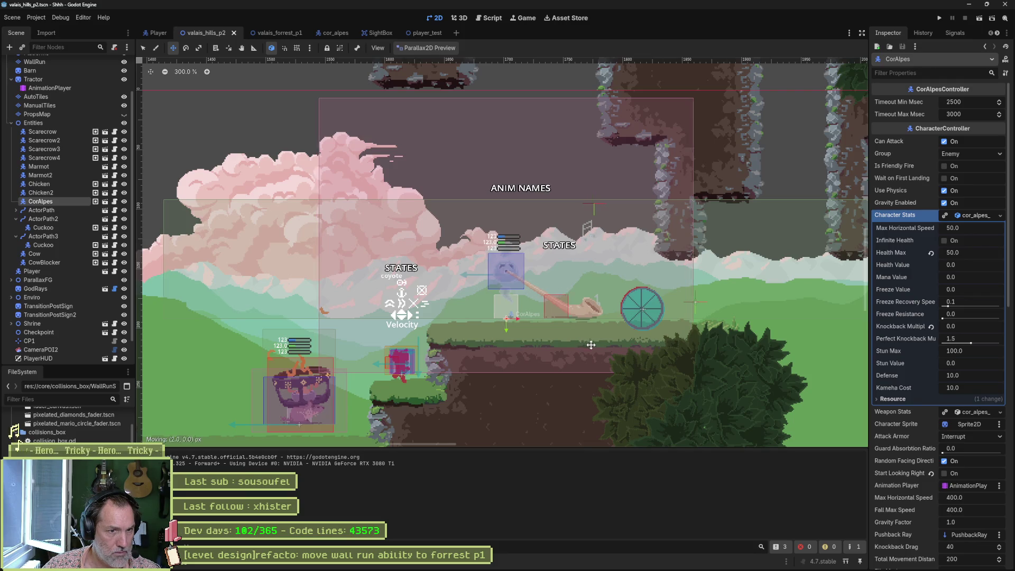
key(F5)
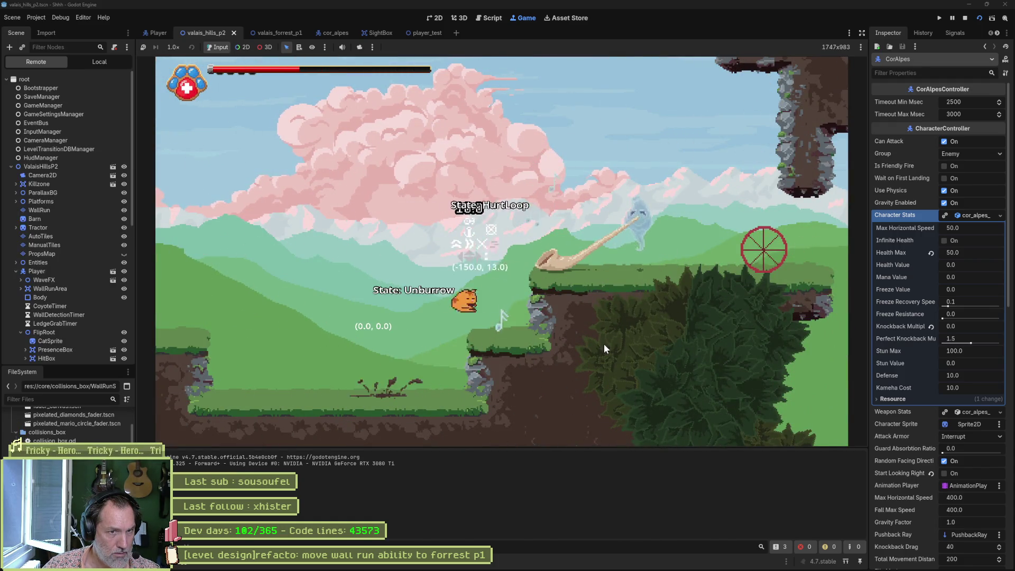
key(F8)
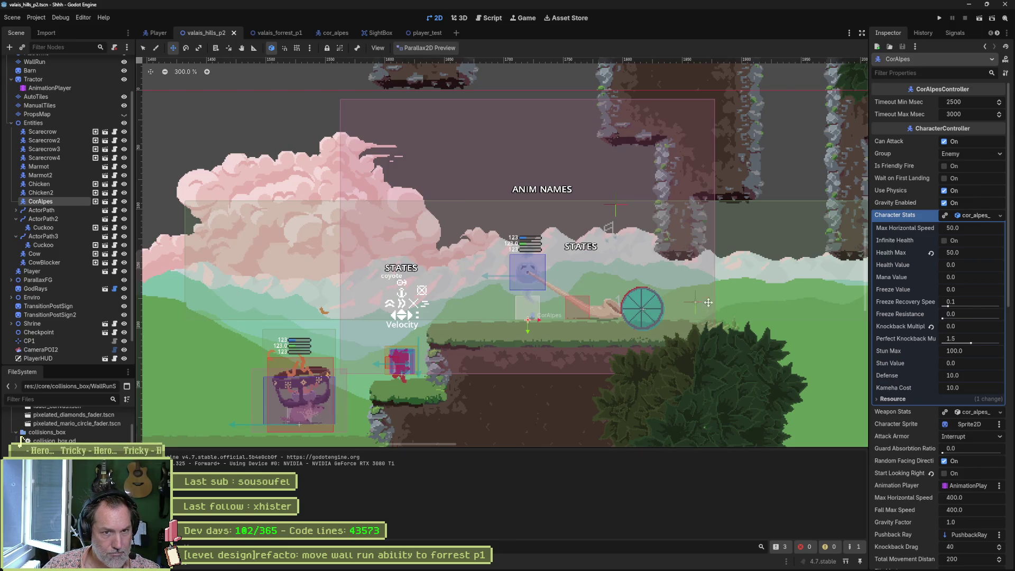
scroll(748, 319, right, 4)
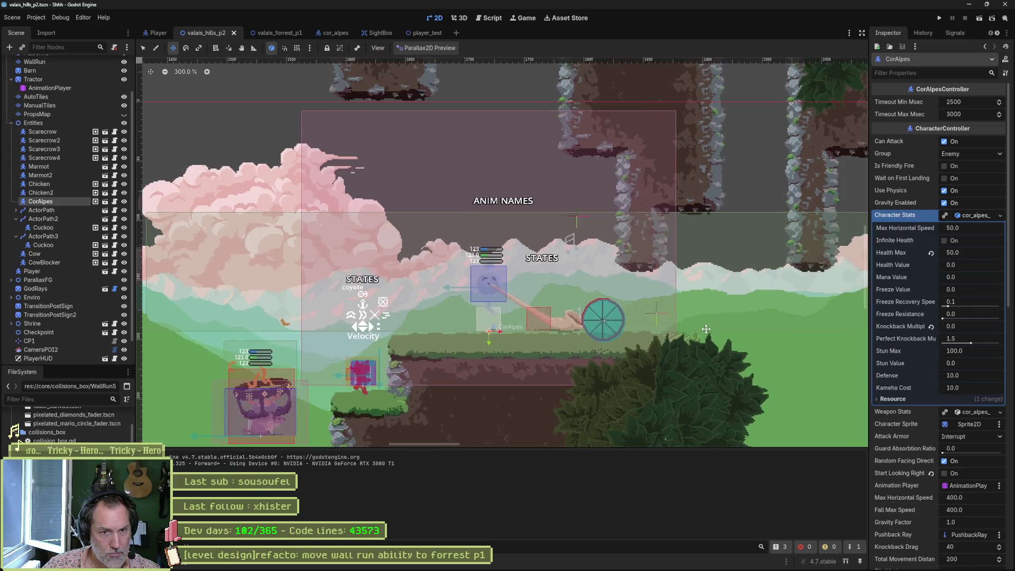
Switch the parallax preview to accurate rendering, pan the level view, and save the scene
click(427, 47)
click(429, 72)
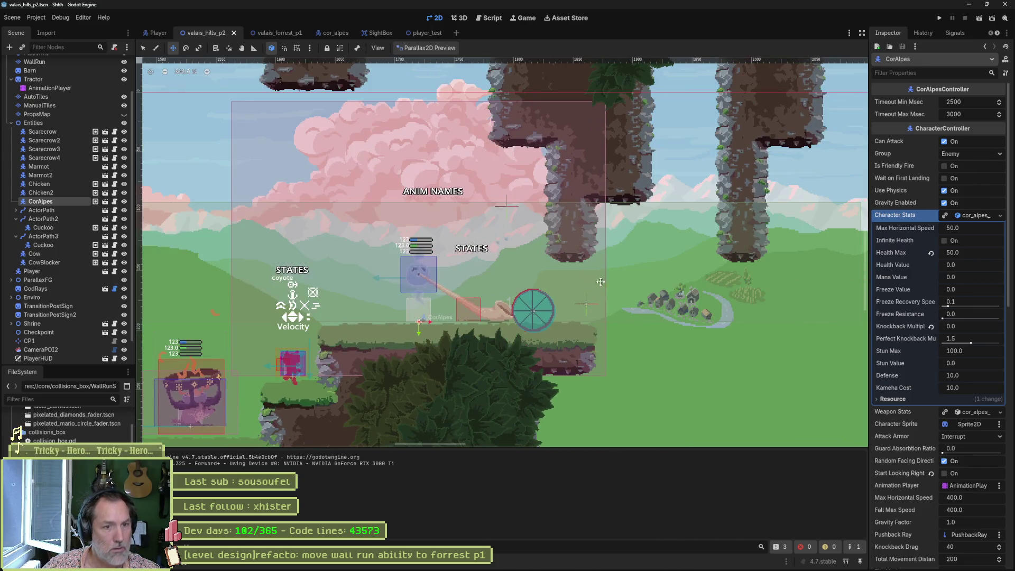
scroll(753, 280, left, 5)
mouse_move(754, 280)
mouse_down()
mouse_move(532, 267)
mouse_move(607, 268)
mouse_move(607, 285)
mouse_move(620, 287)
mouse_up()
scroll(593, 276, up, 1)
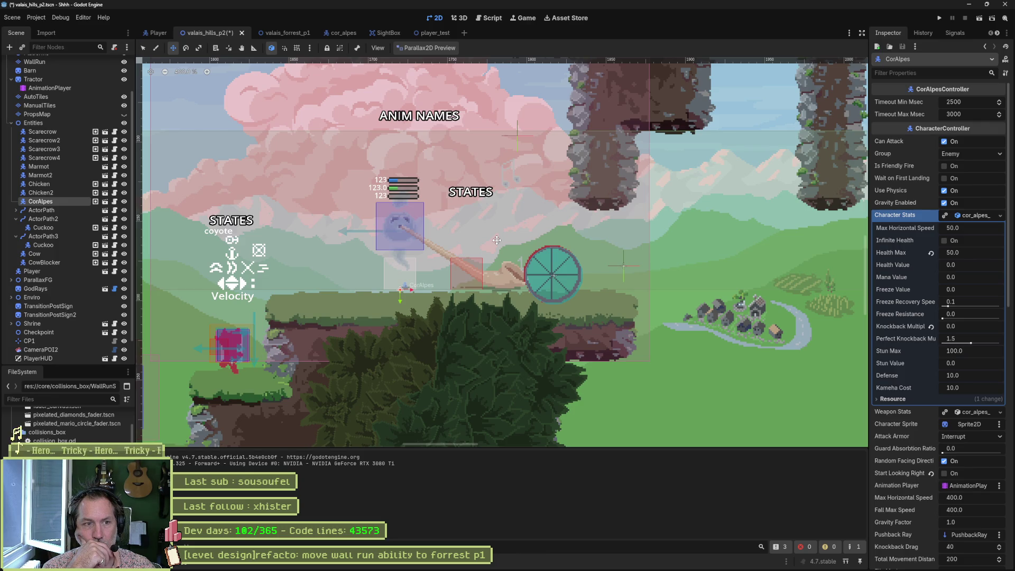
key(ctrl+s)
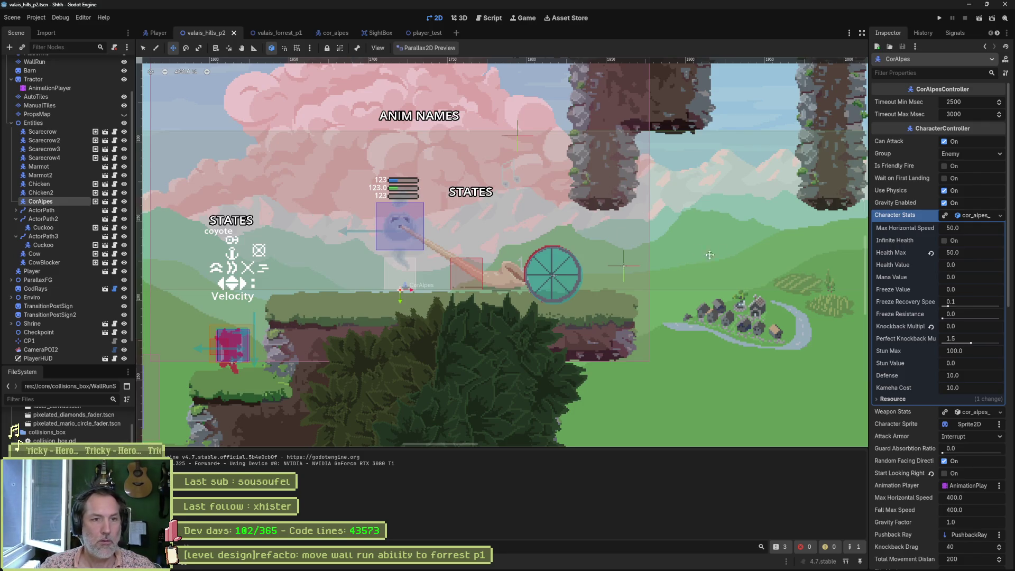
Playtest valais_hills_p2 by jumping the cat onto the upper ledge, then stop and pan left
mouse_move(731, 257)
mouse_down()
mouse_move(635, 232)
mouse_move(509, 234)
mouse_move(498, 247)
mouse_move(518, 213)
mouse_move(542, 258)
mouse_move(611, 291)
mouse_up()
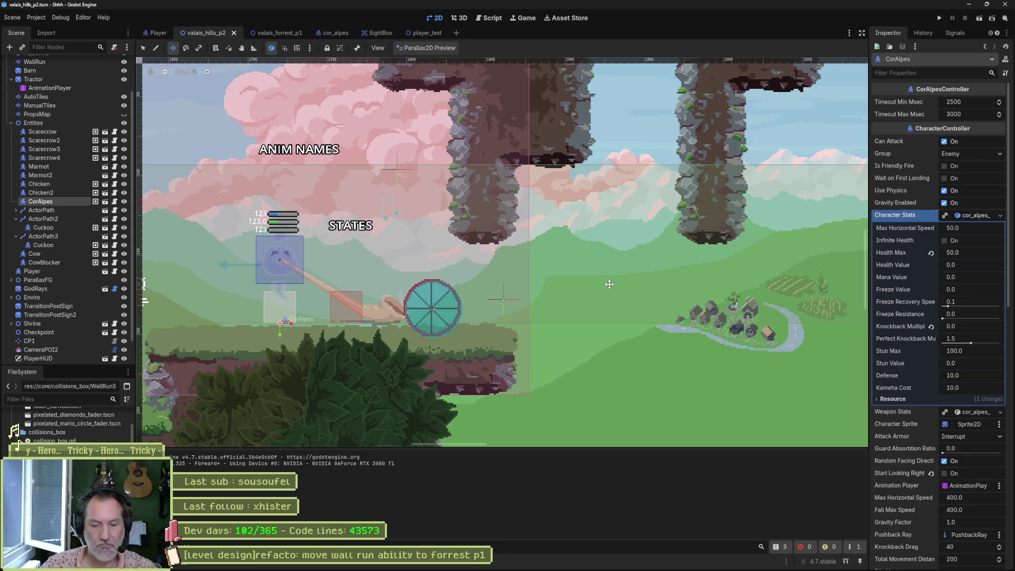
key(F6)
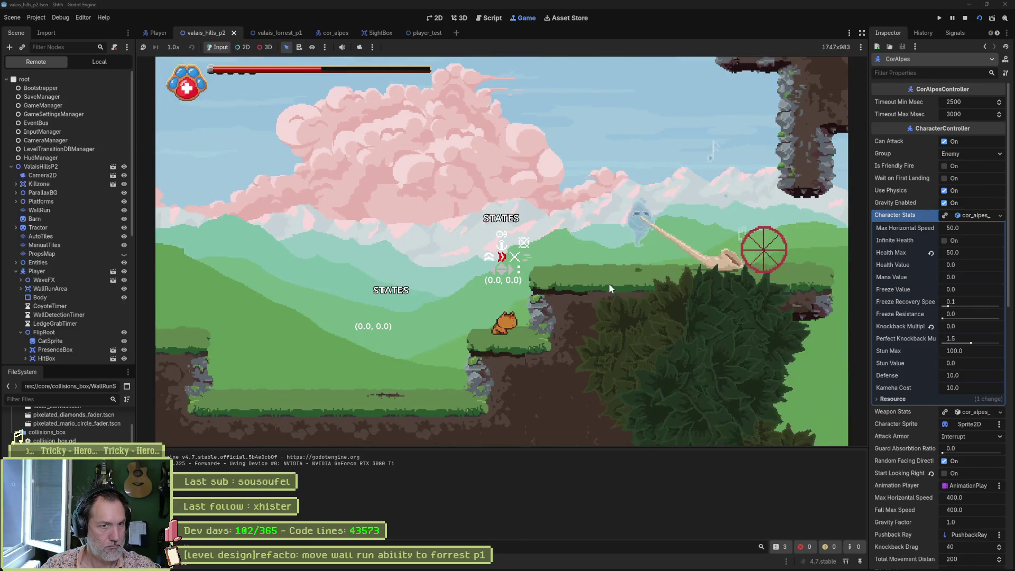
key(space)
key(Right)
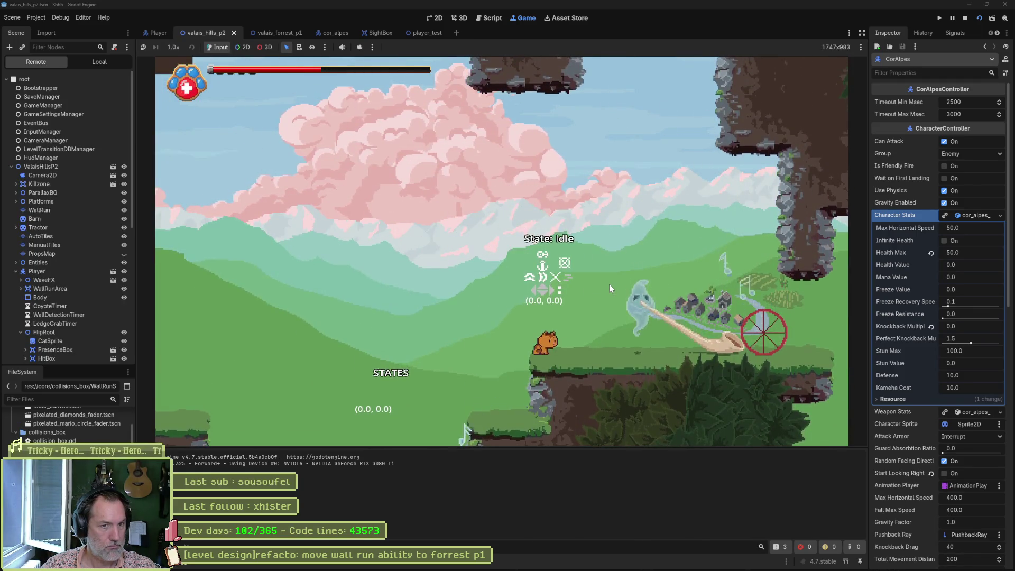
key(F8)
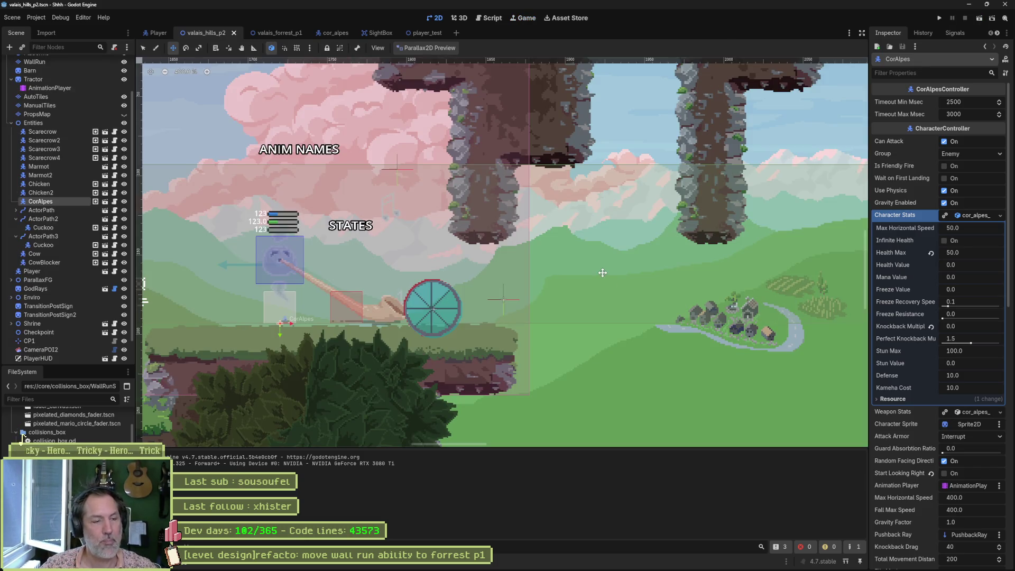
drag(418, 224, 571, 243)
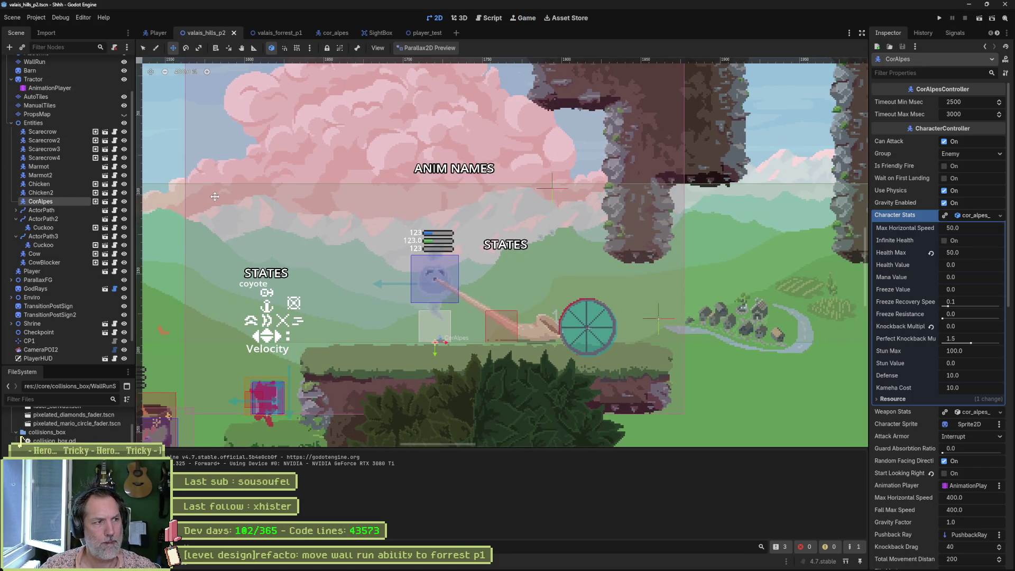
Collapse Character Stats, uncheck Random Facing Direction on CorAlpes, and run the level to test it
click(115, 201)
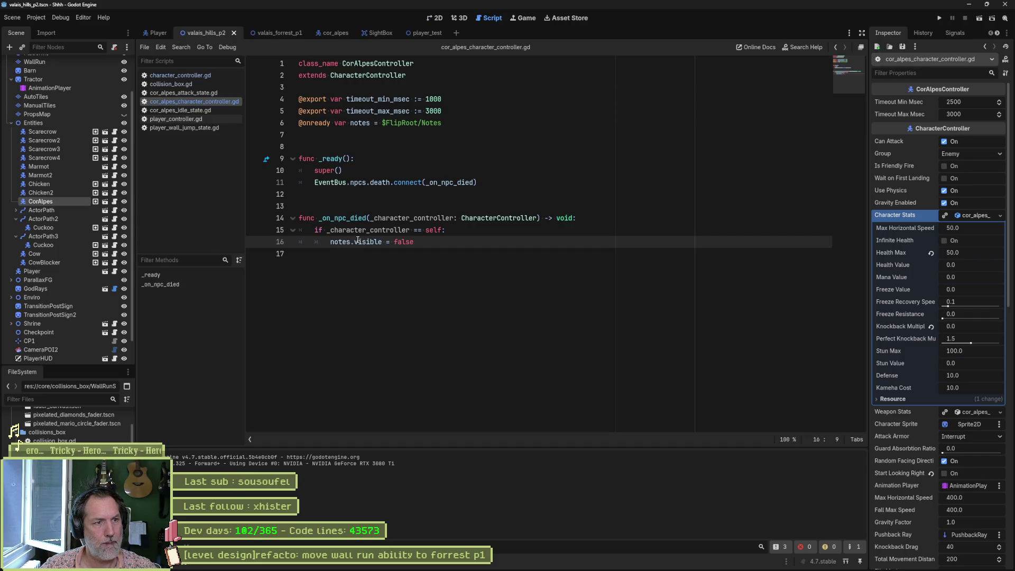
click(74, 201)
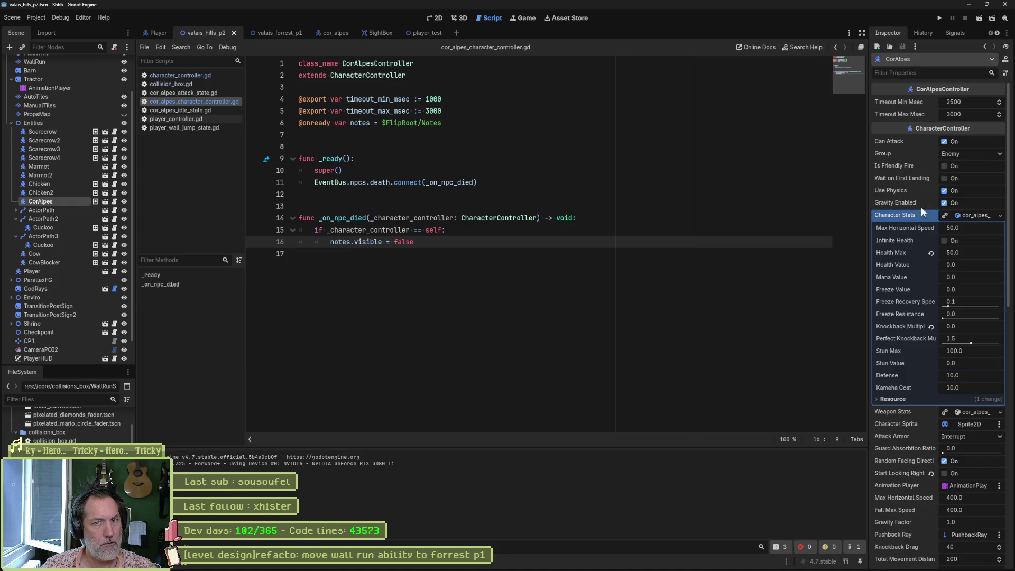
click(977, 216)
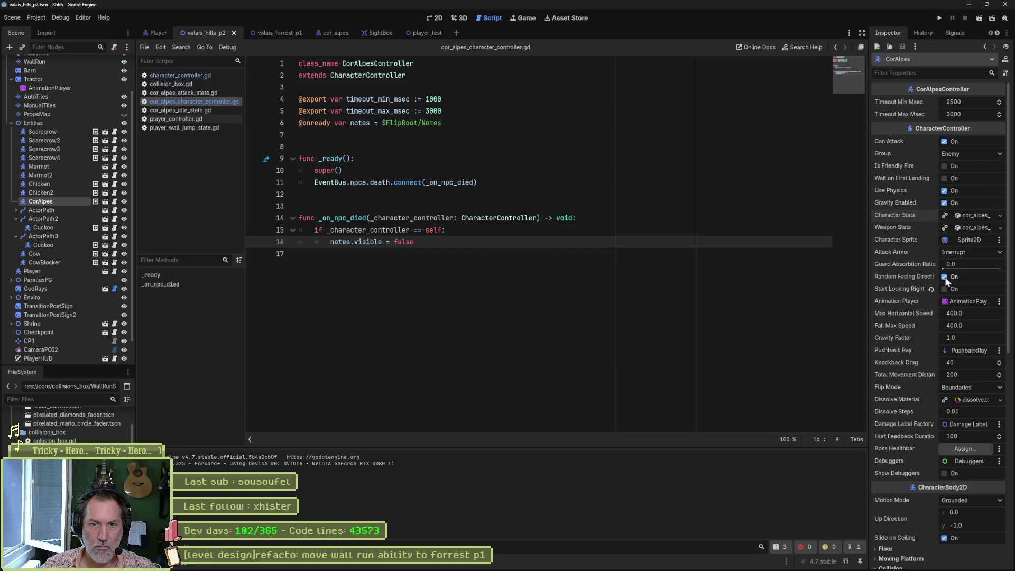
click(945, 278)
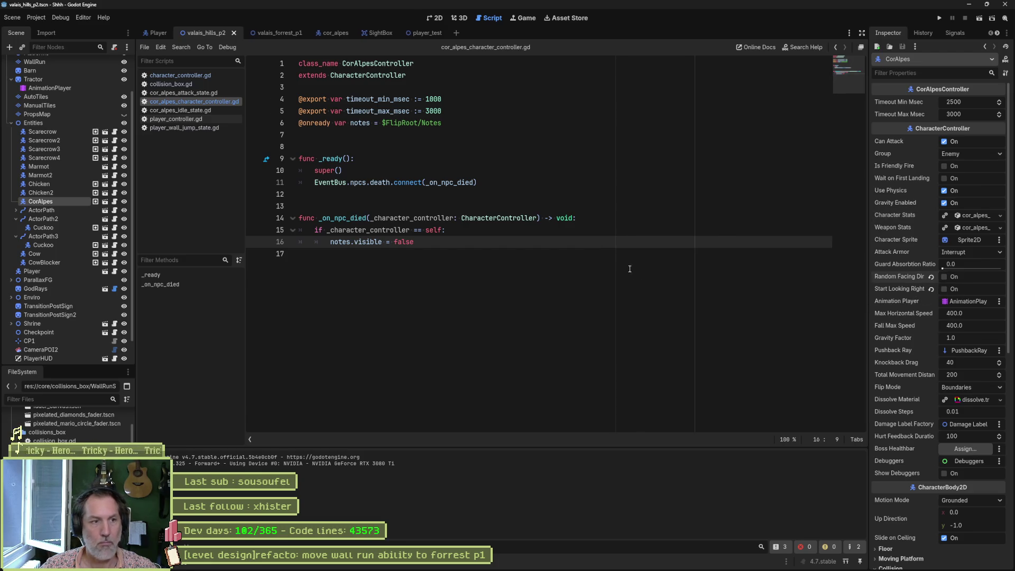
key(F6)
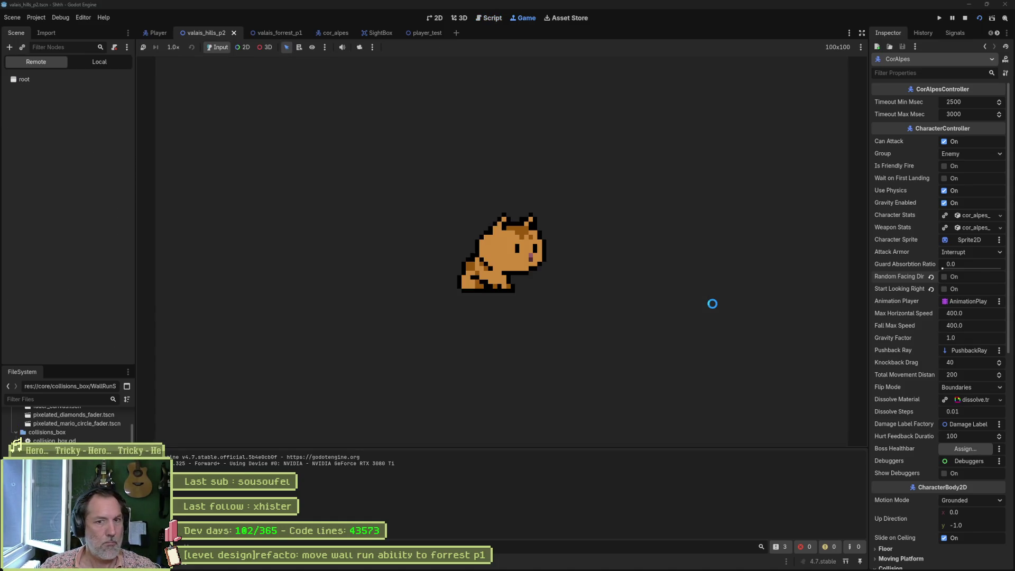
Restart the playtest, climb the ledge, attack the Cor Alpes upward and jump past the horn
key(F8)
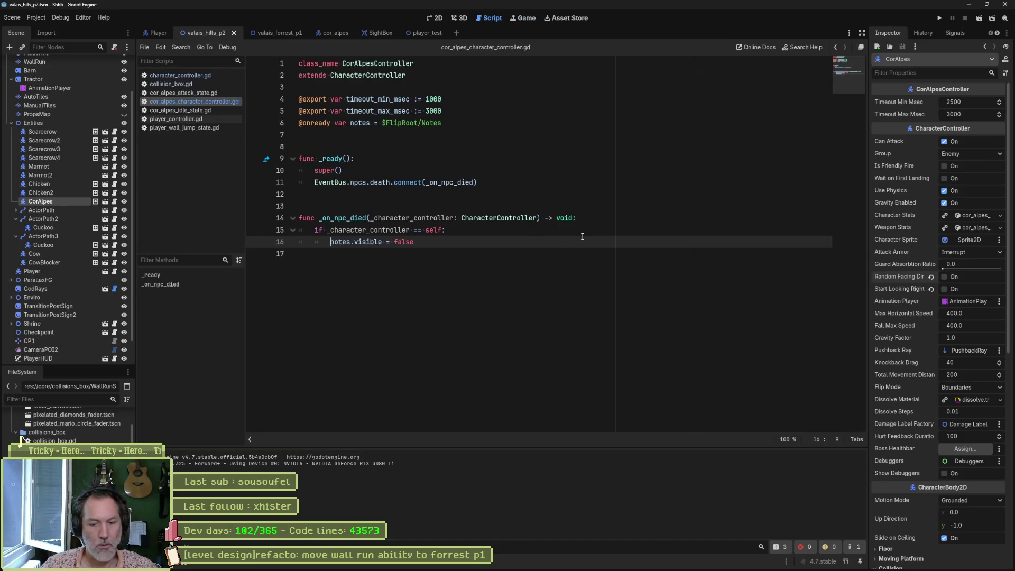
key(F6)
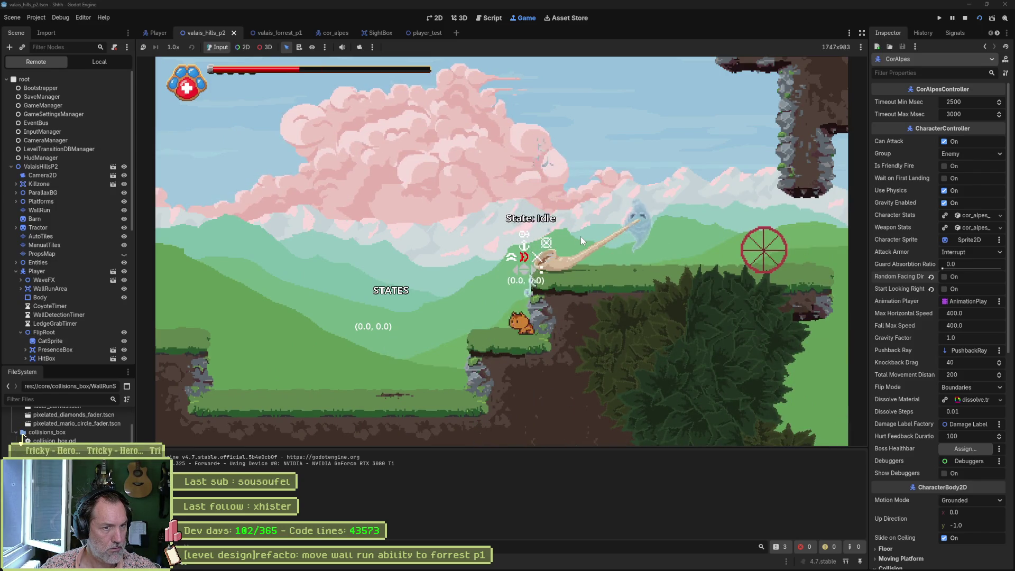
key(Left)
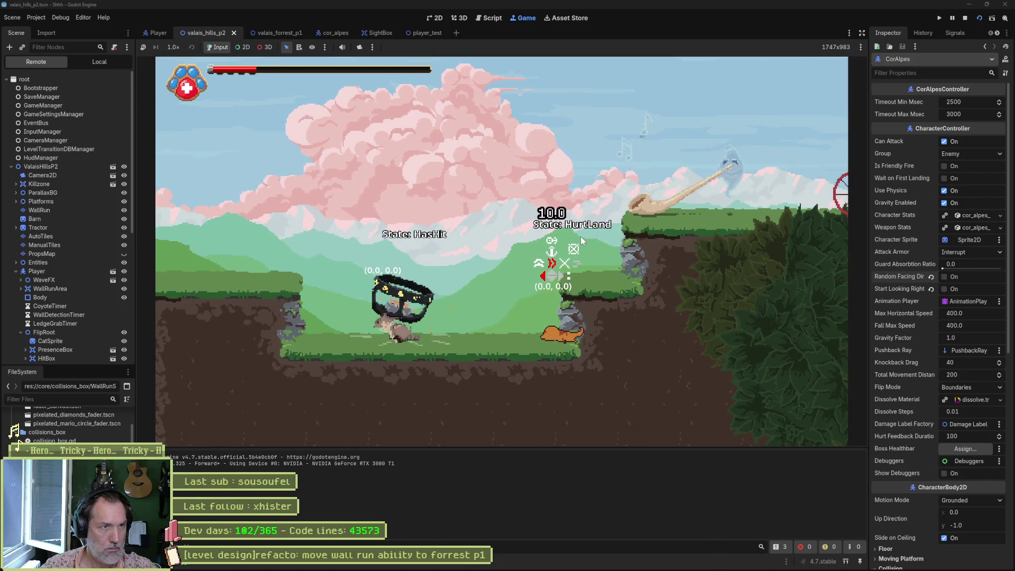
key(Right)
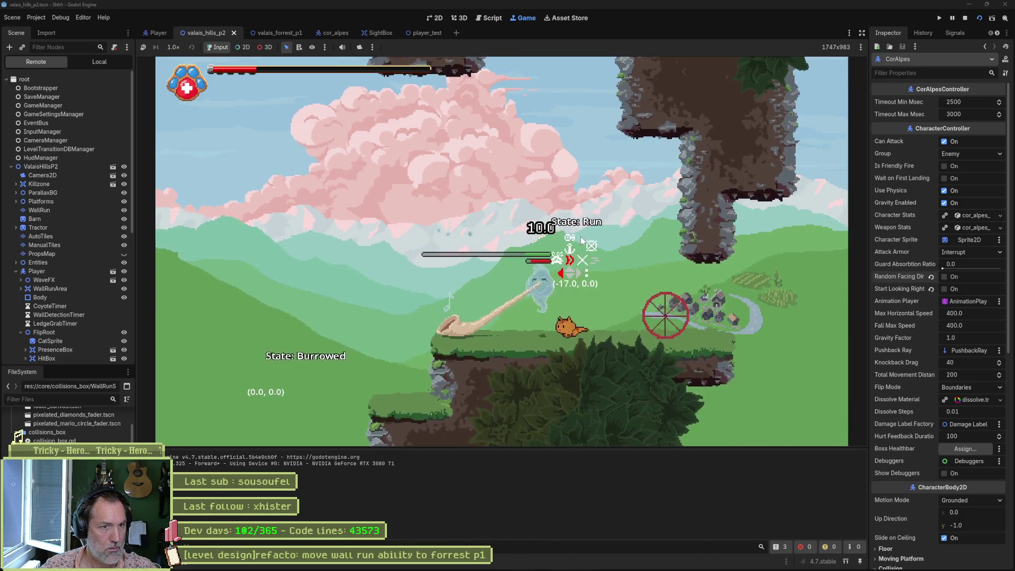
key(x)
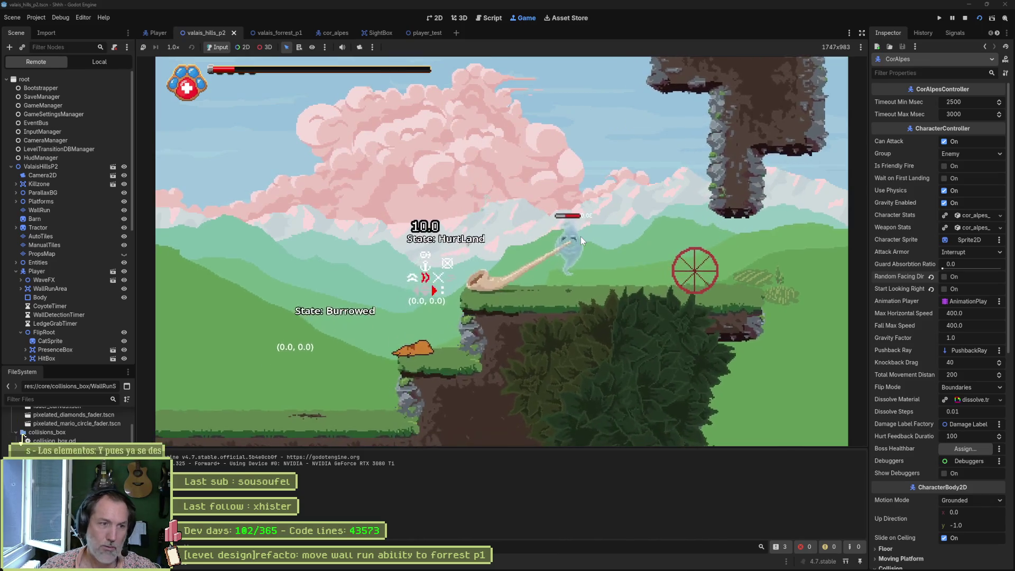
key(Left)
key(space)
key(Right)
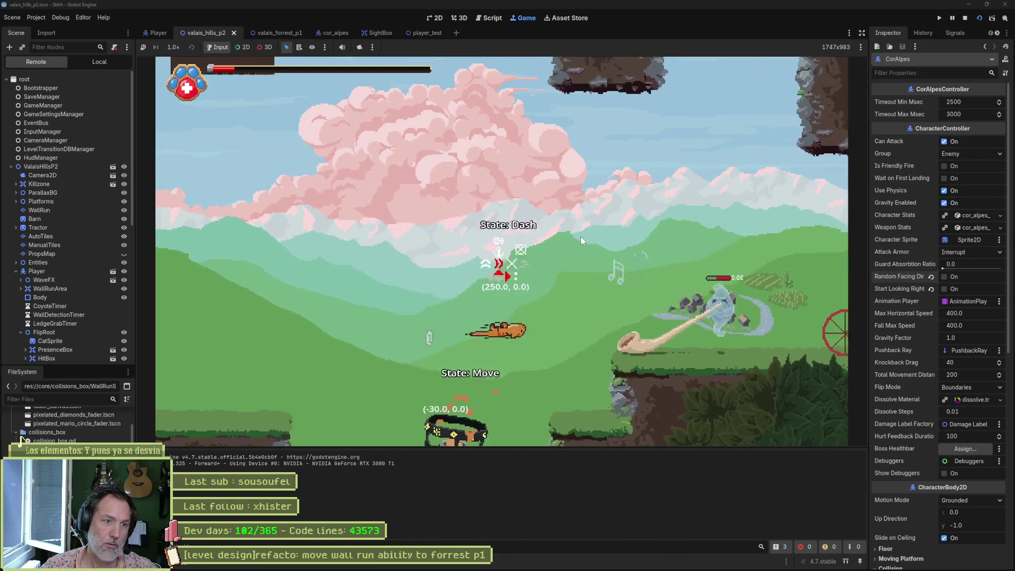
Walk the platform, wall-jump off the rock pillar, dash right and climb over the pink tree top
key(Right)
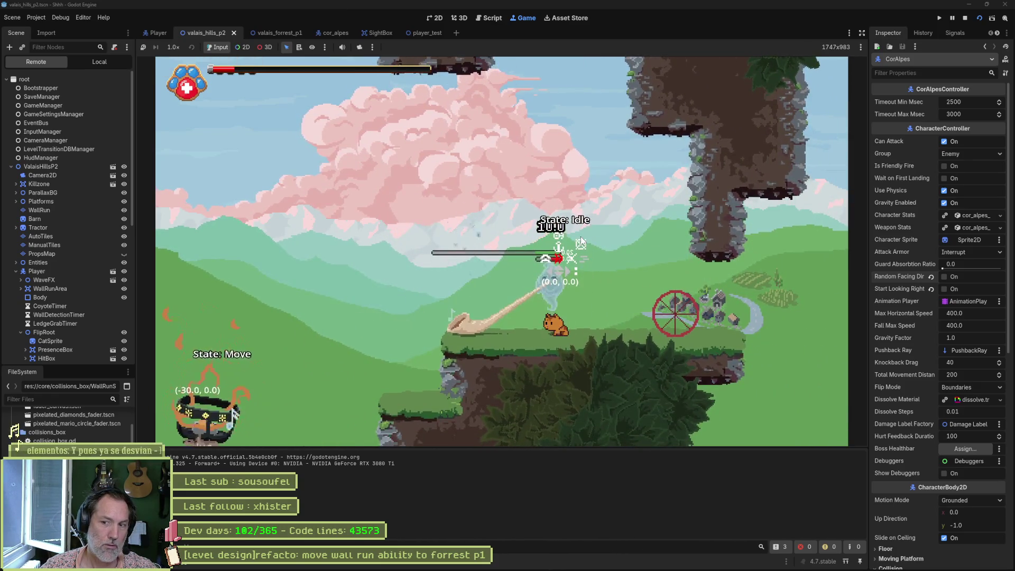
key(Left)
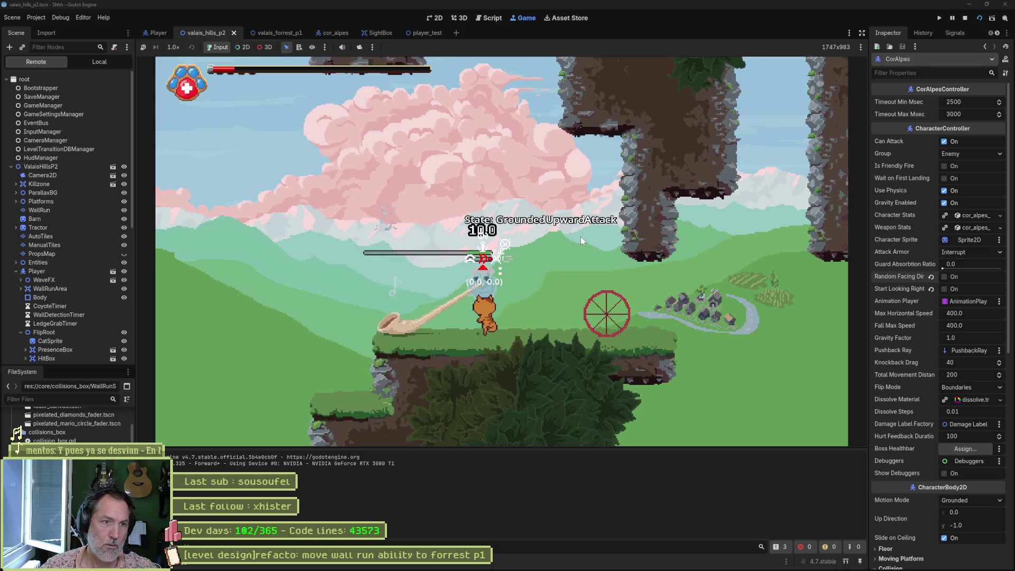
key(Right)
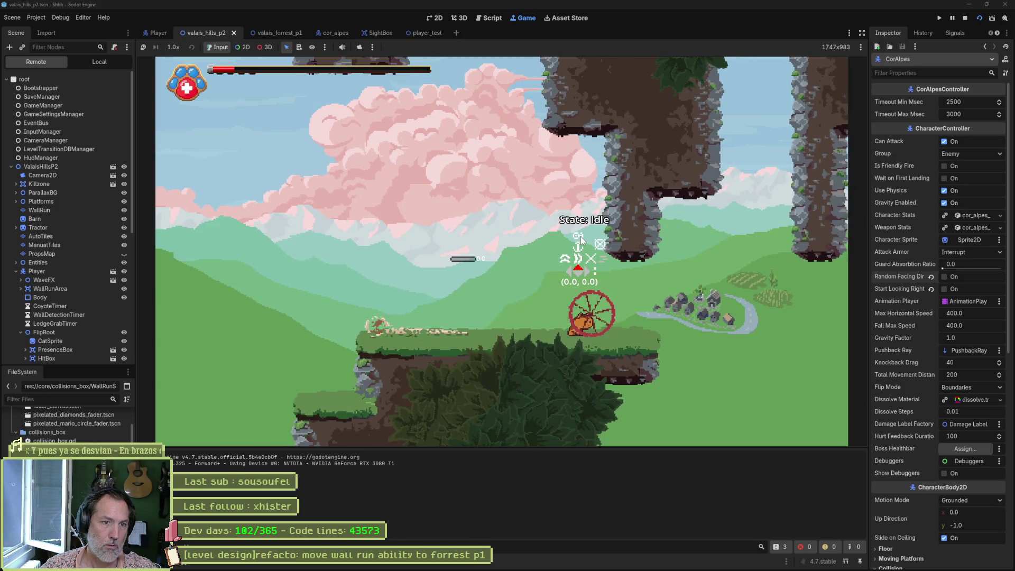
key(space)
key(Left)
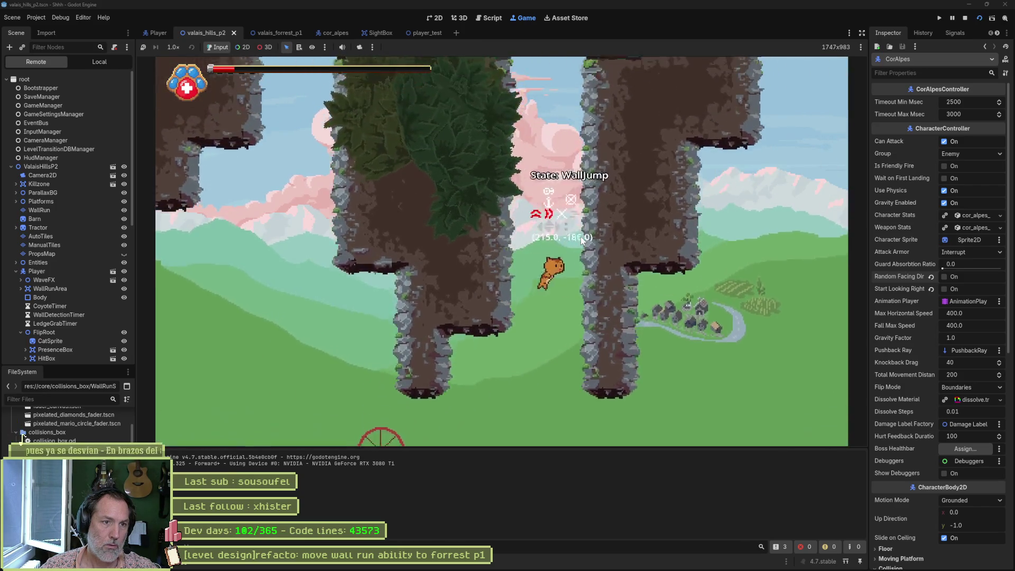
key(space)
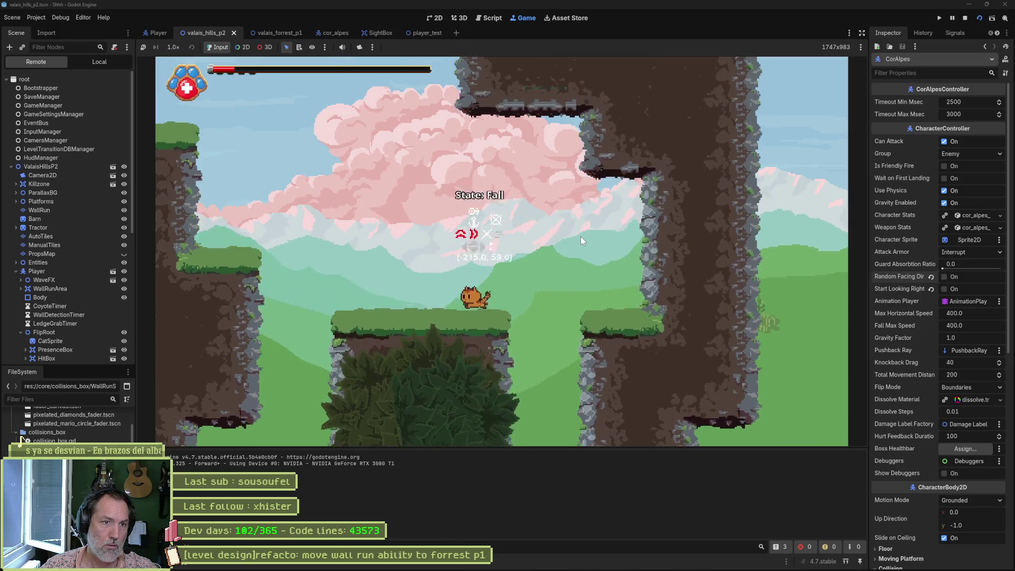
key(Right)
key(space)
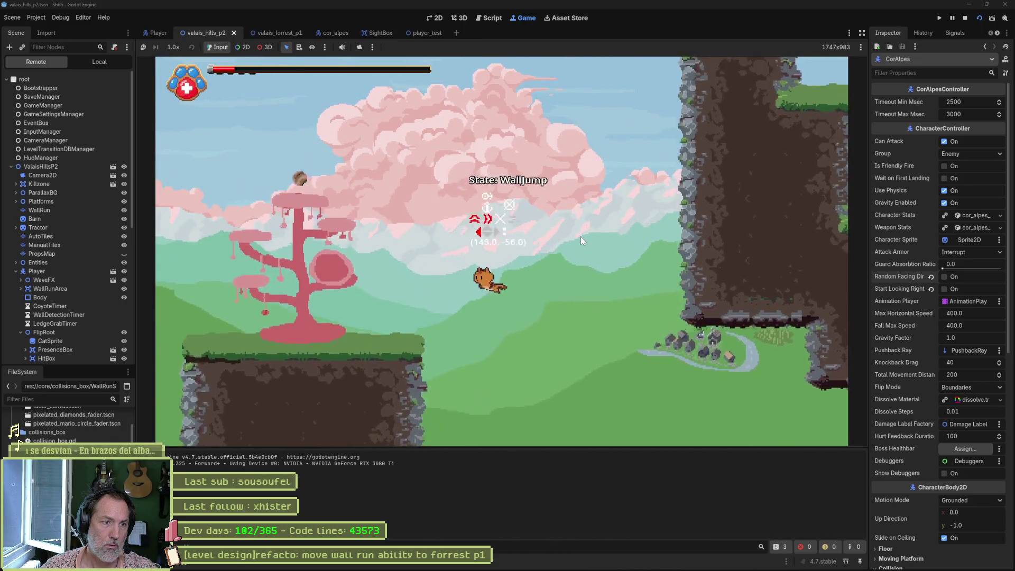
key(shift)
key(space)
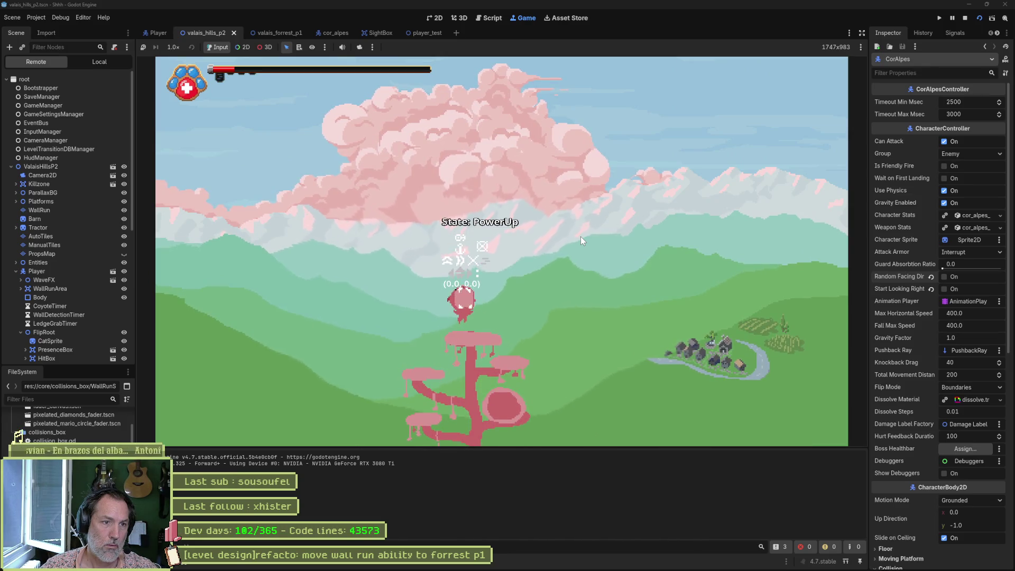
key(Right)
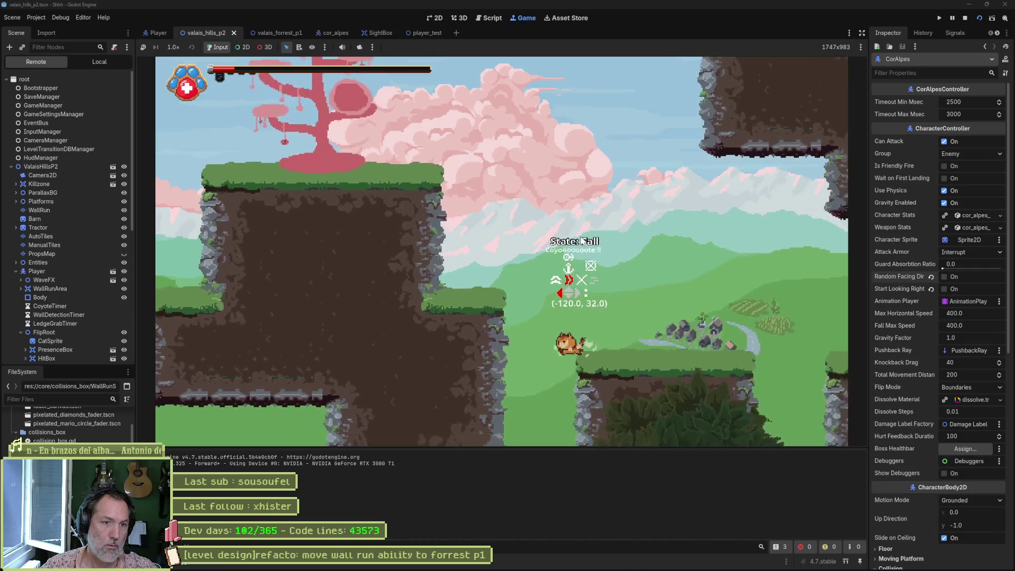
Jump onto the next rock pillar, drop to the lower cliff, and dash to grab the cliff ledges
key(space)
key(Right)
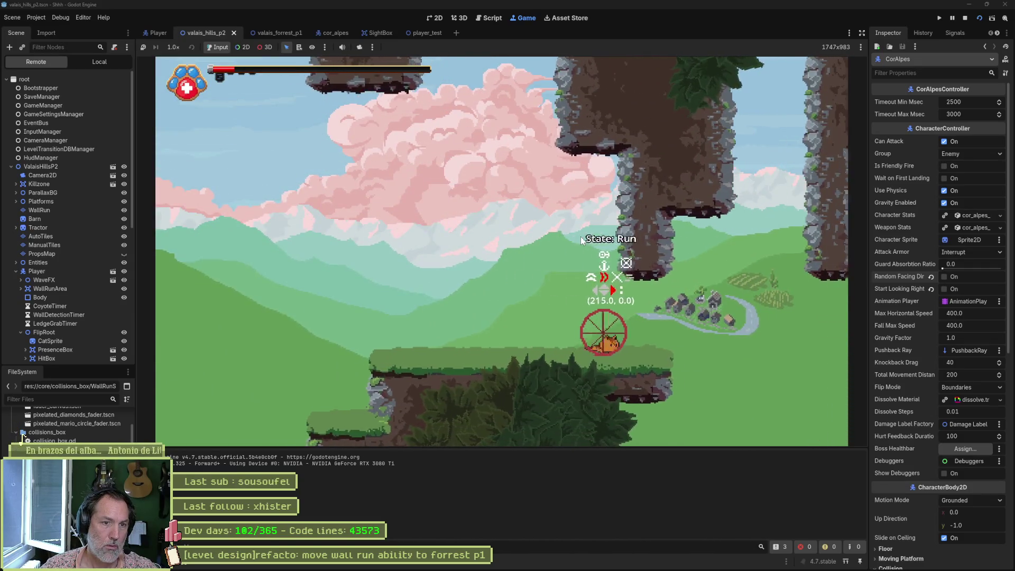
key(Right)
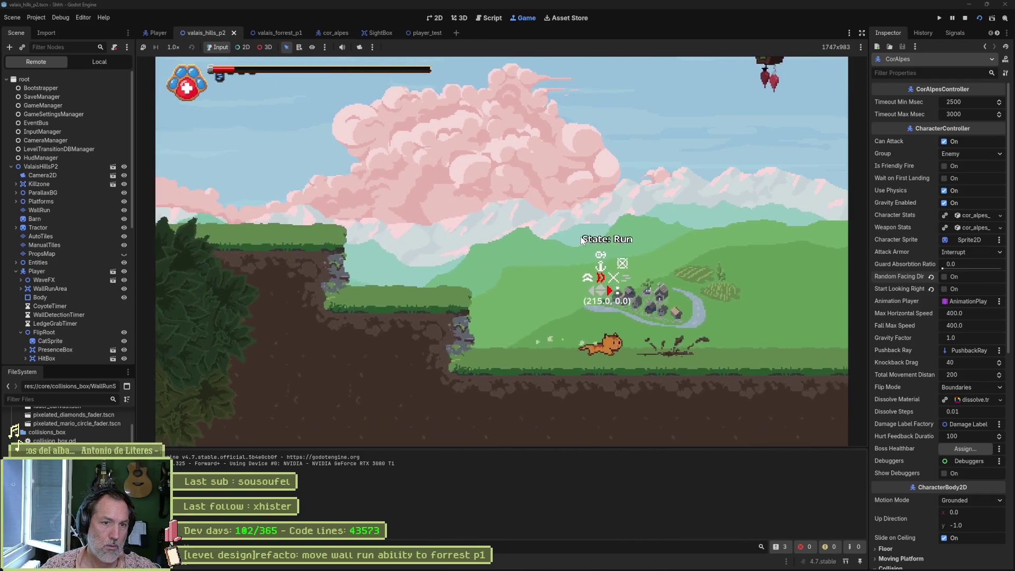
key(Right)
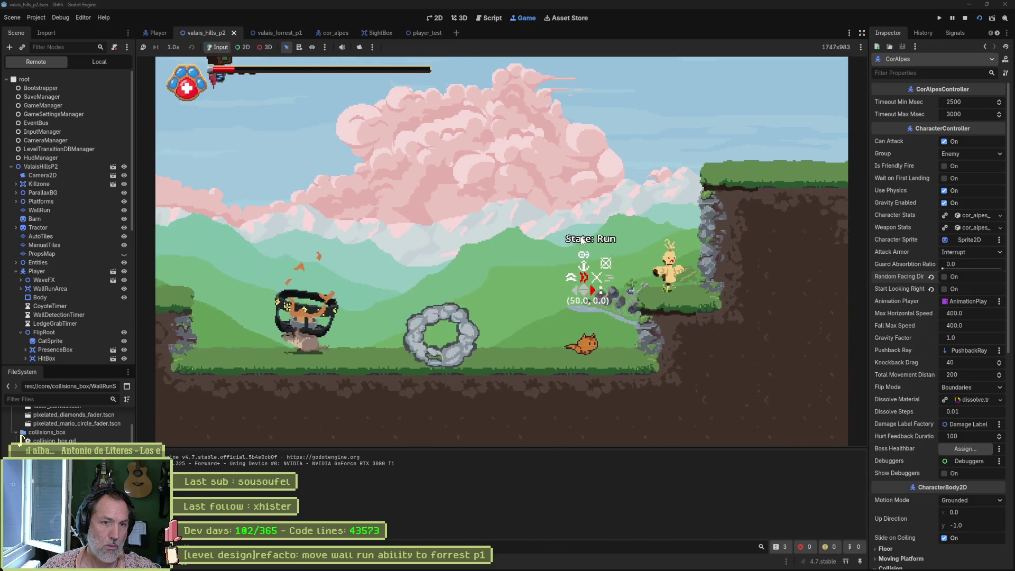
key(space)
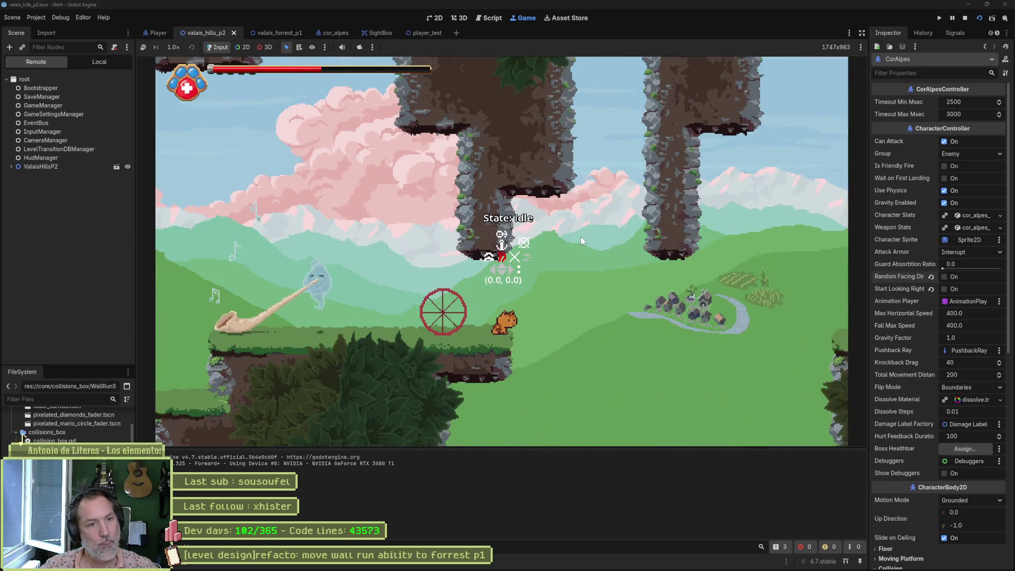
key(shift)
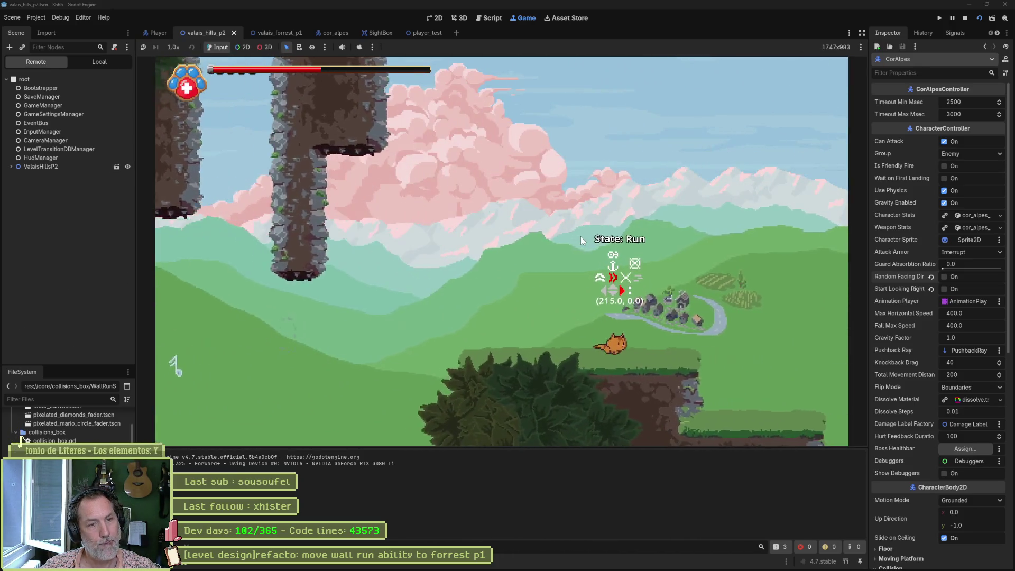
key(Right)
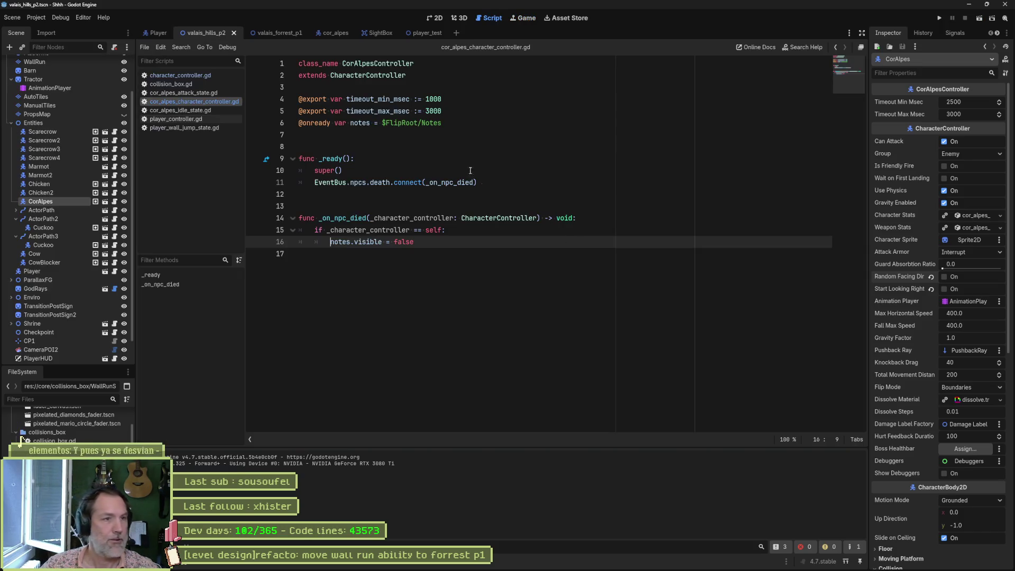
Return to the level's 2D view at 100% zoom, check the Player and Cow, and run the level
click(434, 18)
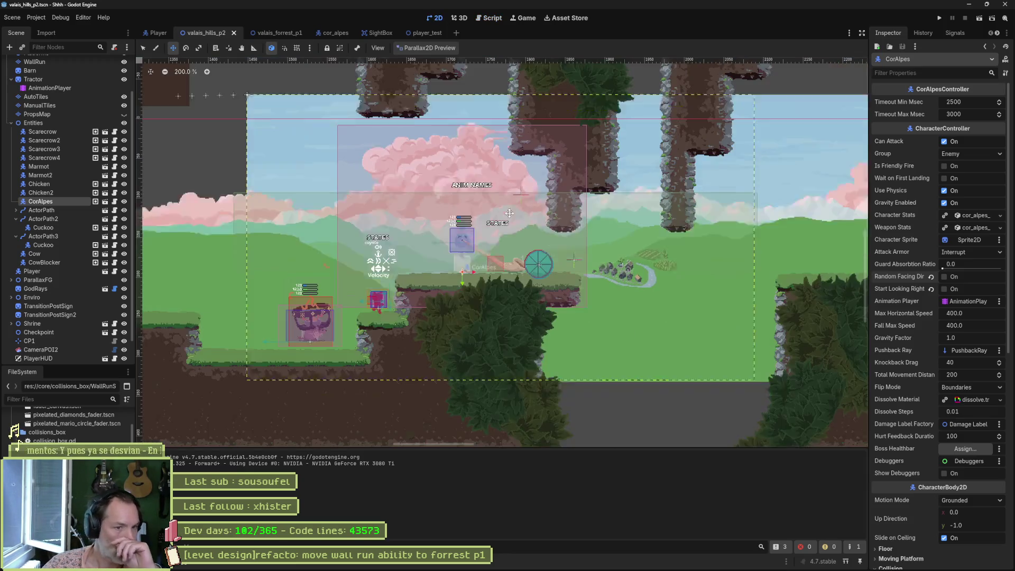
click(430, 48)
click(431, 85)
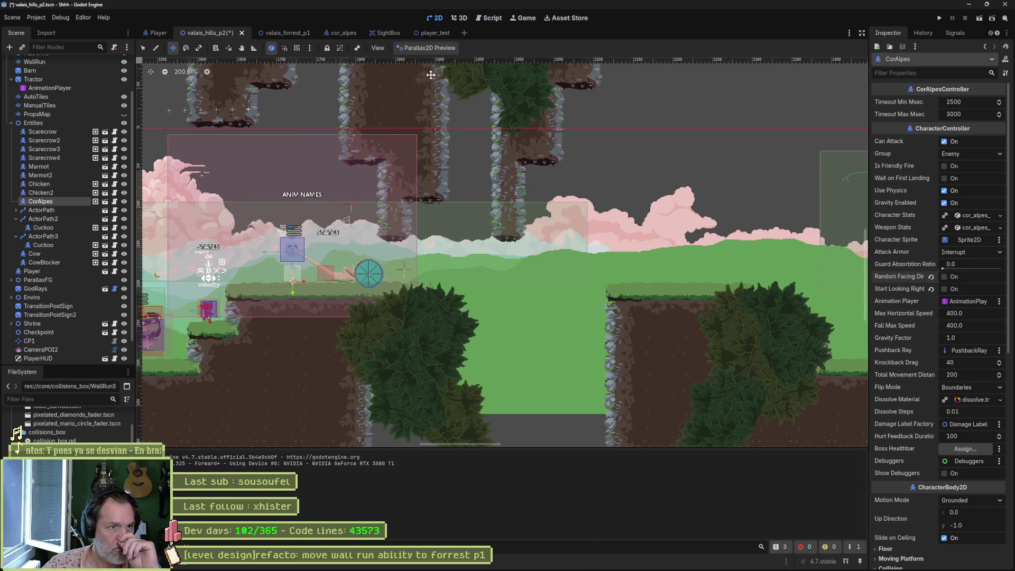
scroll(547, 275, down, 2)
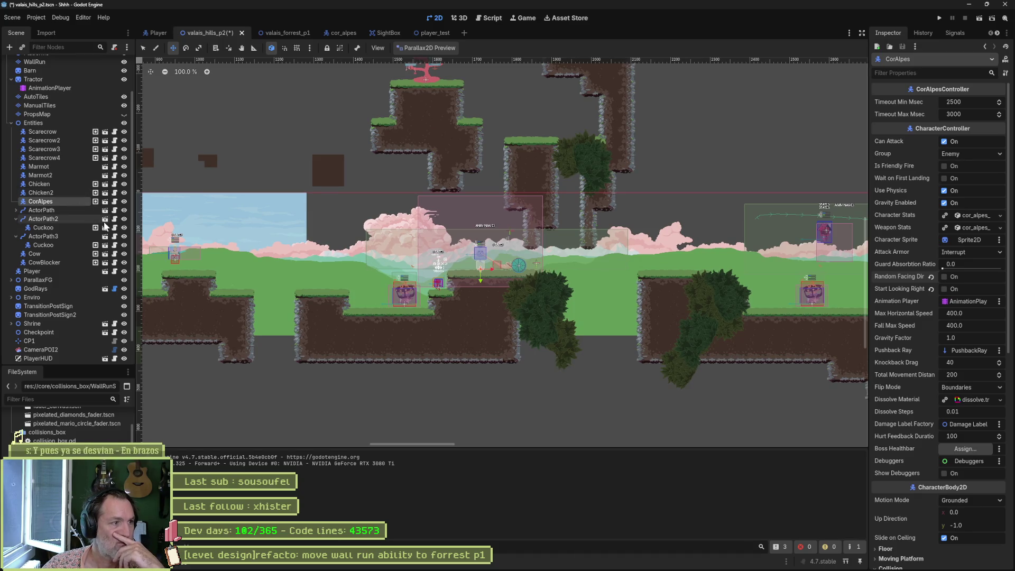
click(63, 272)
click(518, 270)
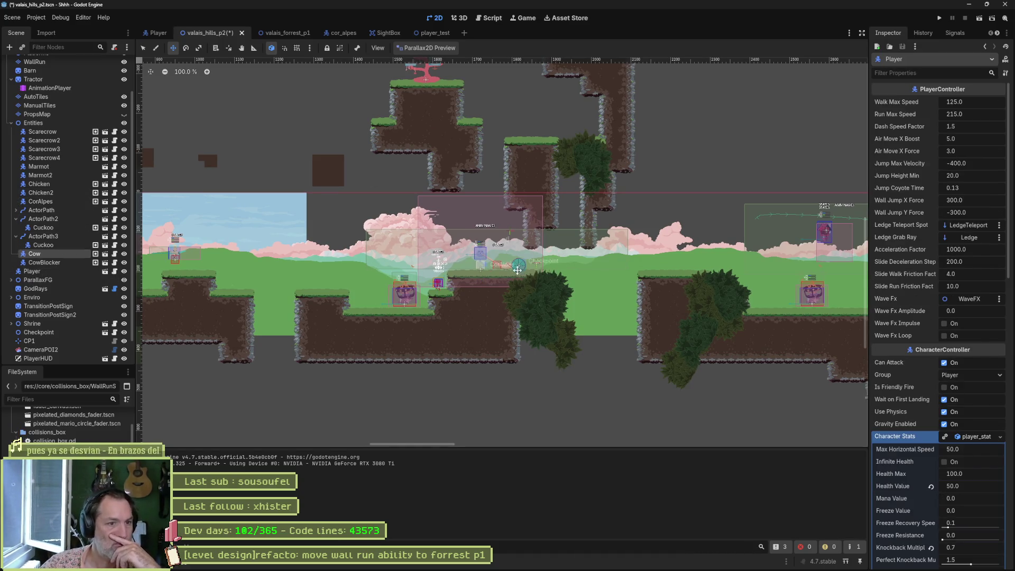
click(49, 272)
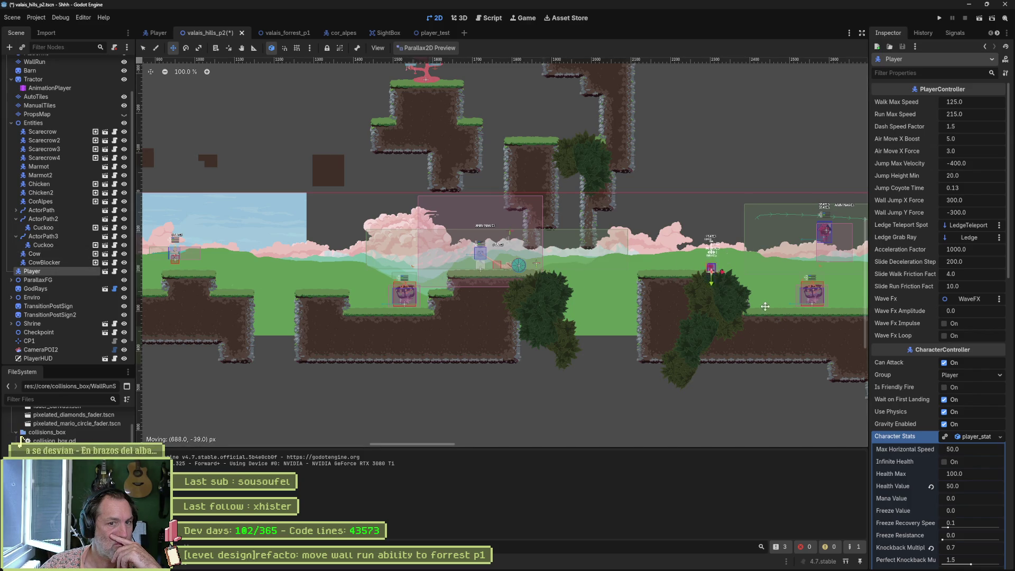
key(F6)
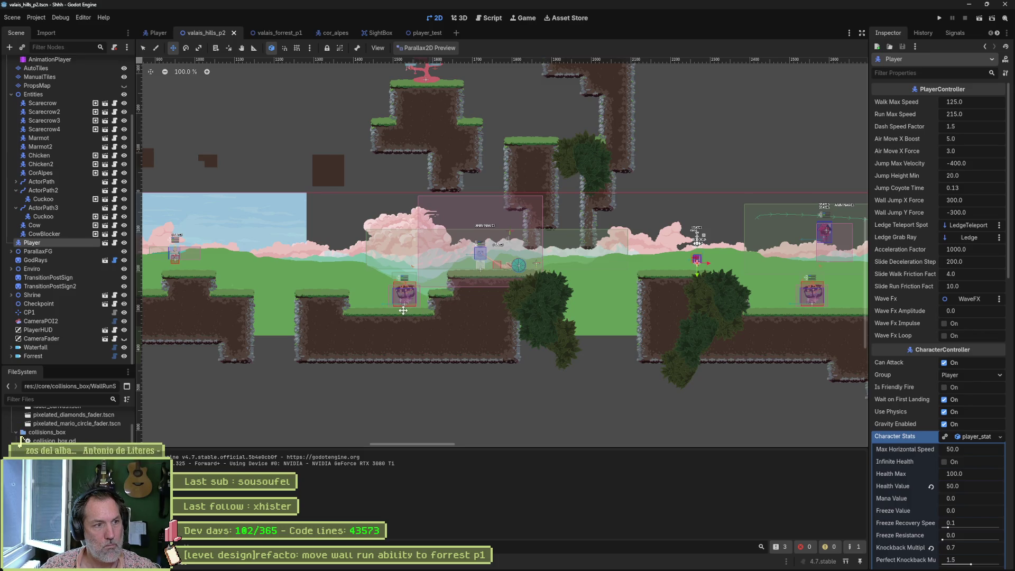
Duplicate the Chicken as Chicken3, move it left onto the lower ground, and playtest
scroll(532, 311, right, 5)
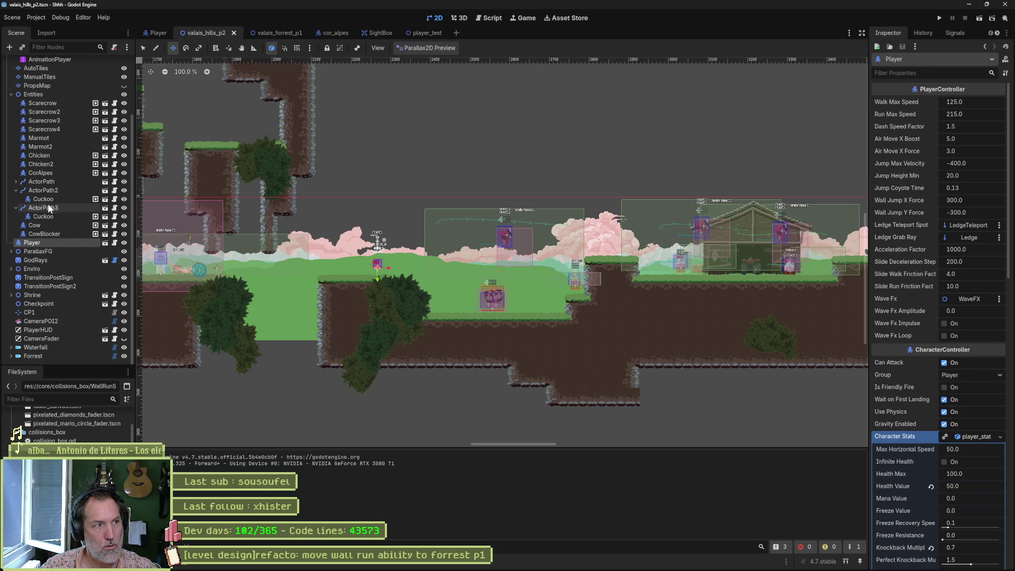
click(65, 146)
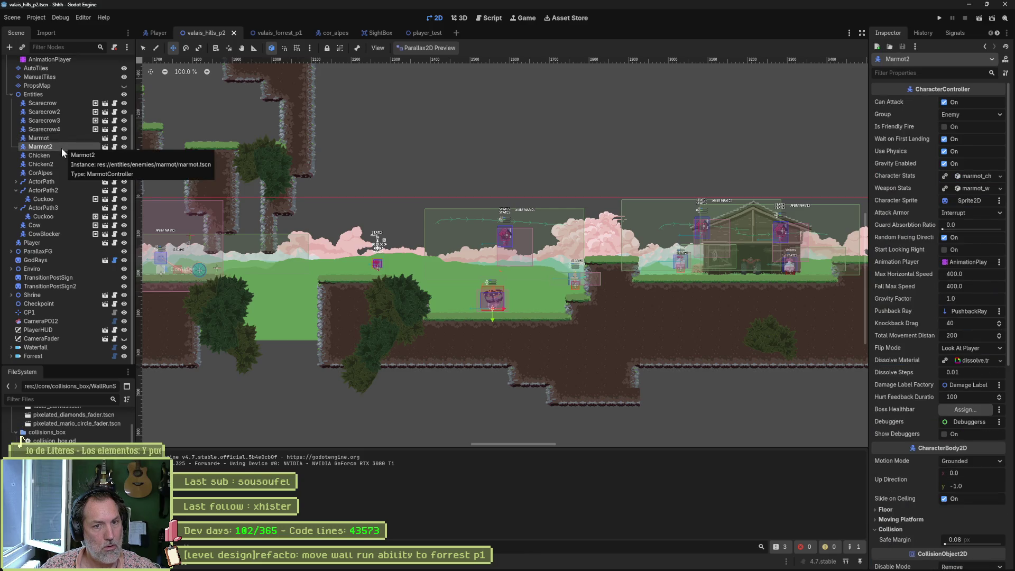
click(61, 155)
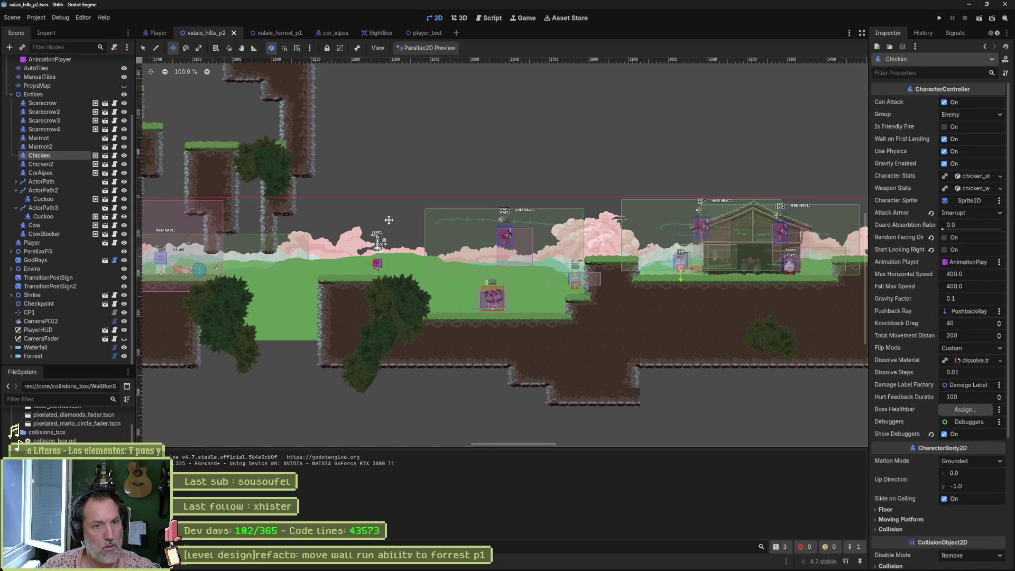
key(ctrl+d)
drag(717, 325, 577, 346)
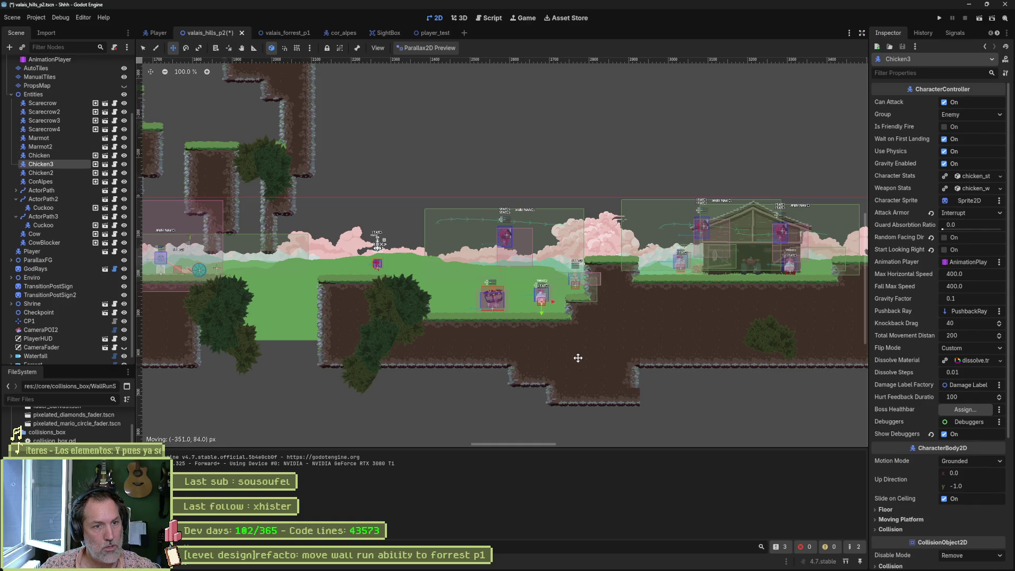
key(F6)
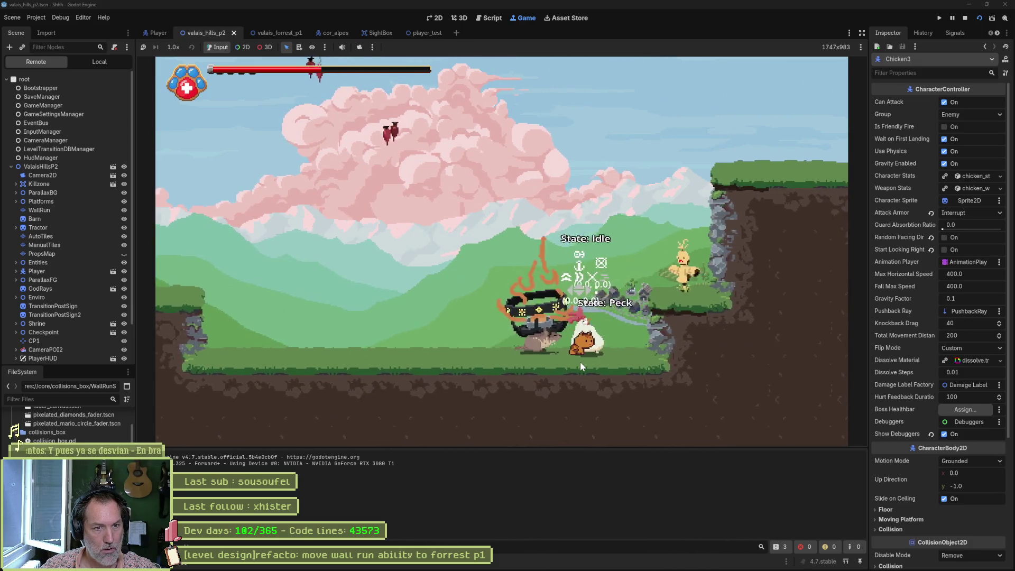
Stop the running playtest
key(F8)
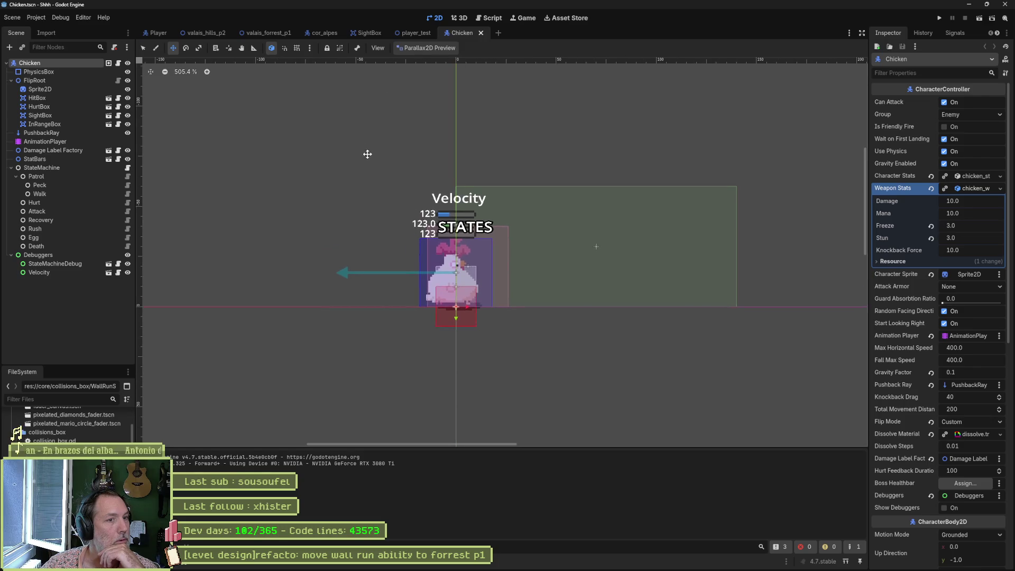
Show the chicken's peck animation in the AnimationPlayer, then open the Patrol state's script
click(45, 141)
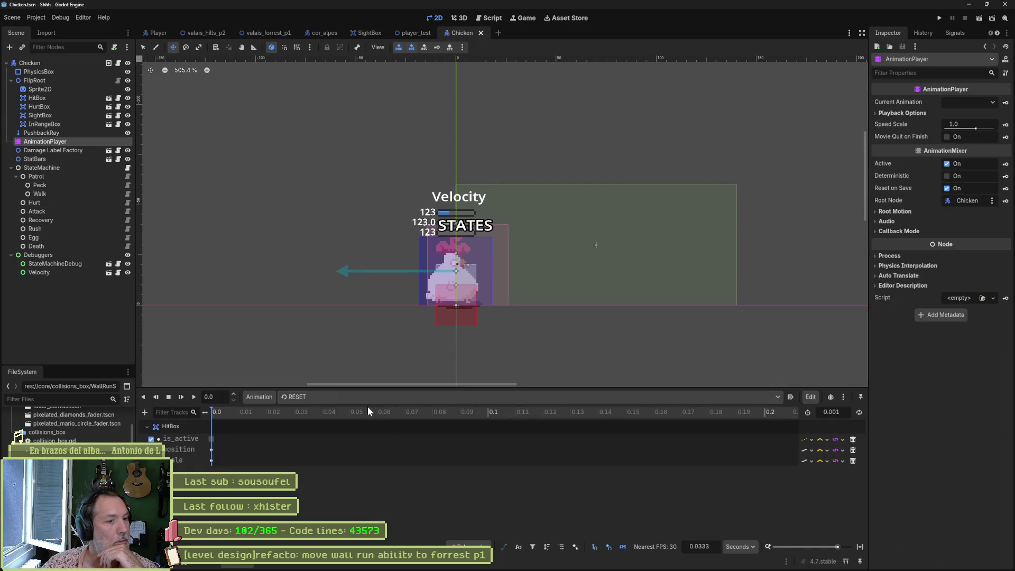
click(365, 398)
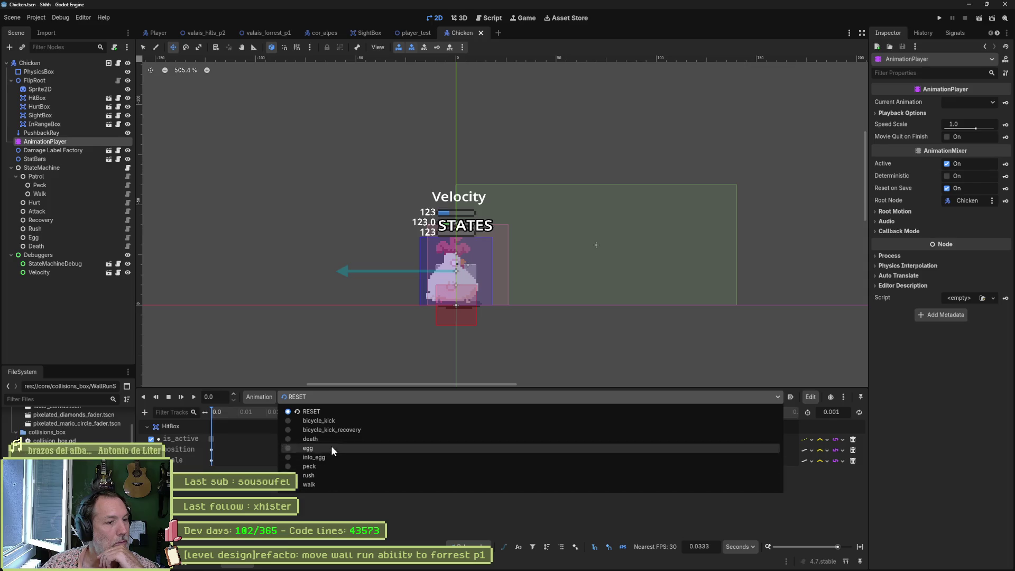
click(324, 468)
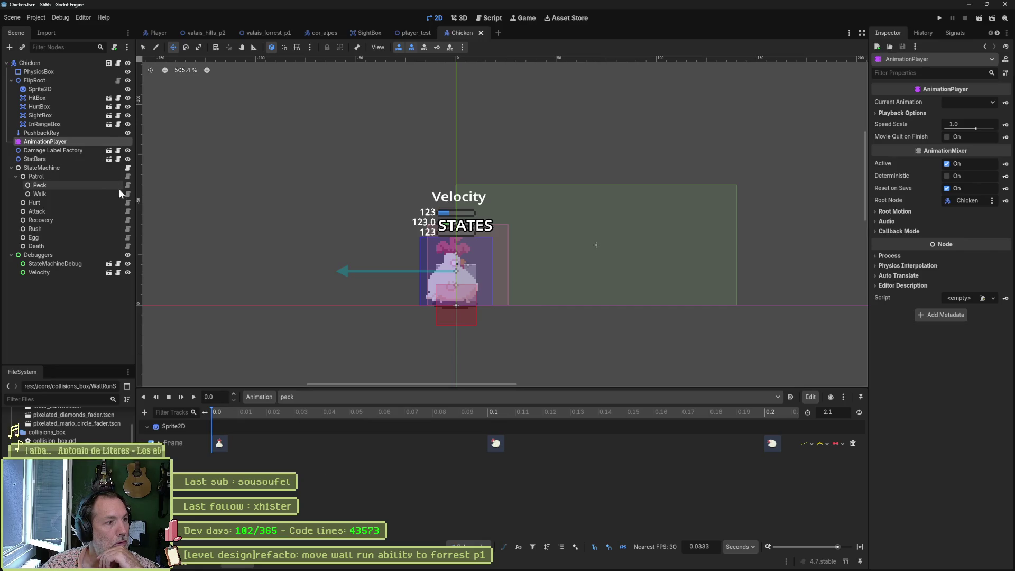
click(128, 176)
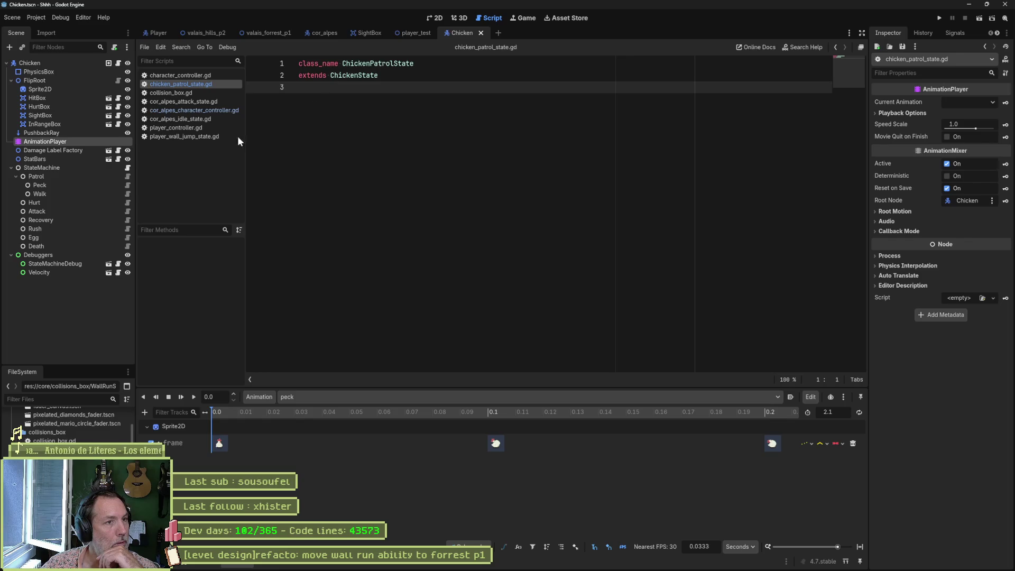
Open the chicken's Peck and Walk state scripts and look over the debug options
click(127, 186)
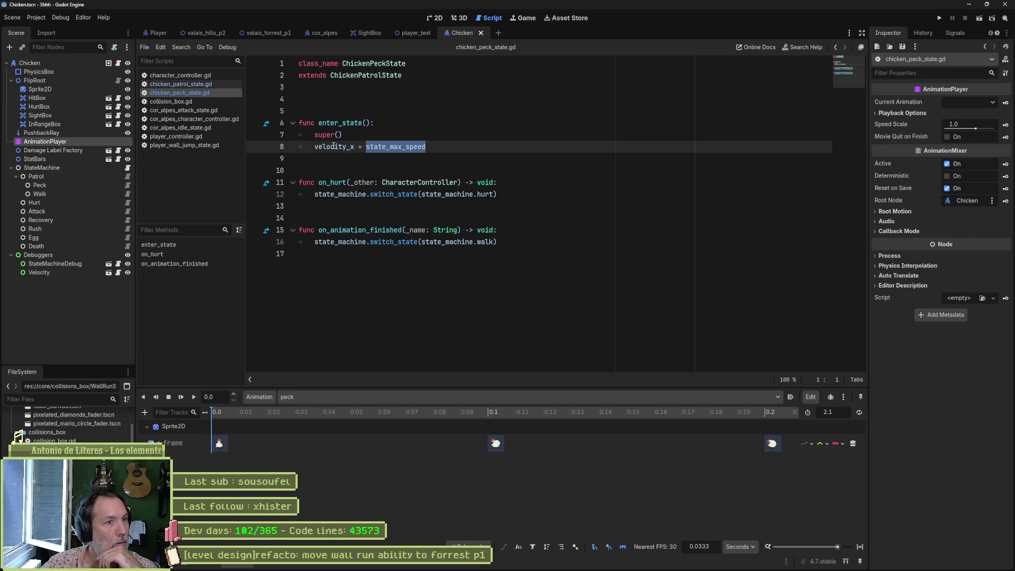
click(128, 193)
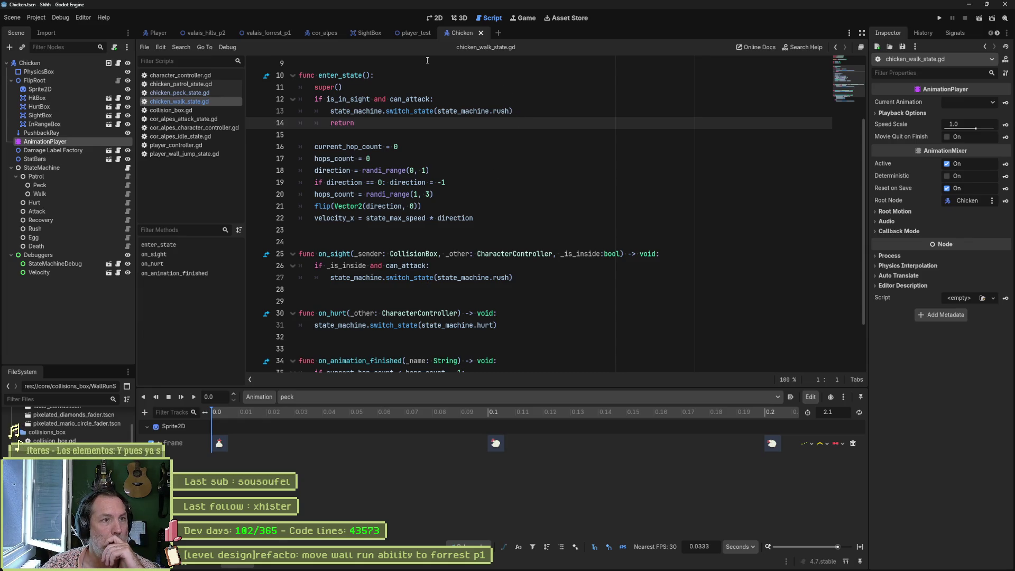
click(53, 21)
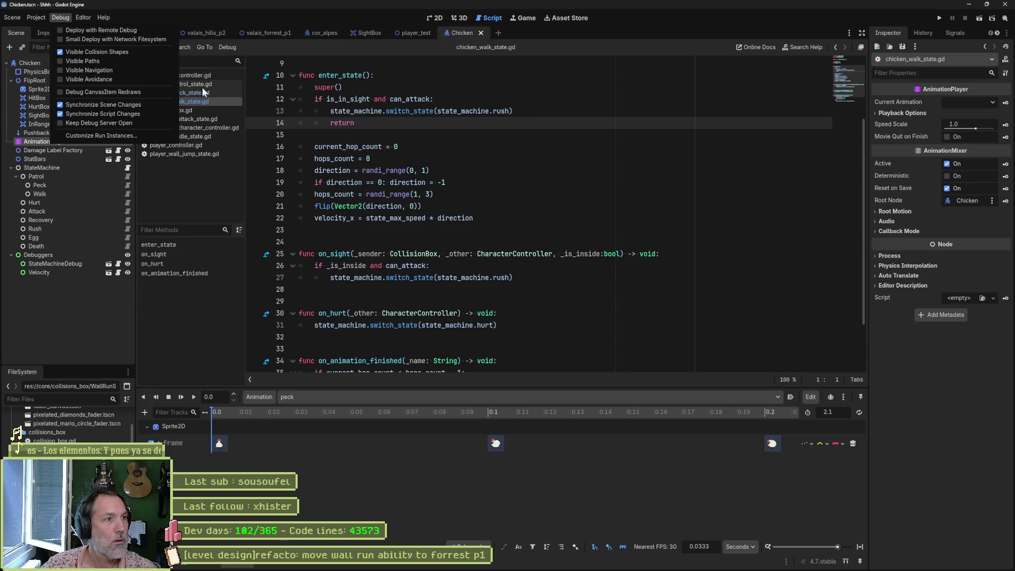
click(583, 195)
Run the Chicken scene briefly on its own, then switch to valais_hills_p2 and run the game
key(F6)
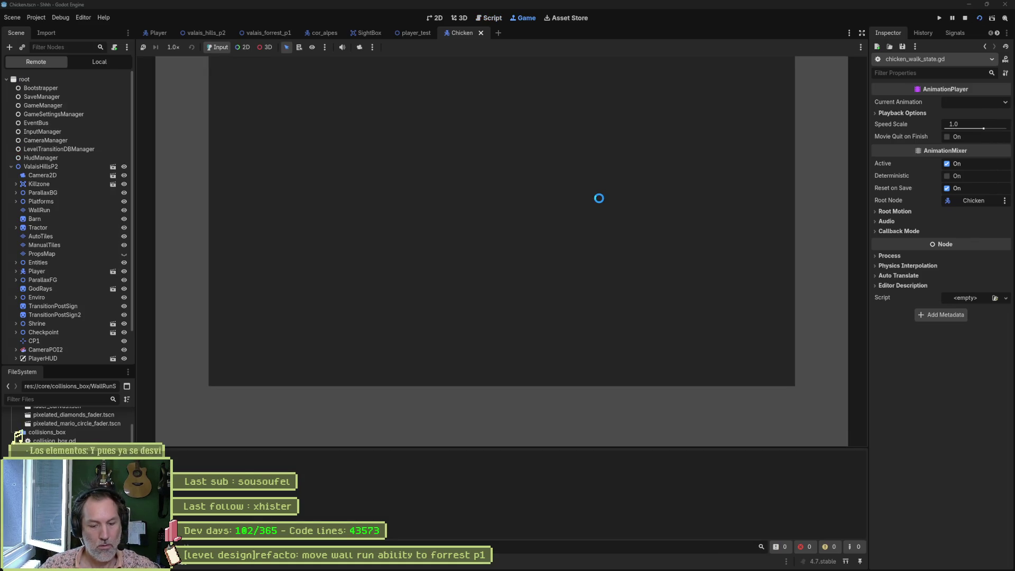
key(F8)
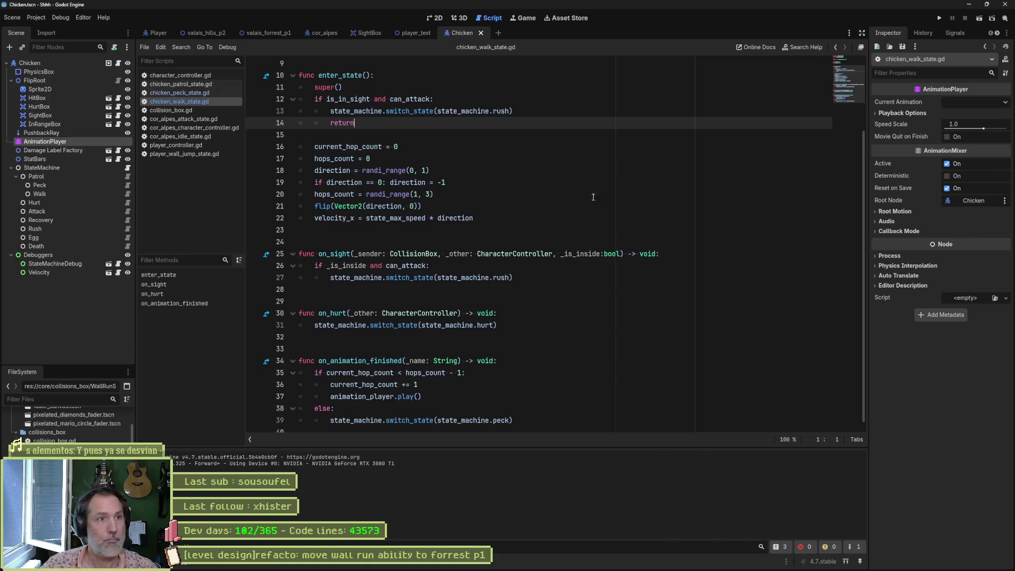
click(209, 32)
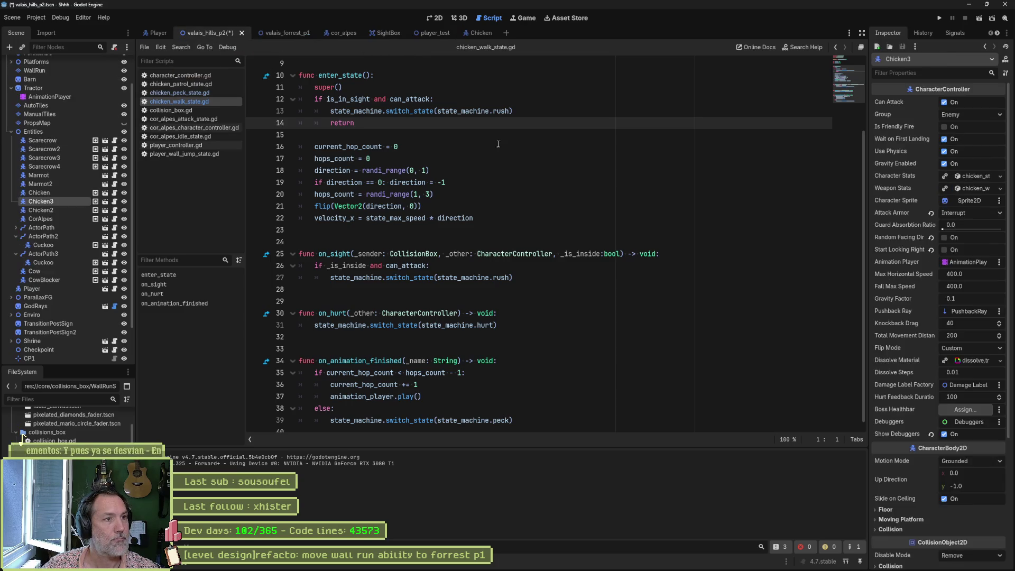
key(F6)
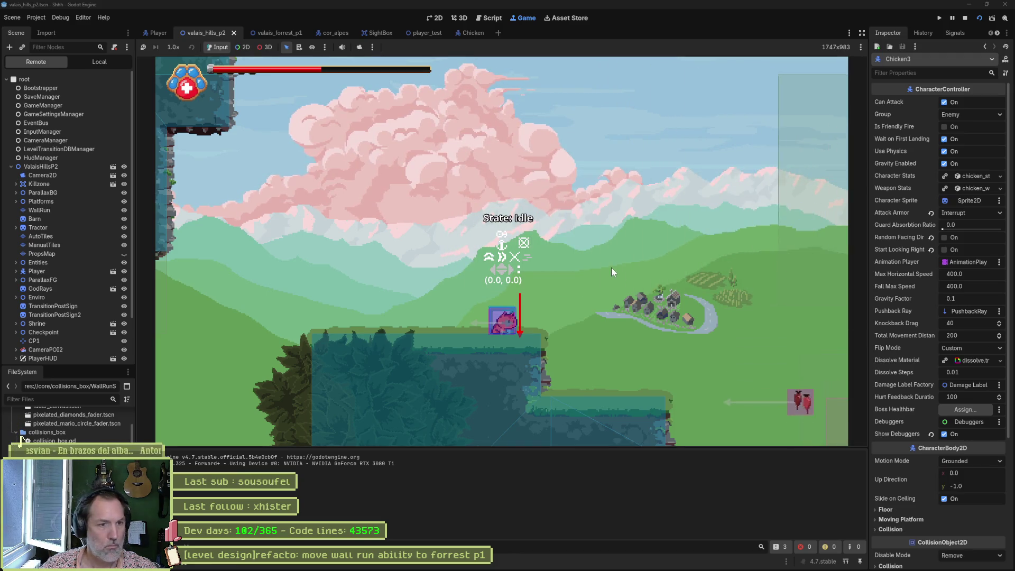
Walk the player right to watch the chickens, stop the game, and return to the Chicken scene
key(Right)
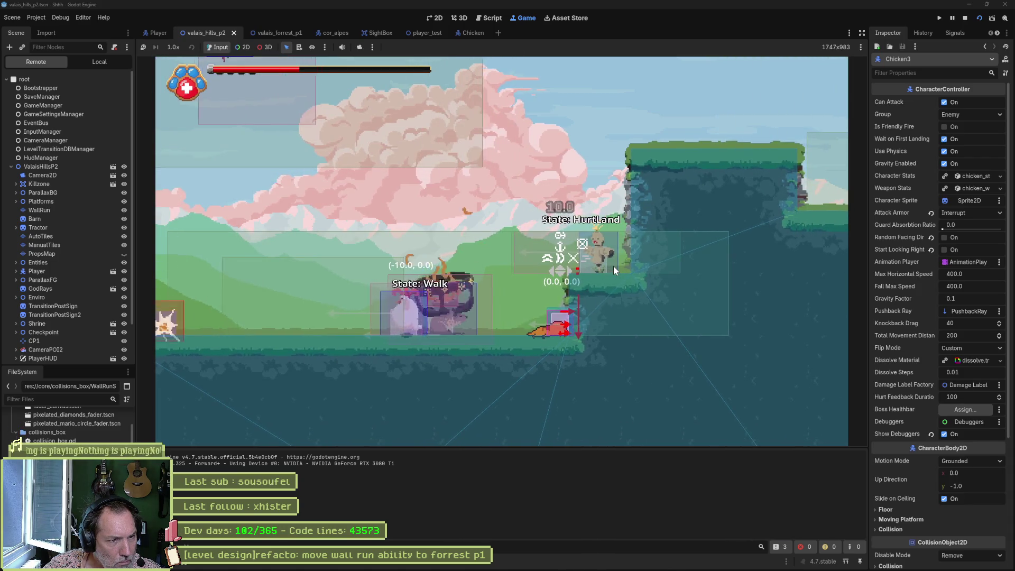
key(F8)
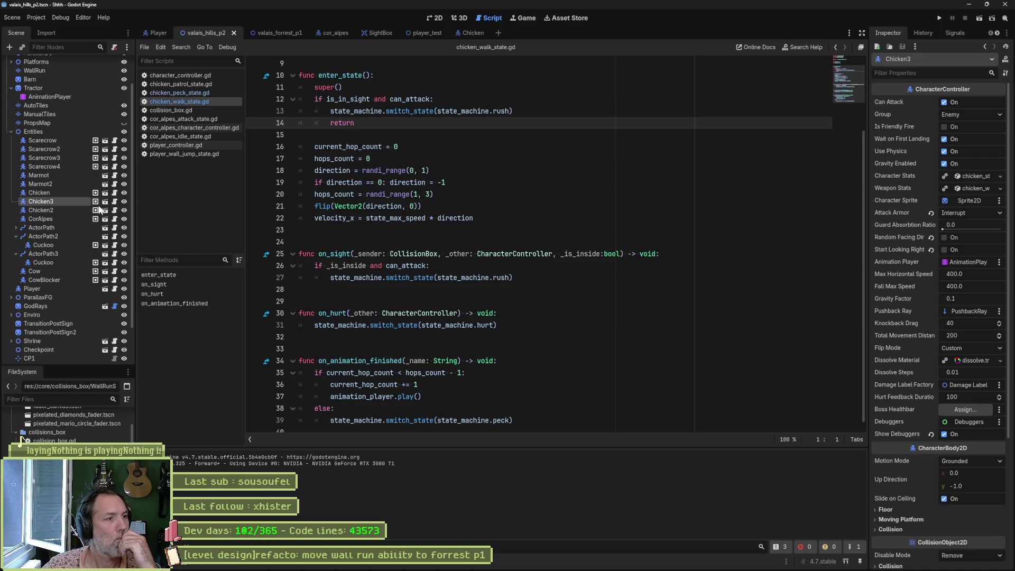
click(470, 33)
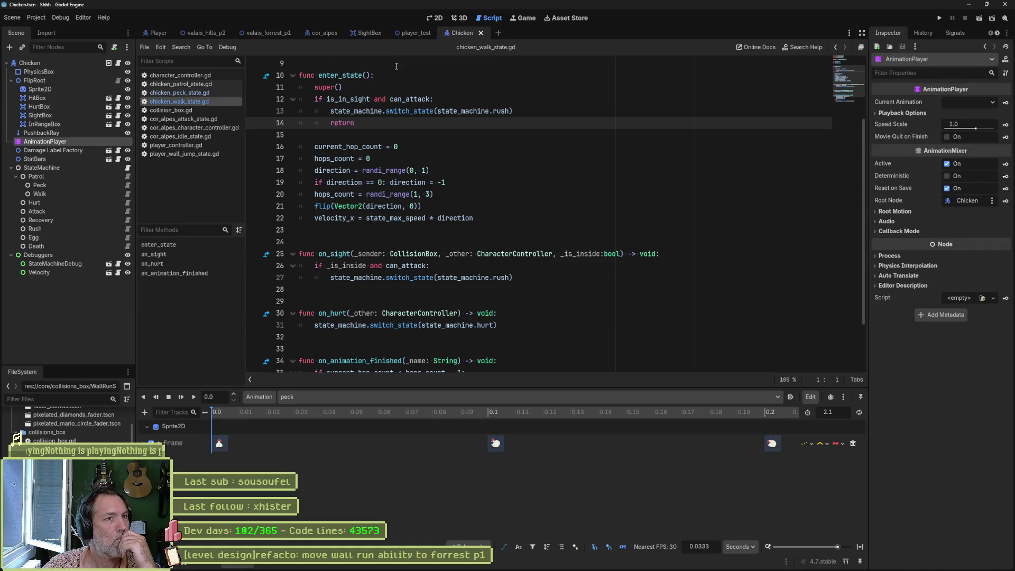
Delete the extra blank lines after 'extends' in the Rush state script and save it
click(128, 231)
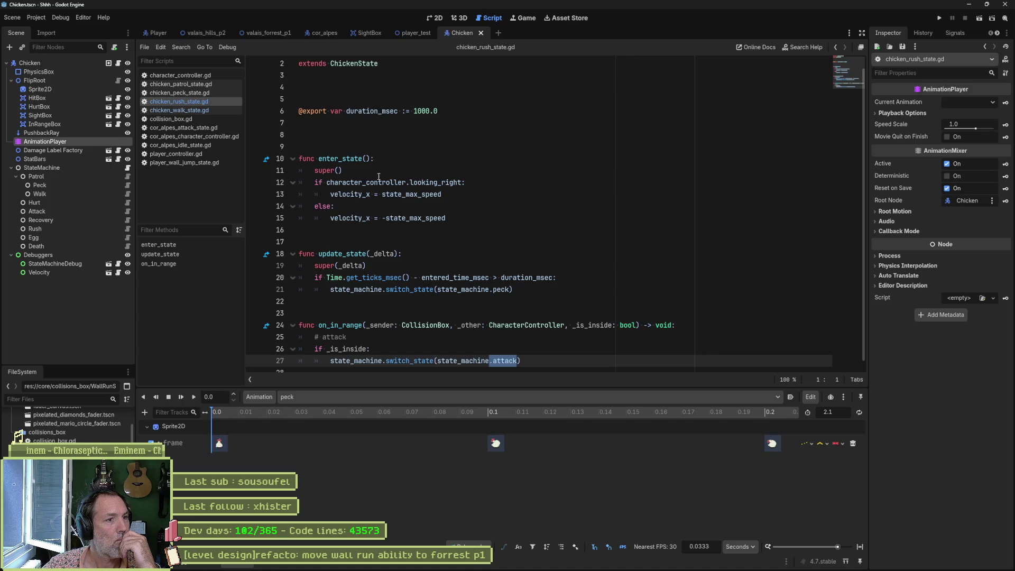
click(377, 78)
key(Delete)
key(Delete)
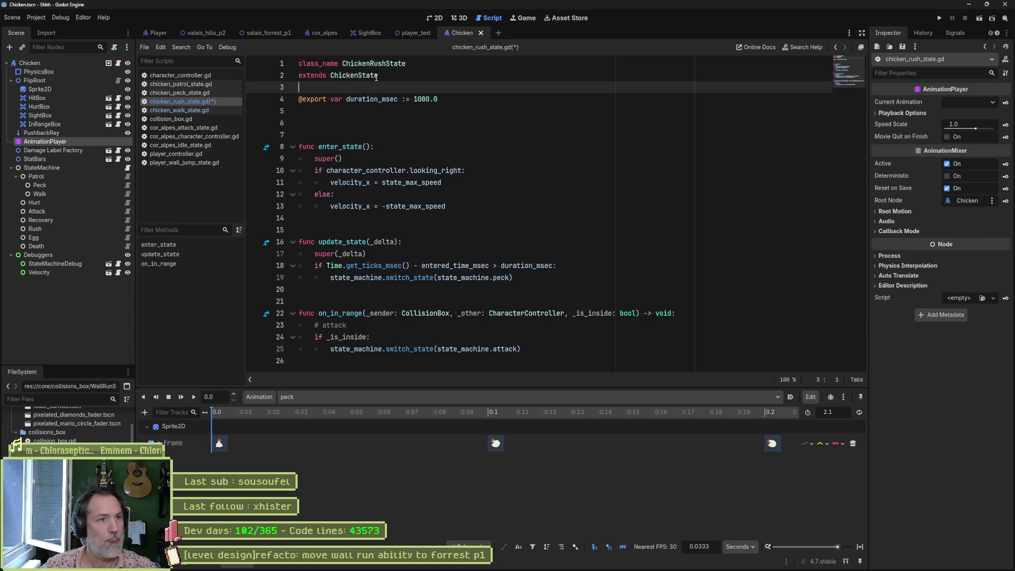
key(Down)
key(Down)
key(Down)
key(Delete)
key(ctrl+s)
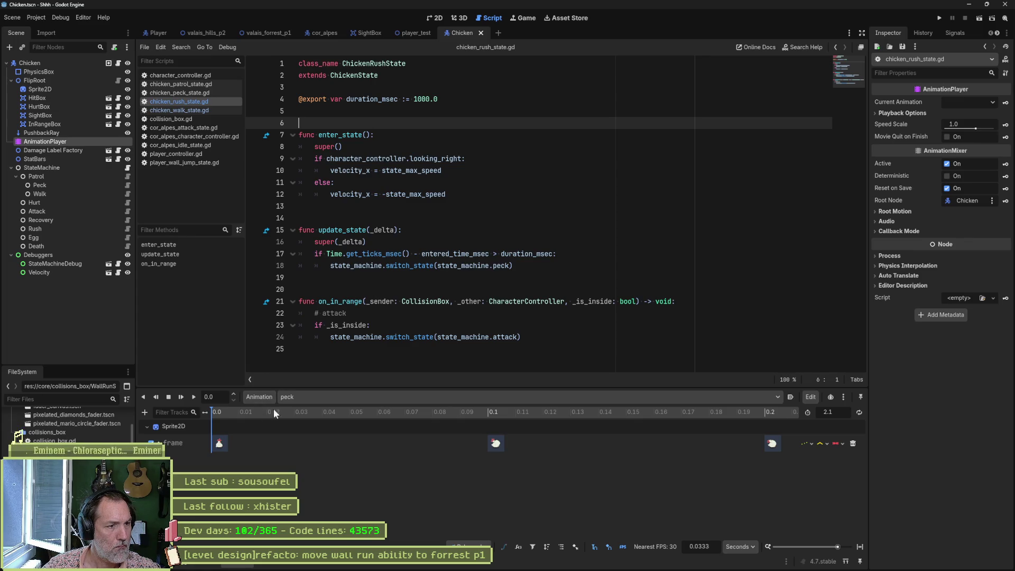
Load the chicken's walk animation and set its HitBox is_active key at 0.0 On
click(333, 400)
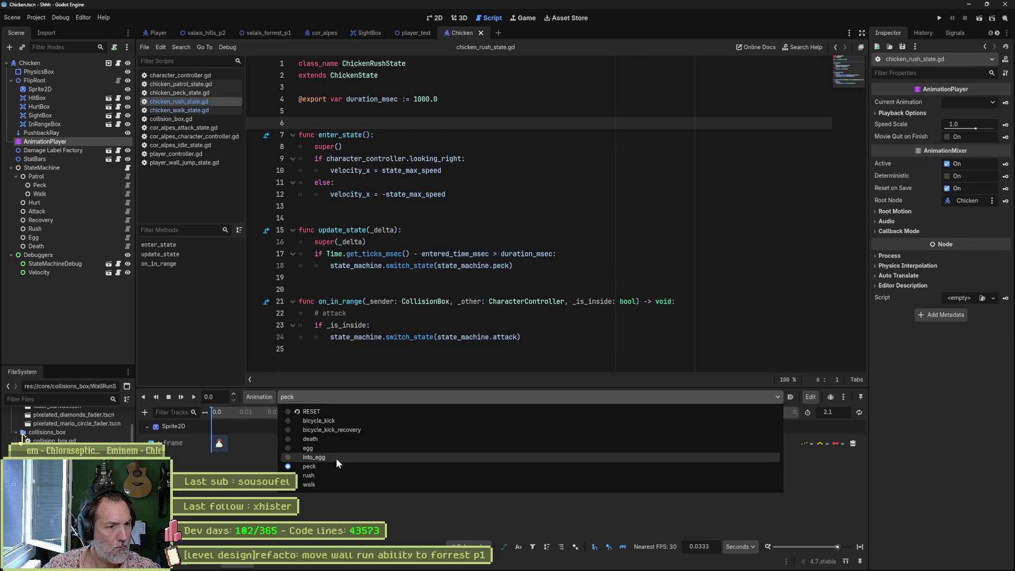
click(331, 484)
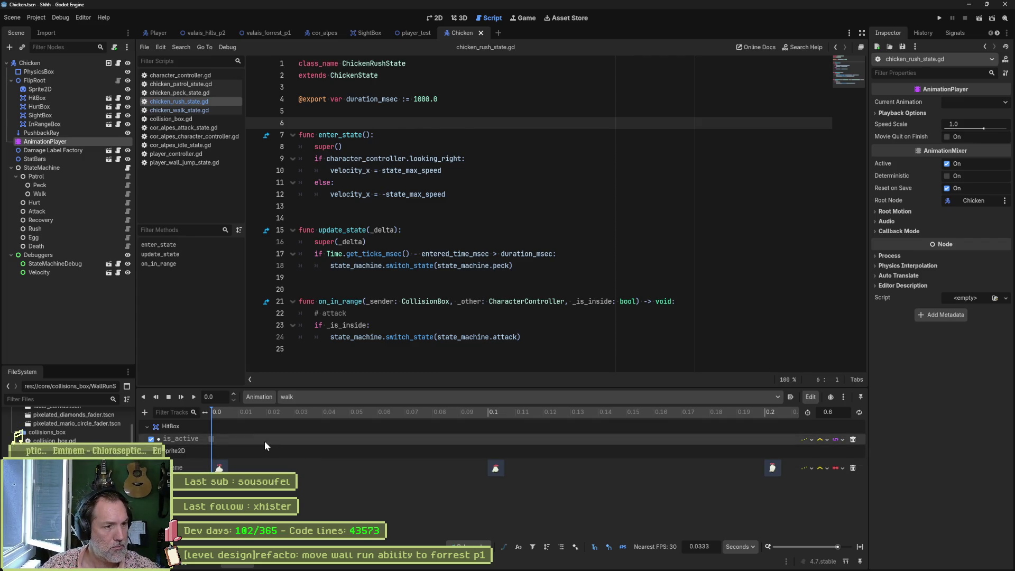
click(213, 438)
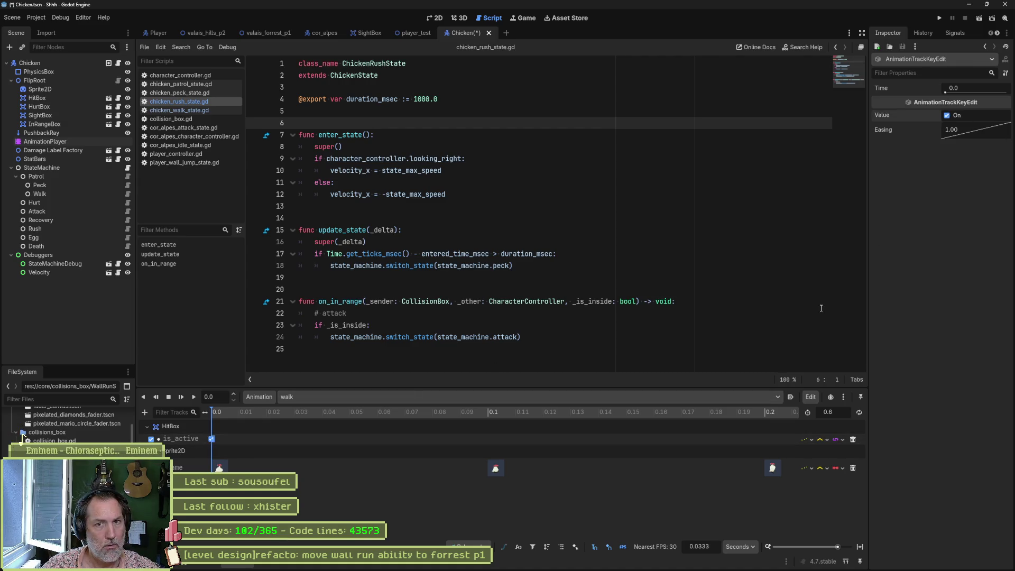
Add a HitBox position track to the walk animation, save the Chicken scene, and run the game
key(ctrl+s)
click(436, 18)
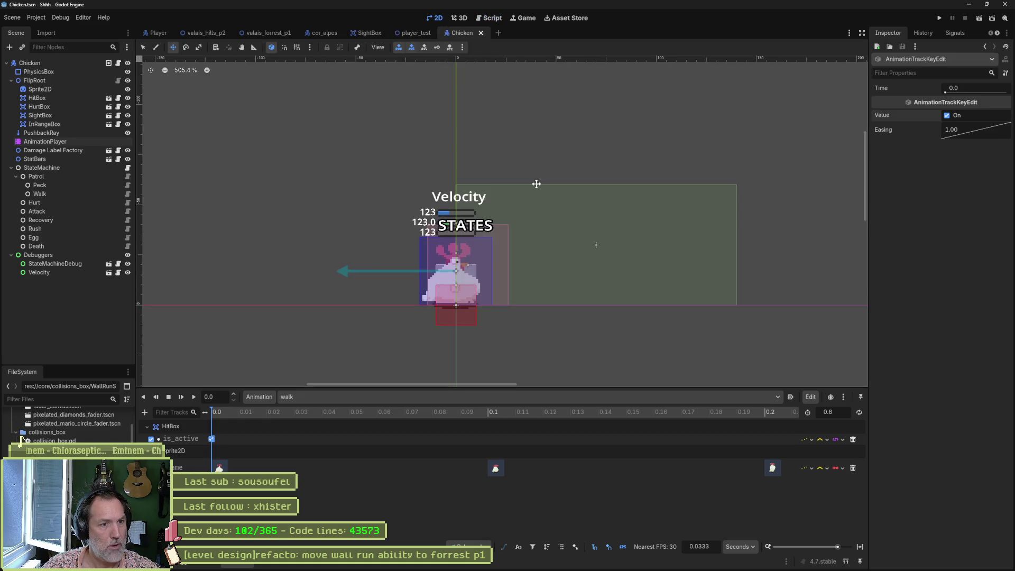
click(37, 98)
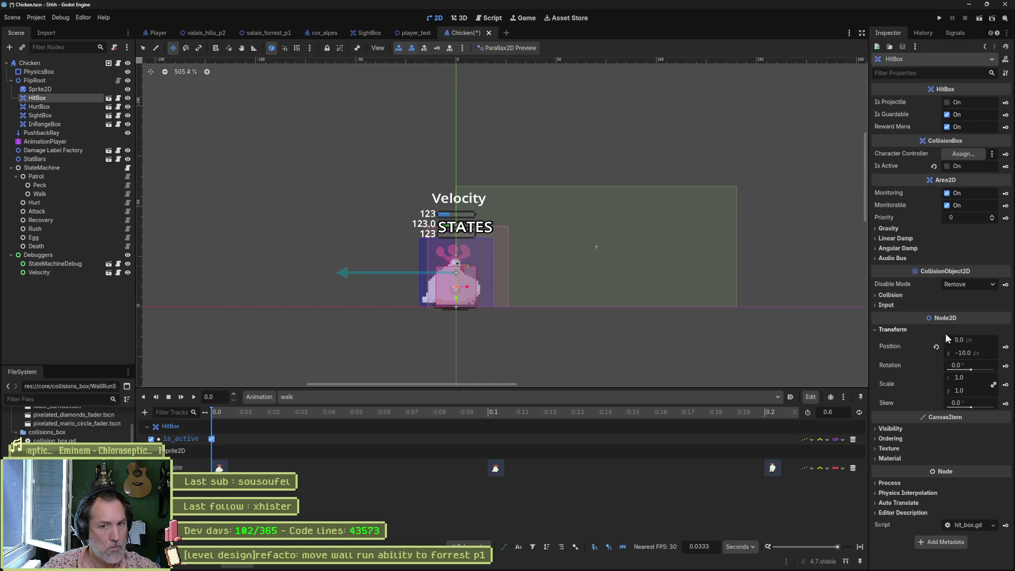
click(1005, 347)
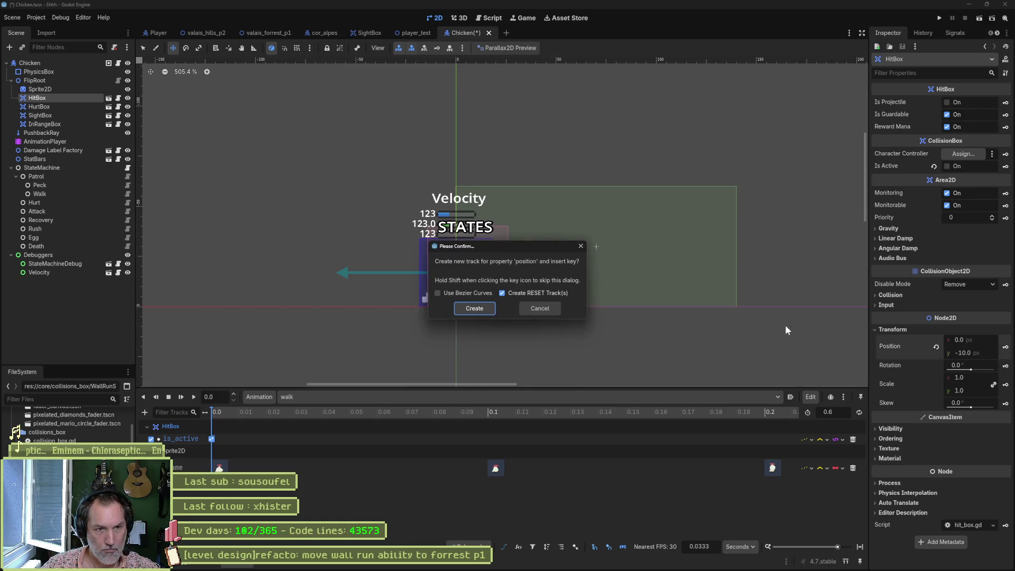
click(479, 309)
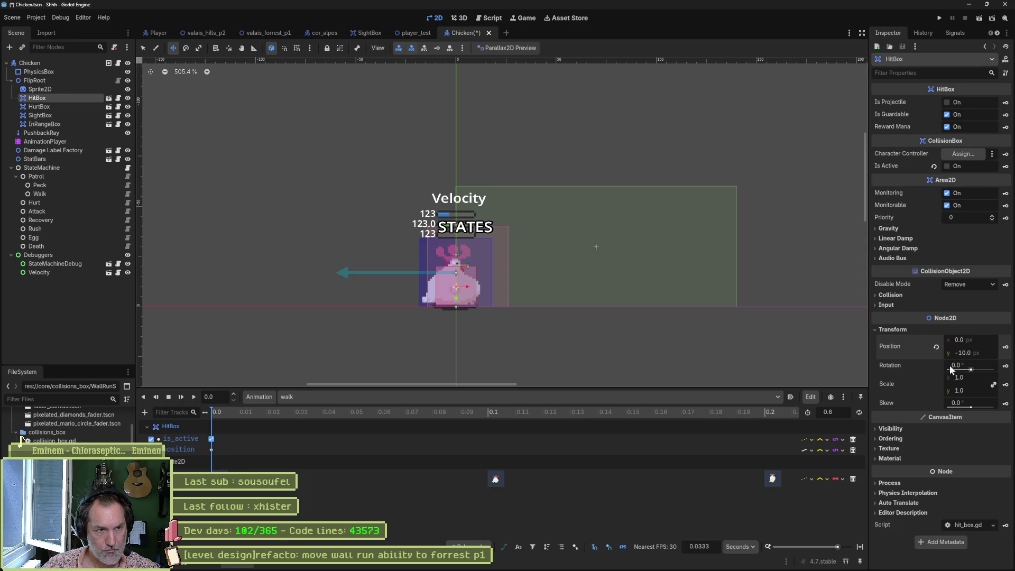
key(ctrl+s)
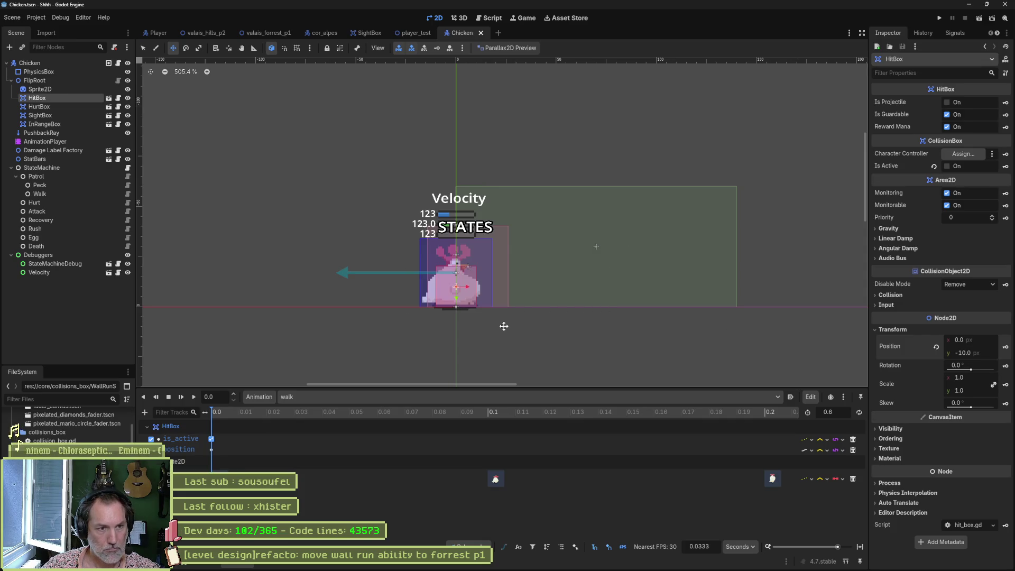
key(F5)
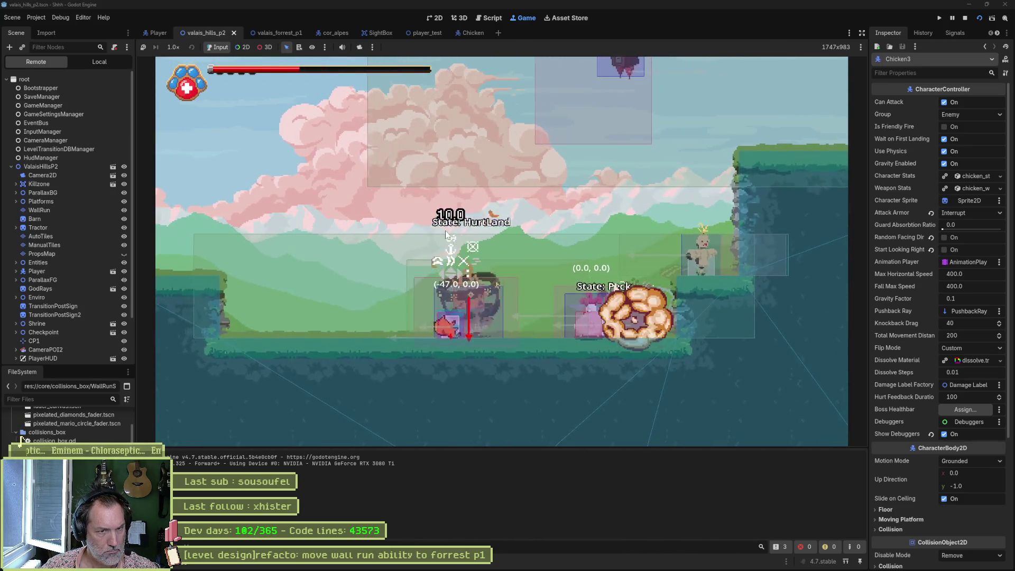
Run three quick chicken playtests of valais_hills_p2, stopping each one with F8
key(F8)
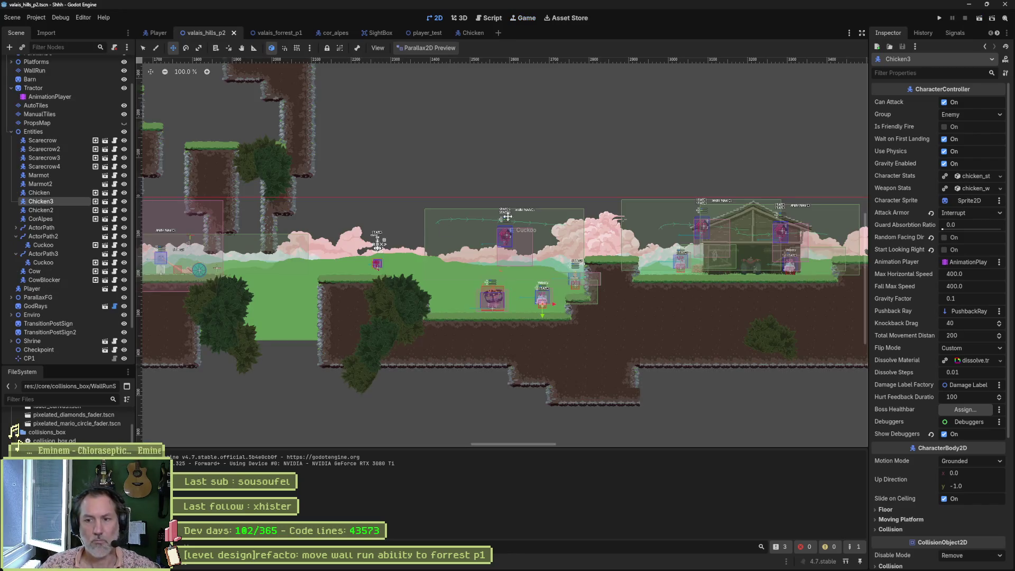
click(60, 18)
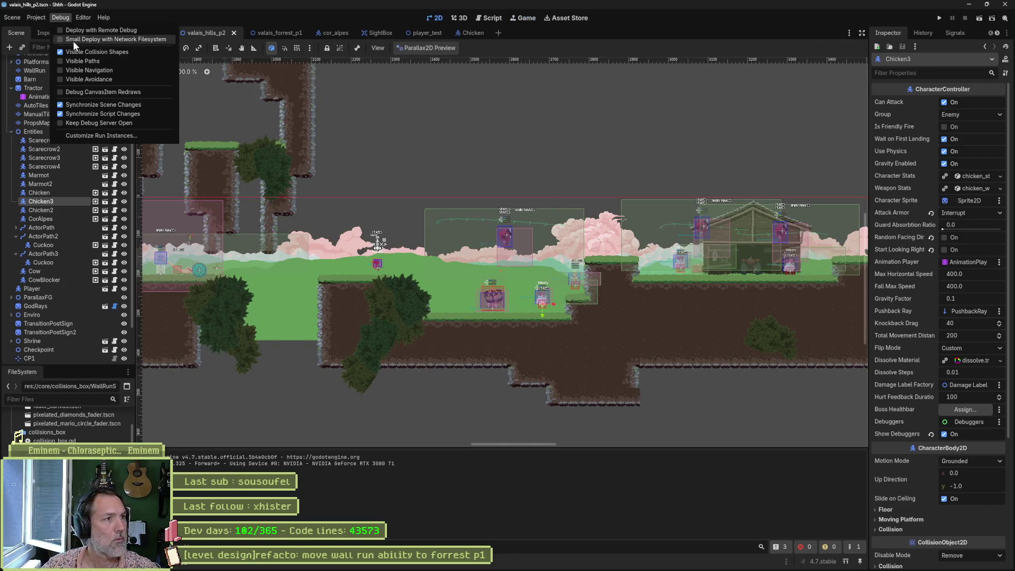
click(437, 131)
key(F6)
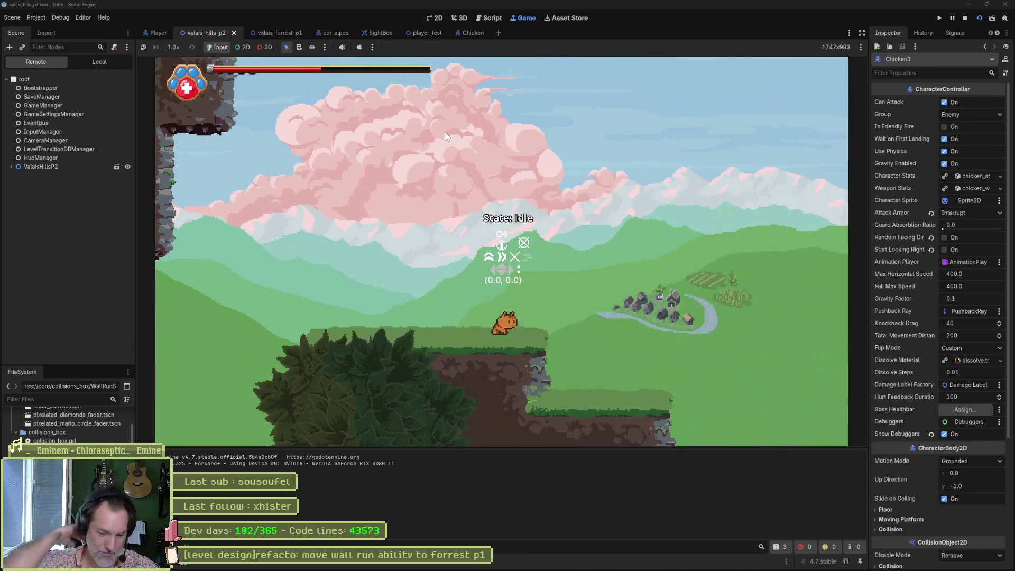
key(F8)
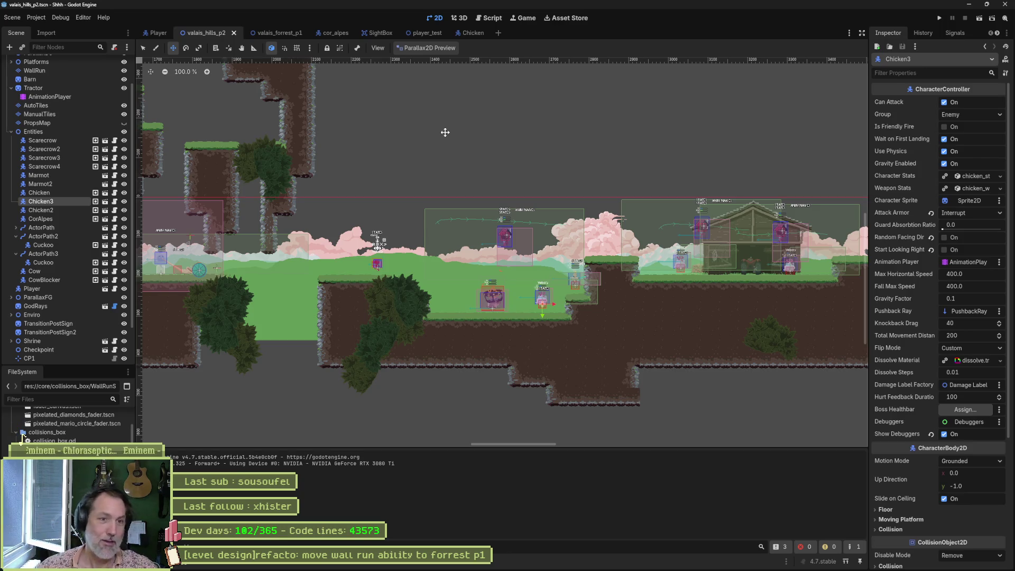
key(F6)
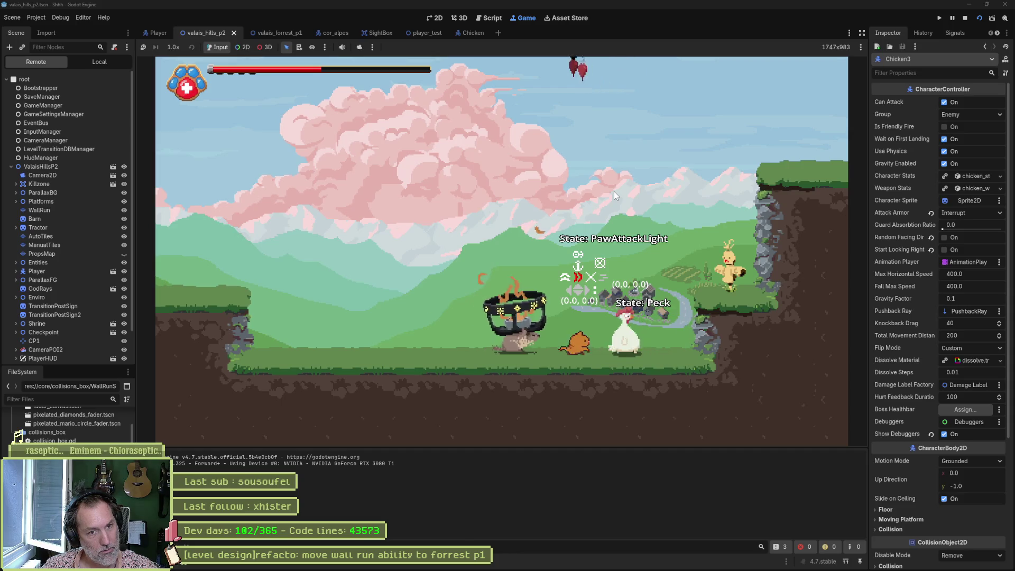
key(F8)
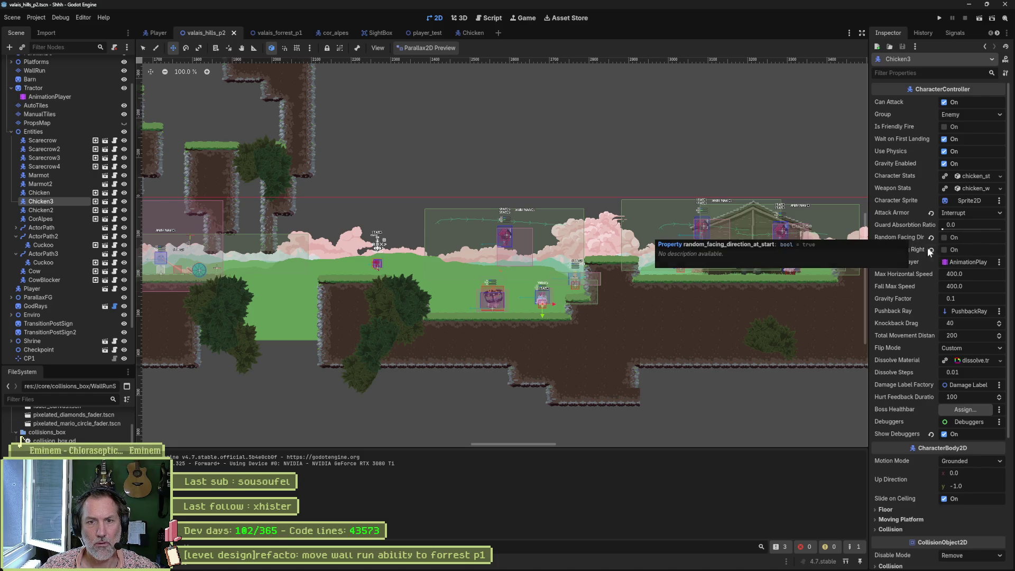
Save valais_hills_p2 with Chicken3 facing right and relaunch the game
key(ctrl+s)
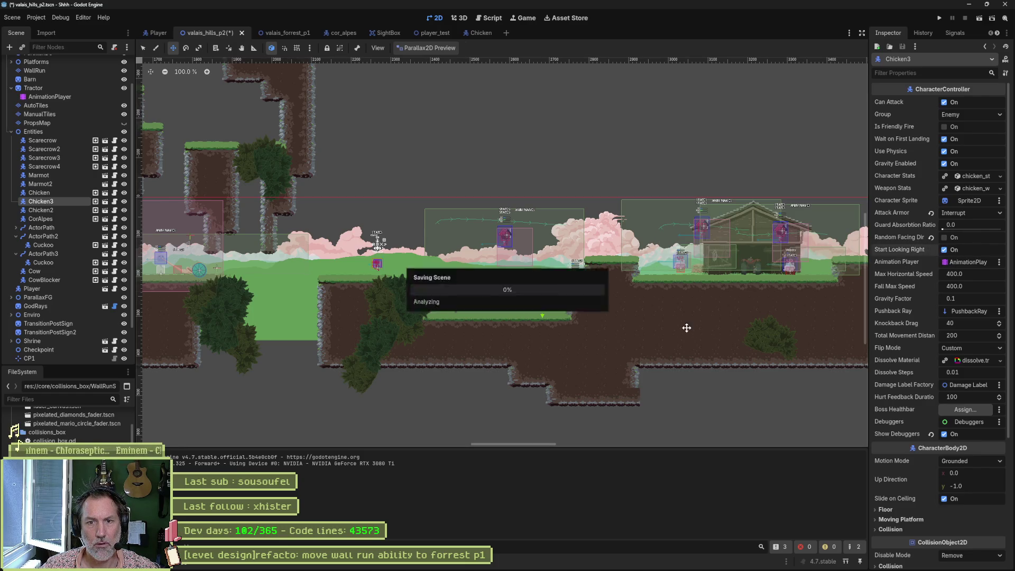
key(F6)
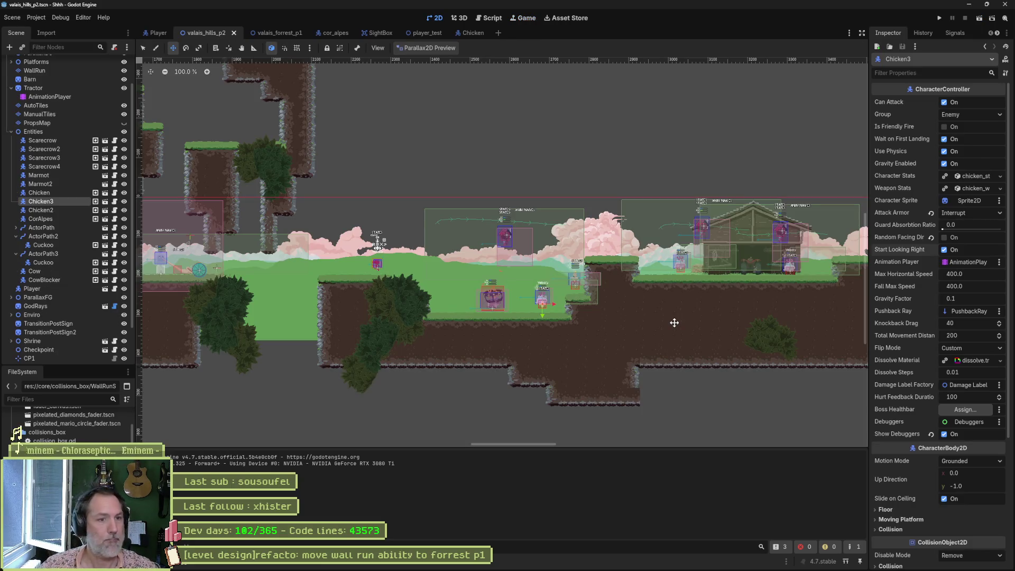
Save the level and pan the 2D view up to the upper cliffs
key(ctrl+s)
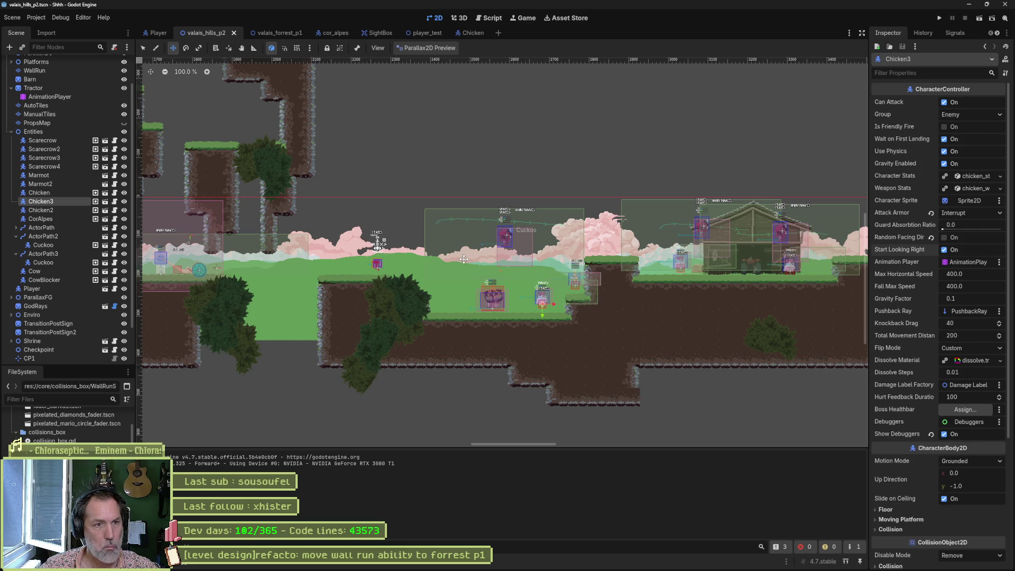
scroll(393, 258, left, 3)
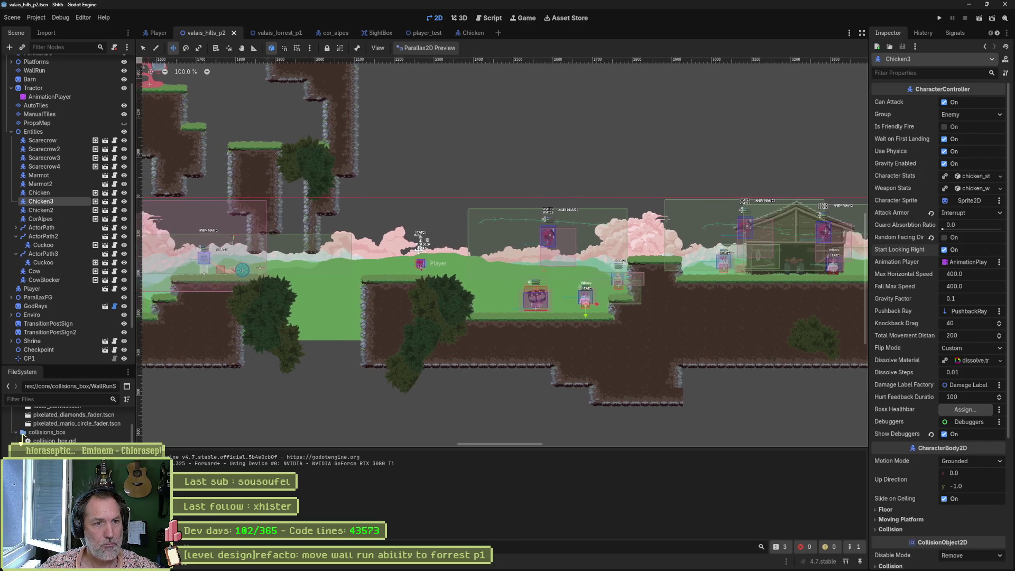
scroll(505, 252, left, 6)
scroll(505, 253, up, 3)
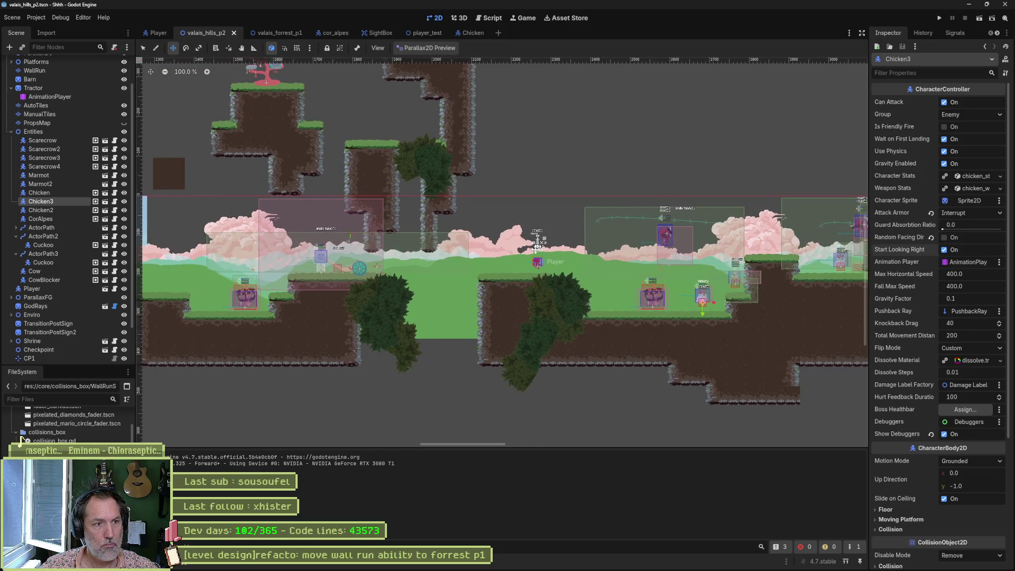
scroll(516, 241, up, 1)
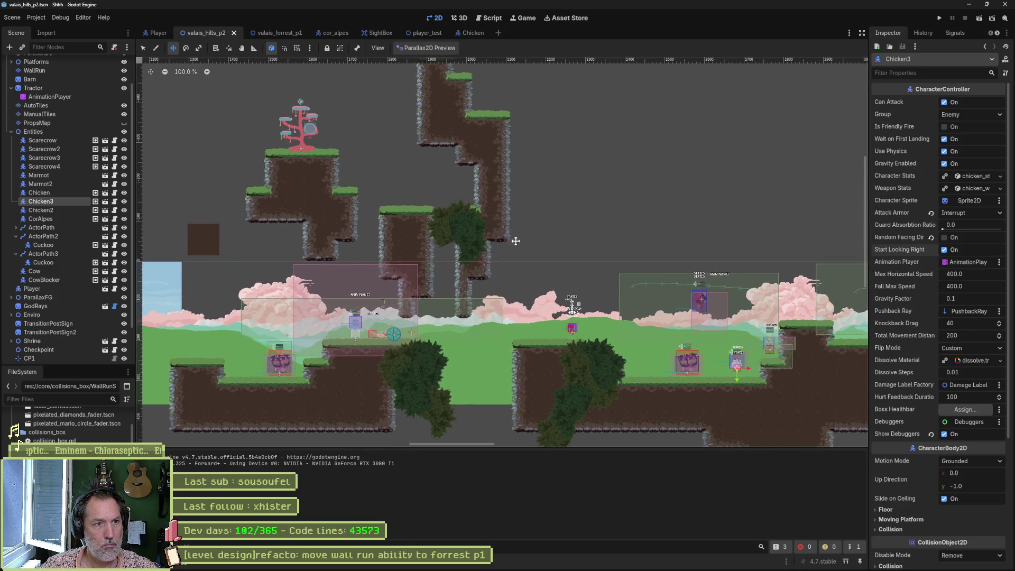
drag(507, 187, 524, 247)
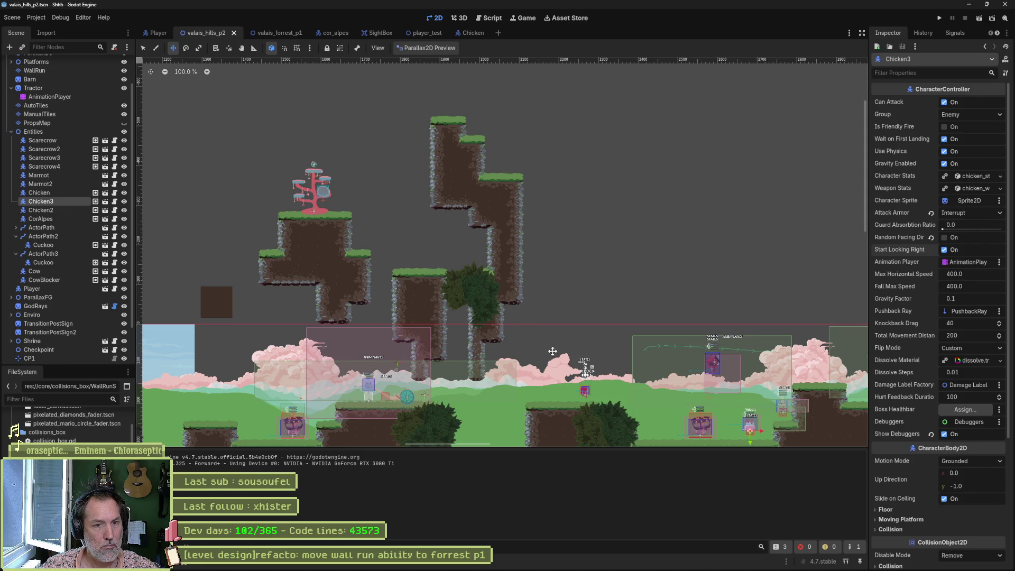
Move the Player up beside the pink tree platforms and launch a playtest
click(74, 289)
drag(553, 312, 480, 252)
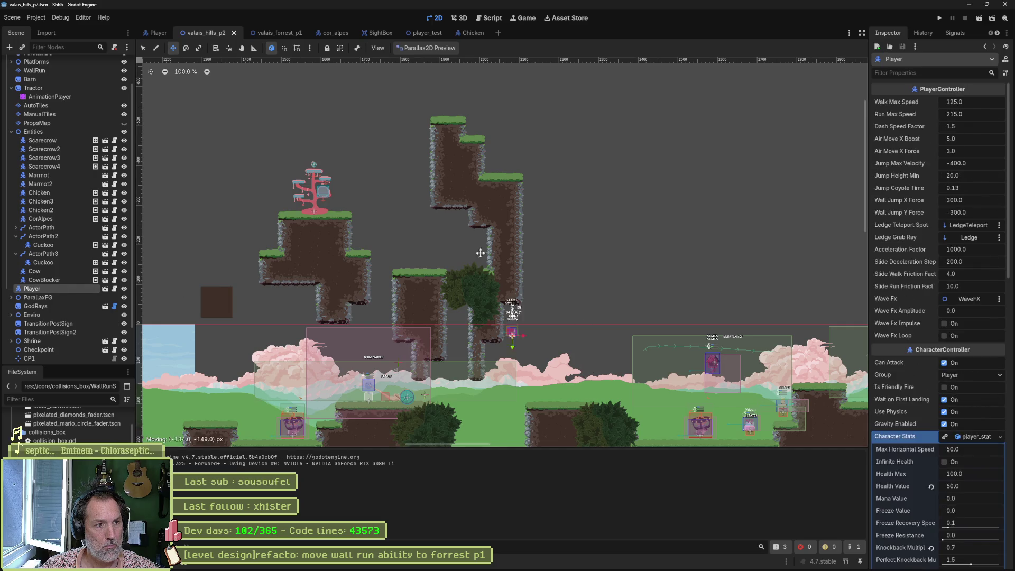
key(F6)
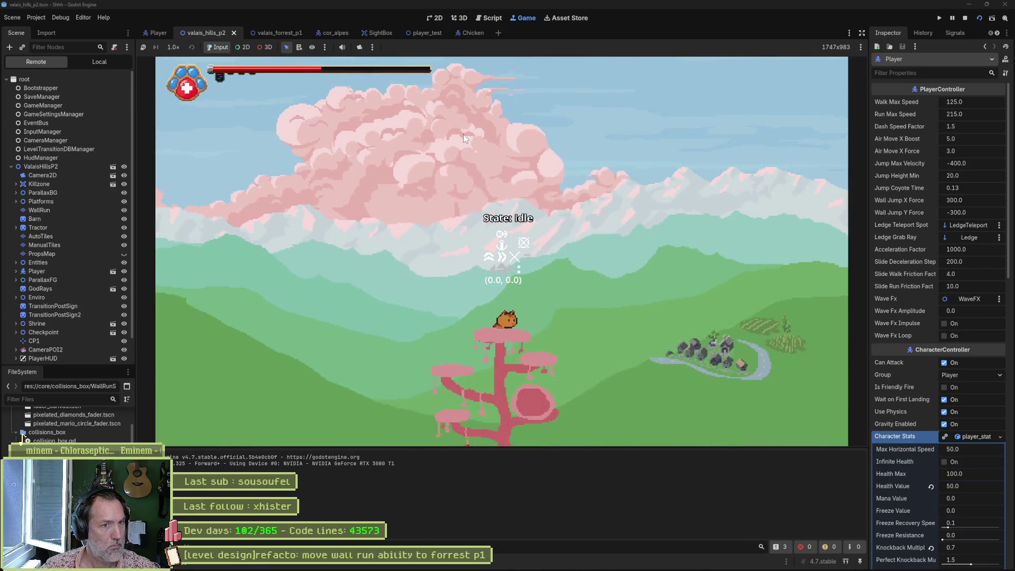
Run the cat to the cliff wall, wall-jump and slash up onto the ledge
key(Right)
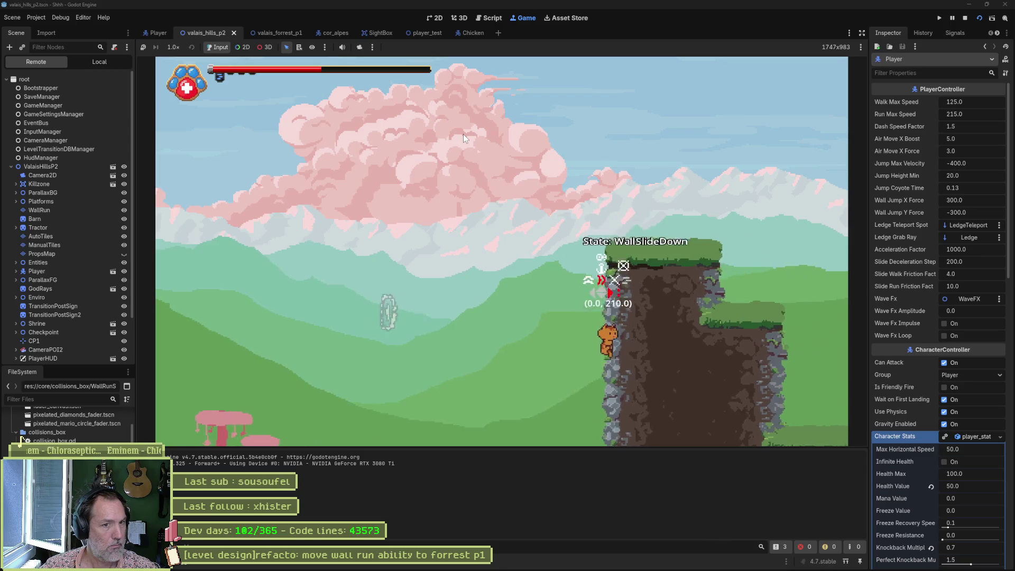
key(Left)
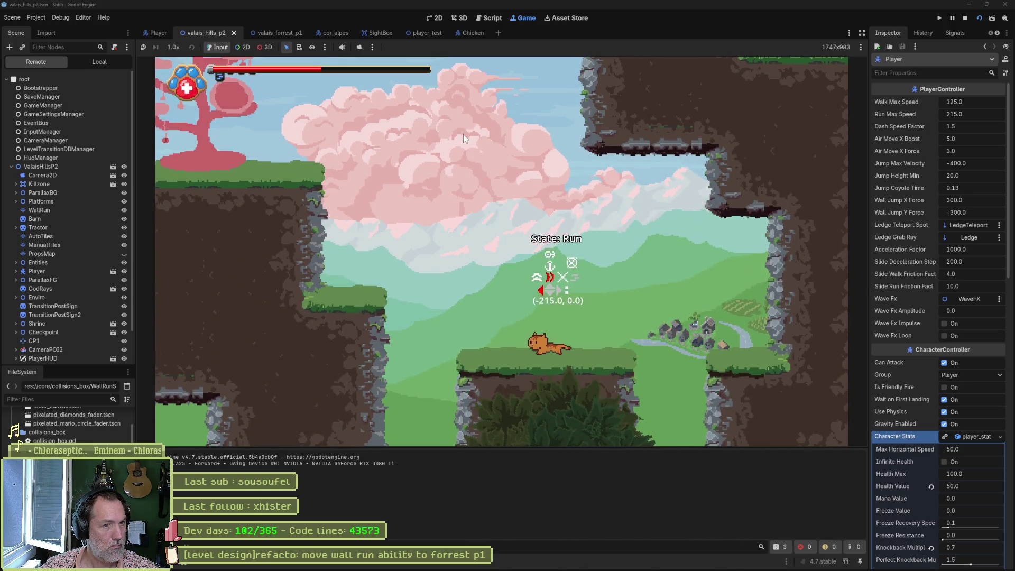
key(Up)
key(x)
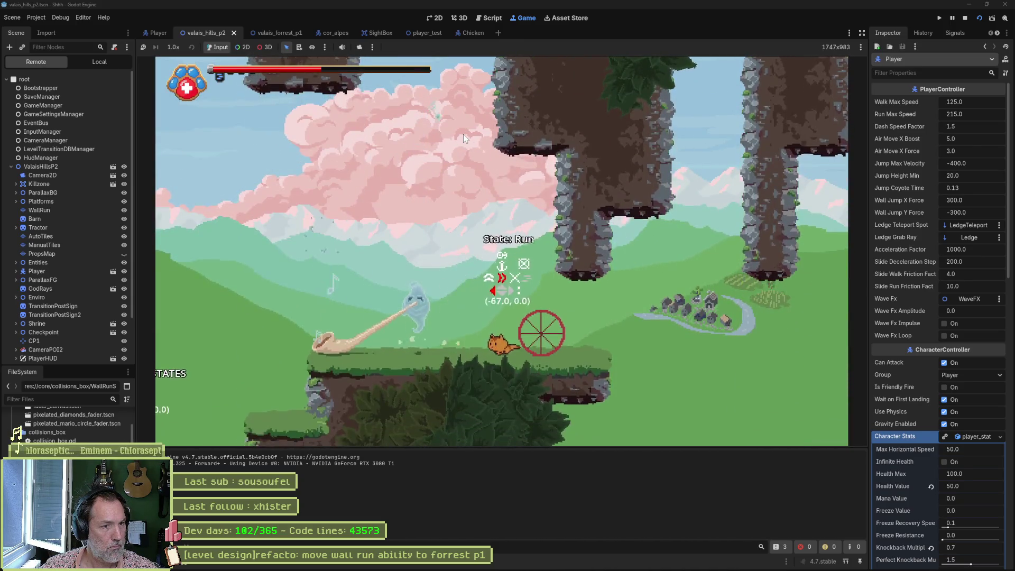
key(space)
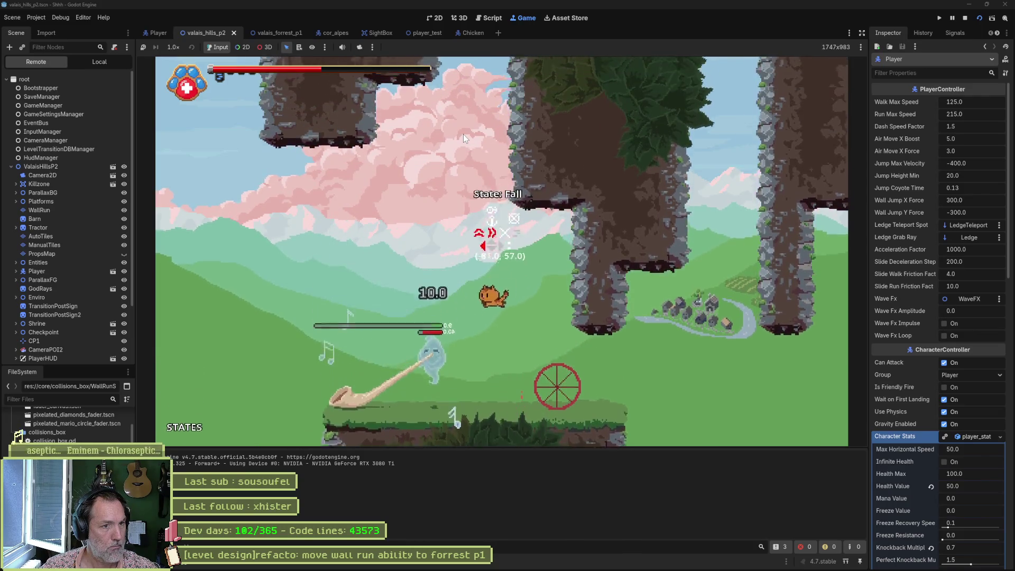
key(Up)
key(x)
key(Right)
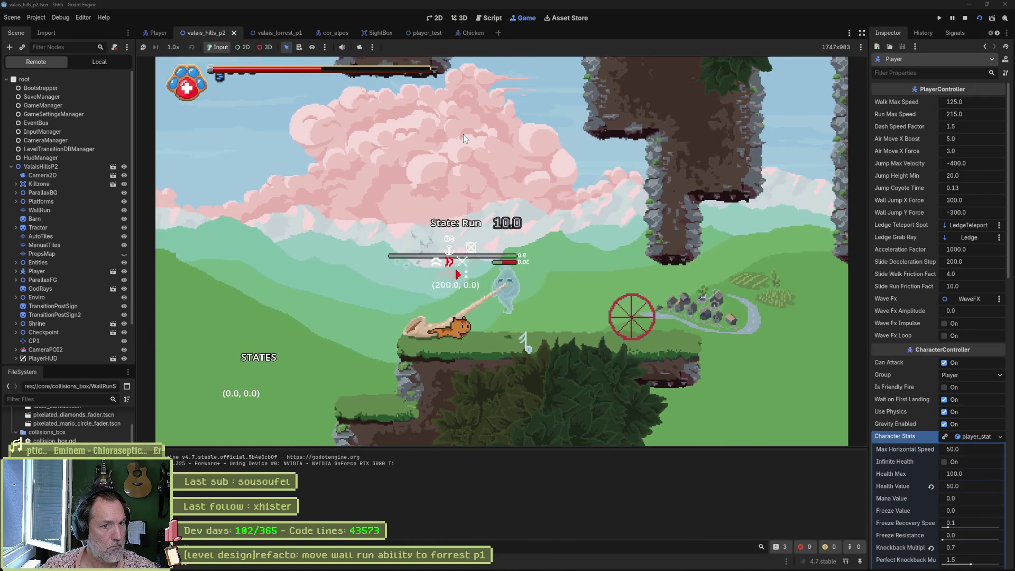
key(space)
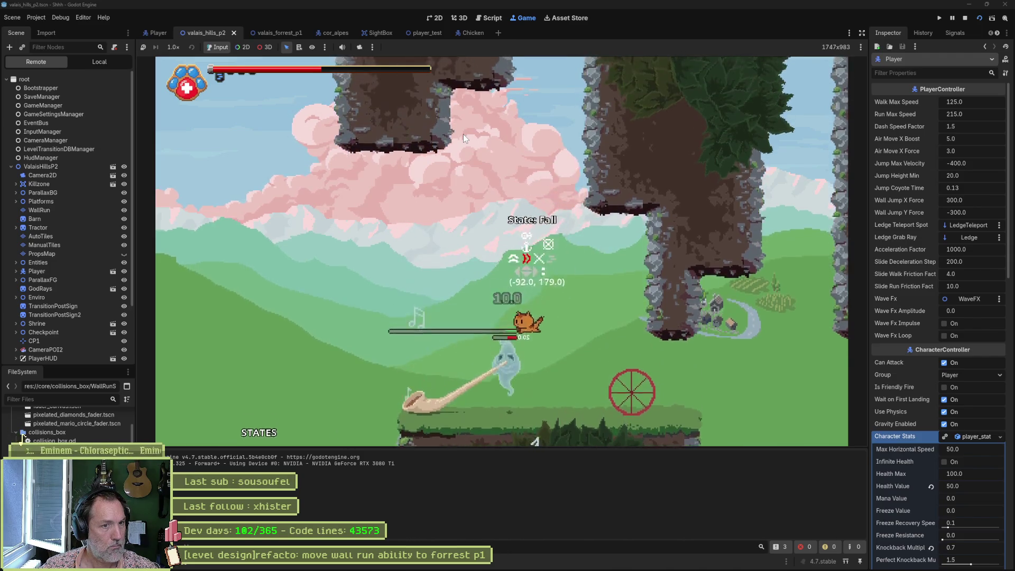
key(Left)
key(Right)
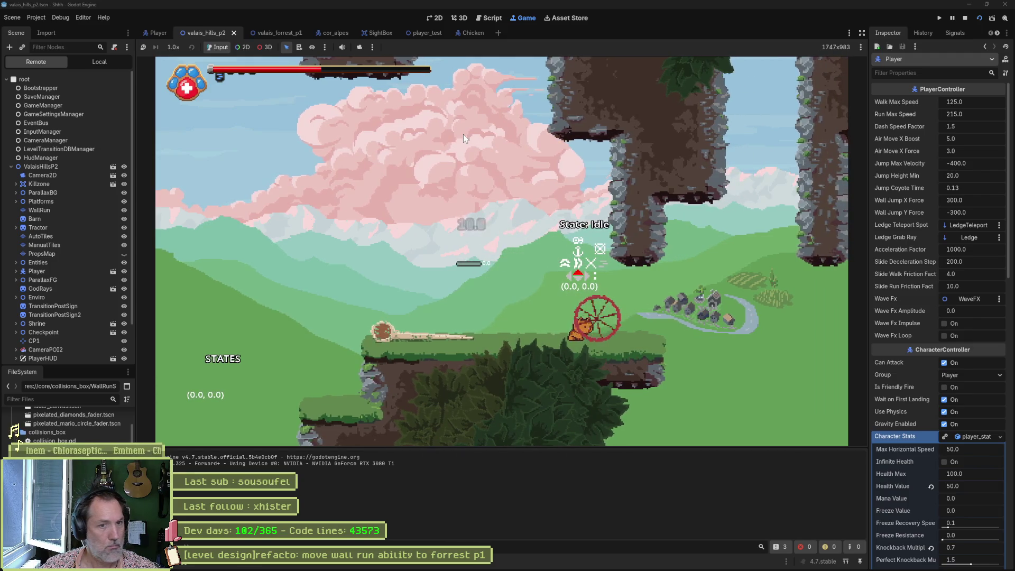
key(Right)
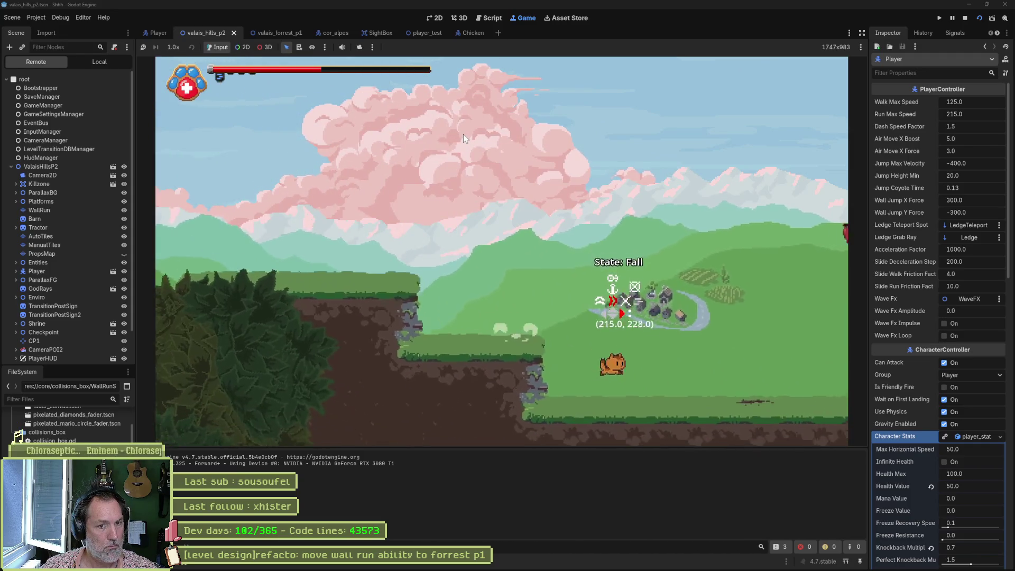
Jump at the chickens, combo-attack one, climb the cliff, then stop the game
key(space)
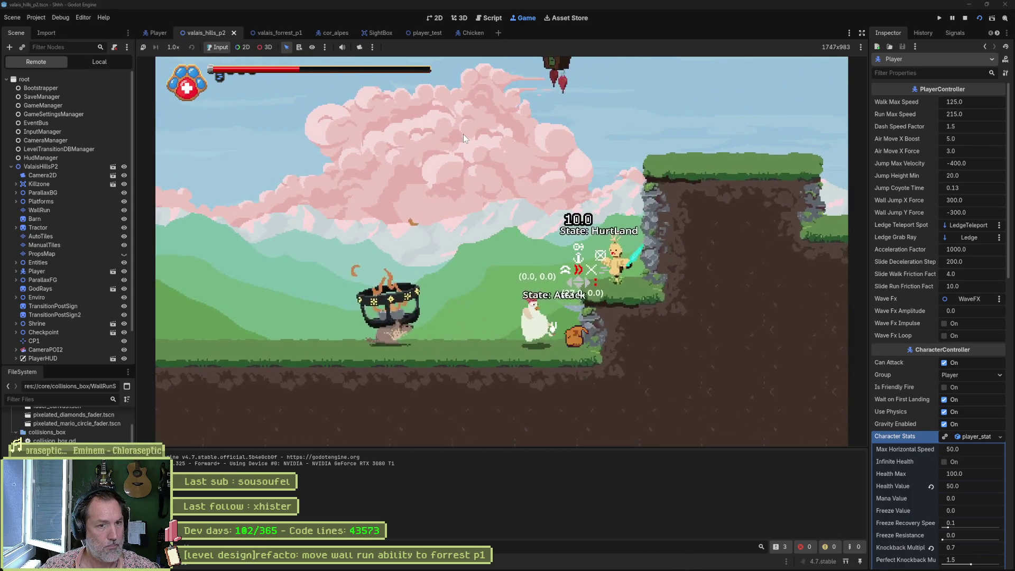
key(x)
key(x)
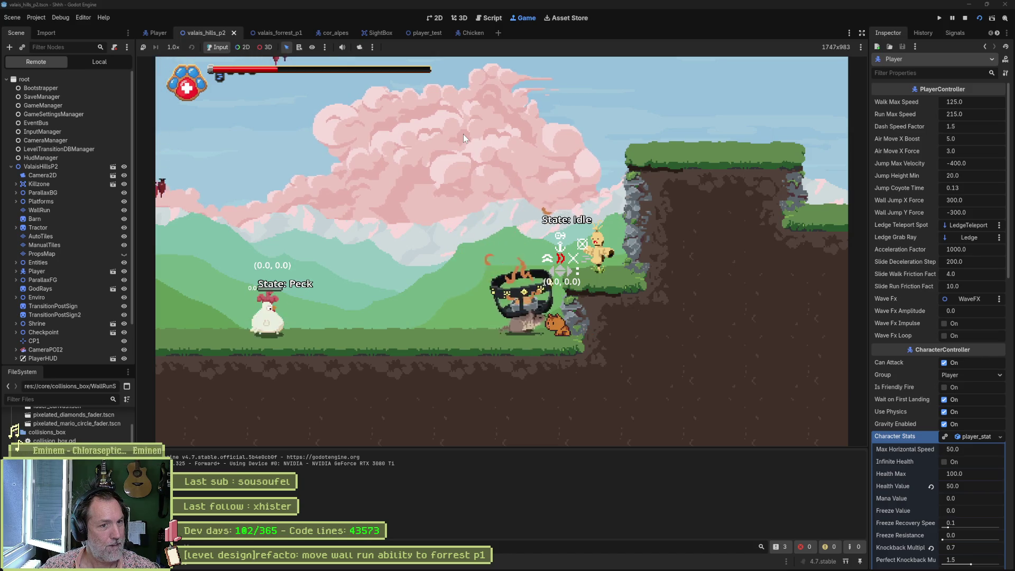
key(Left)
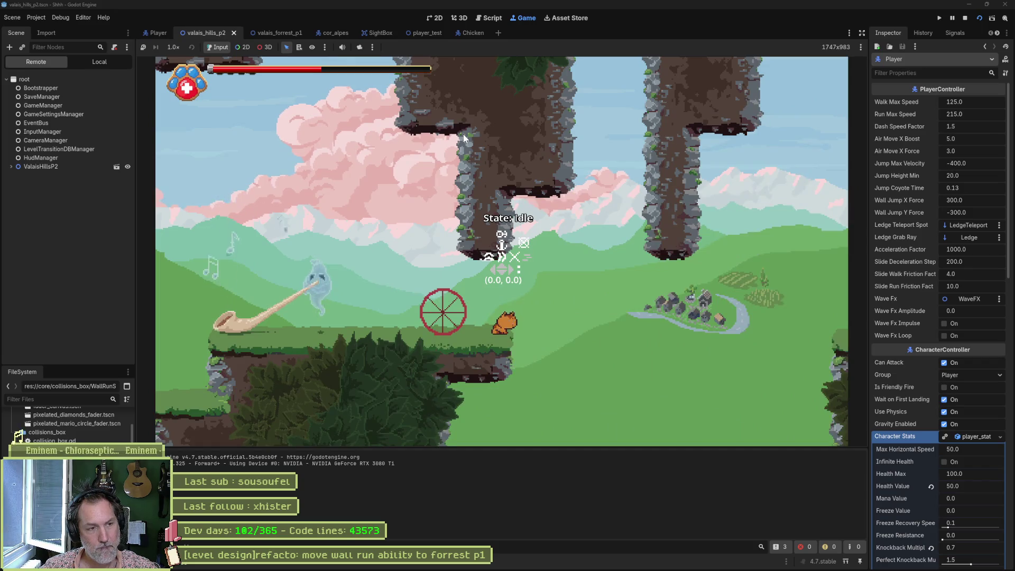
key(space)
key(Right)
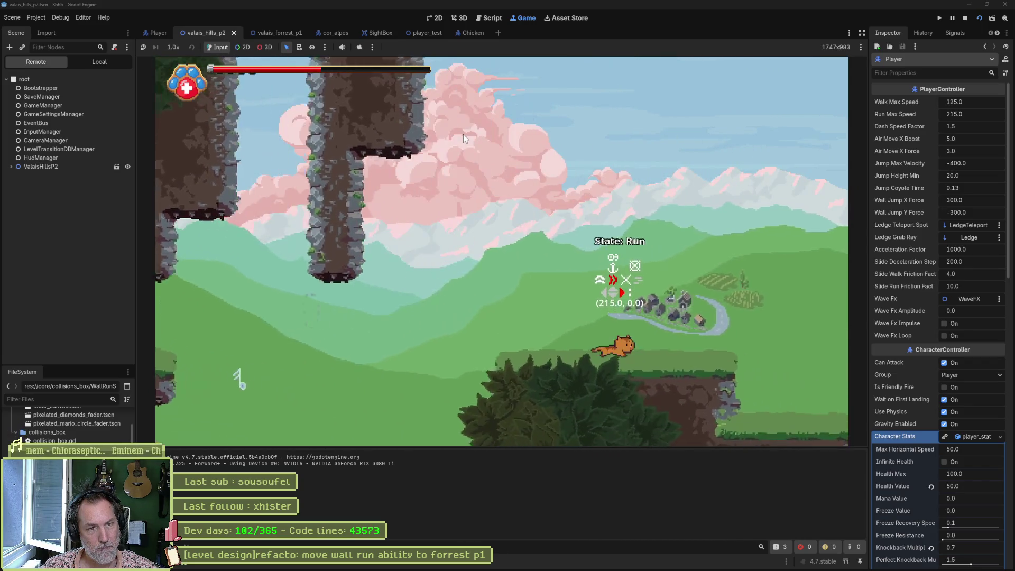
key(space)
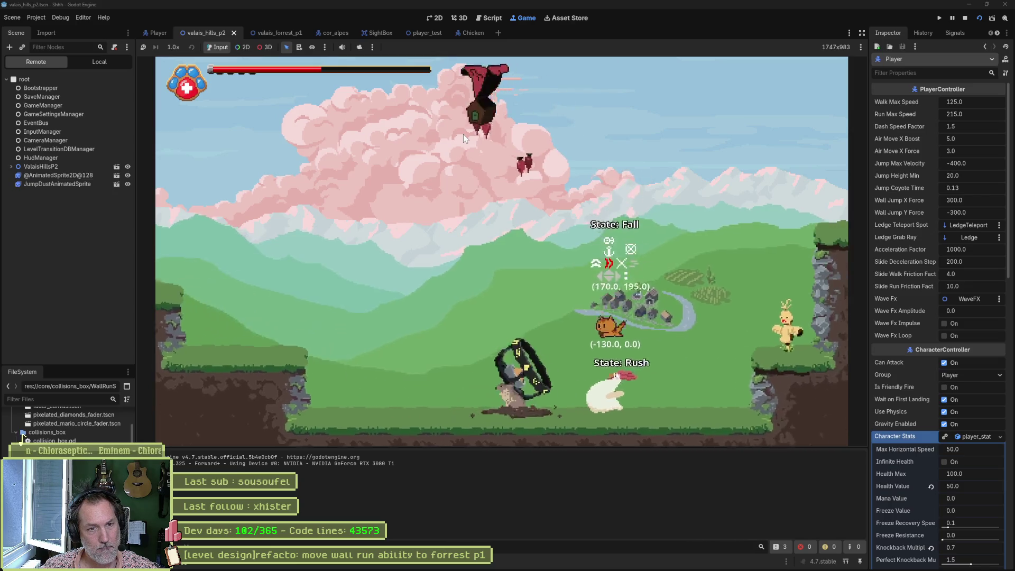
key(space)
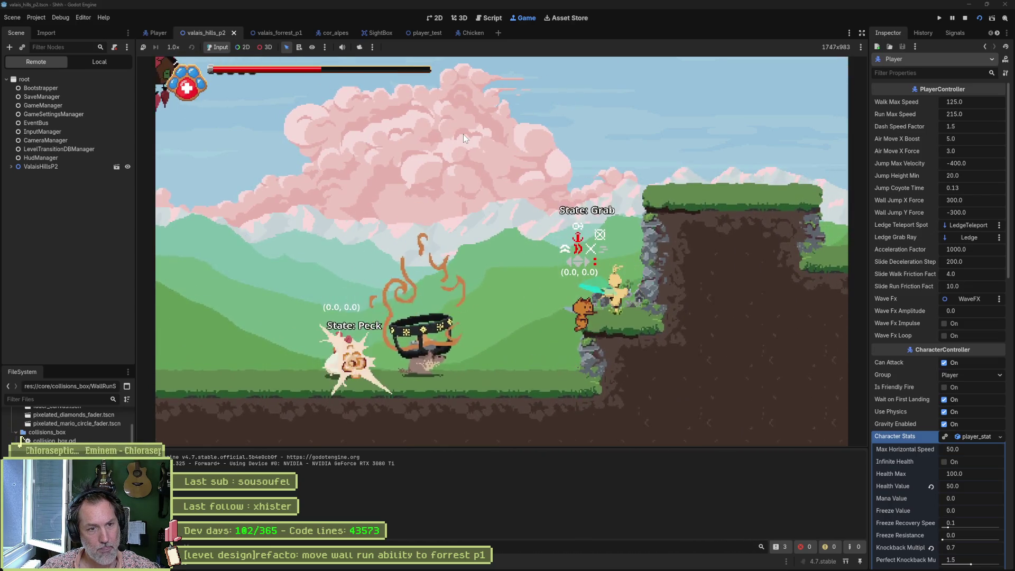
key(space)
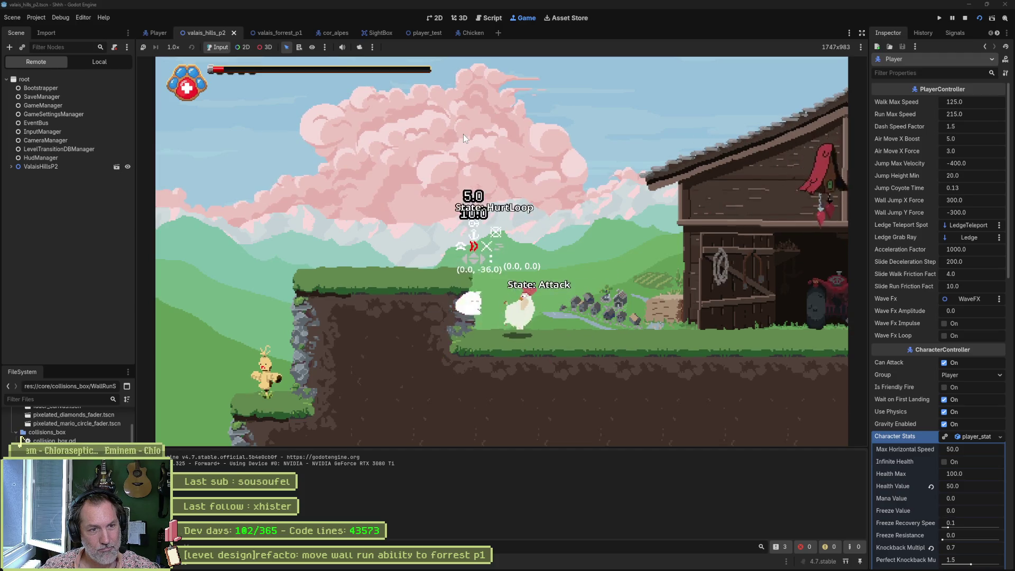
key(F8)
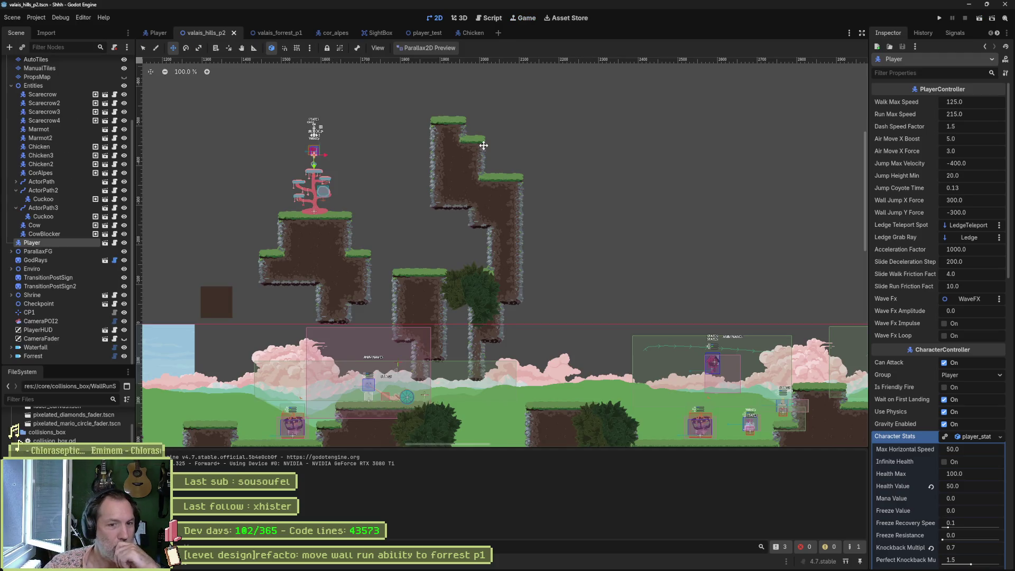
Place the Player start on the grass beside the chickens, save, and briefly playtest
scroll(652, 239, down, 3)
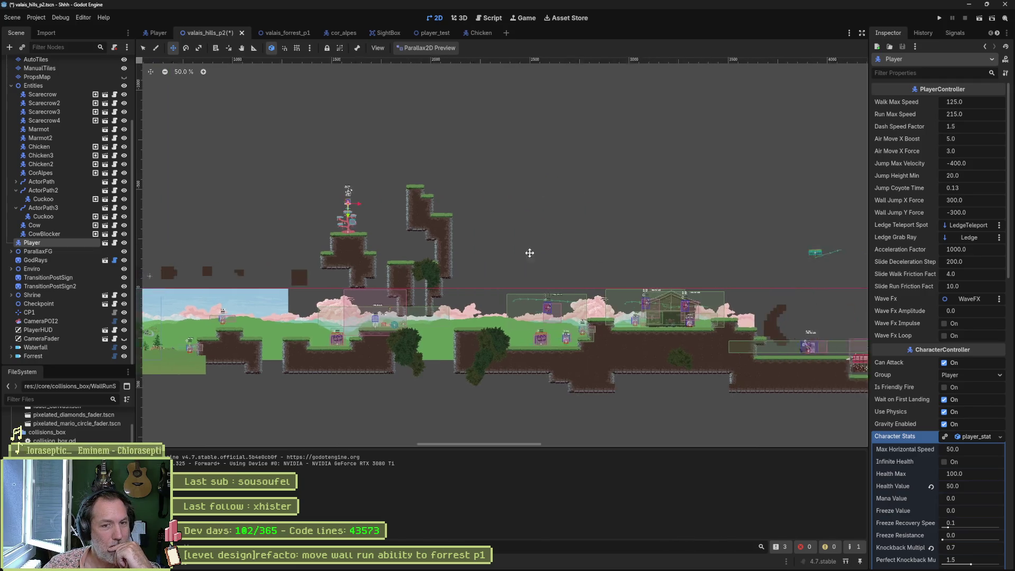
mouse_move(652, 239)
mouse_down()
mouse_move(385, 251)
mouse_move(408, 247)
mouse_up()
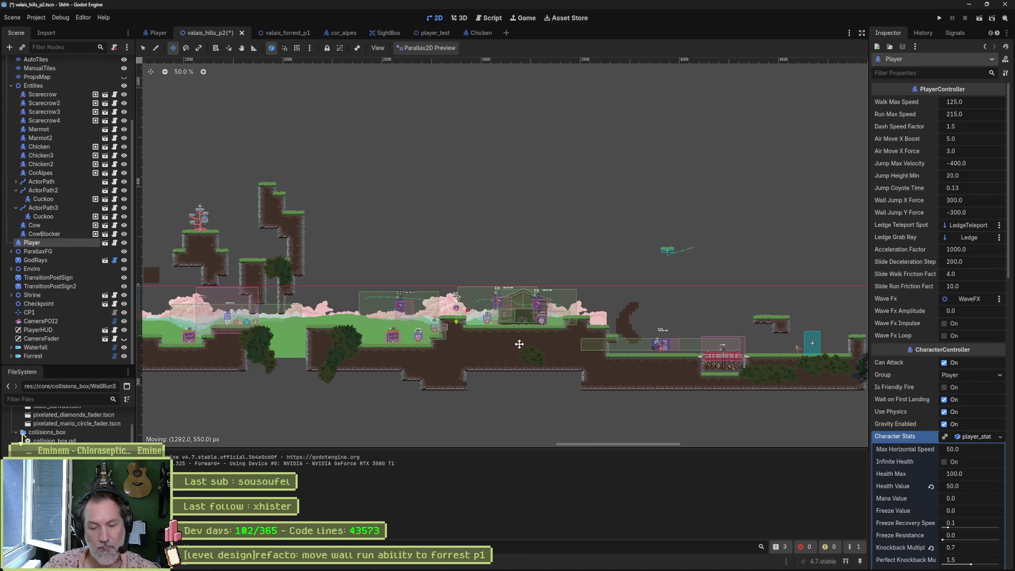
key(F5)
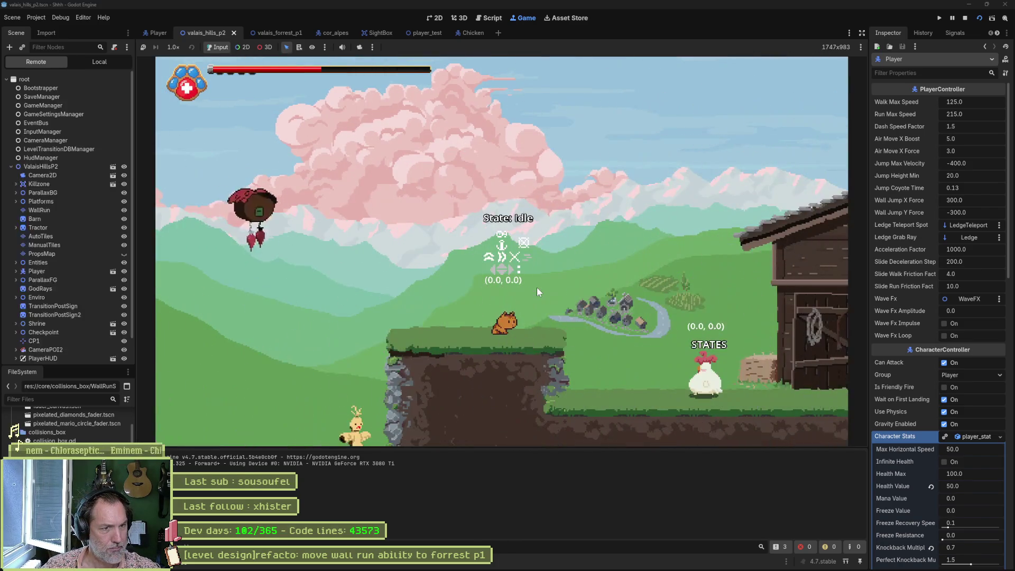
key(Right)
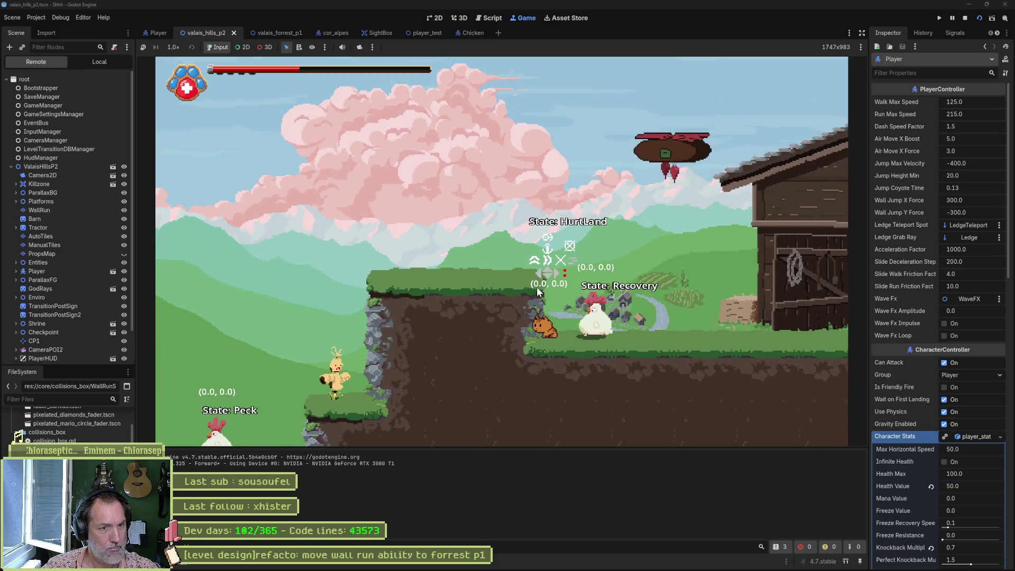
key(F8)
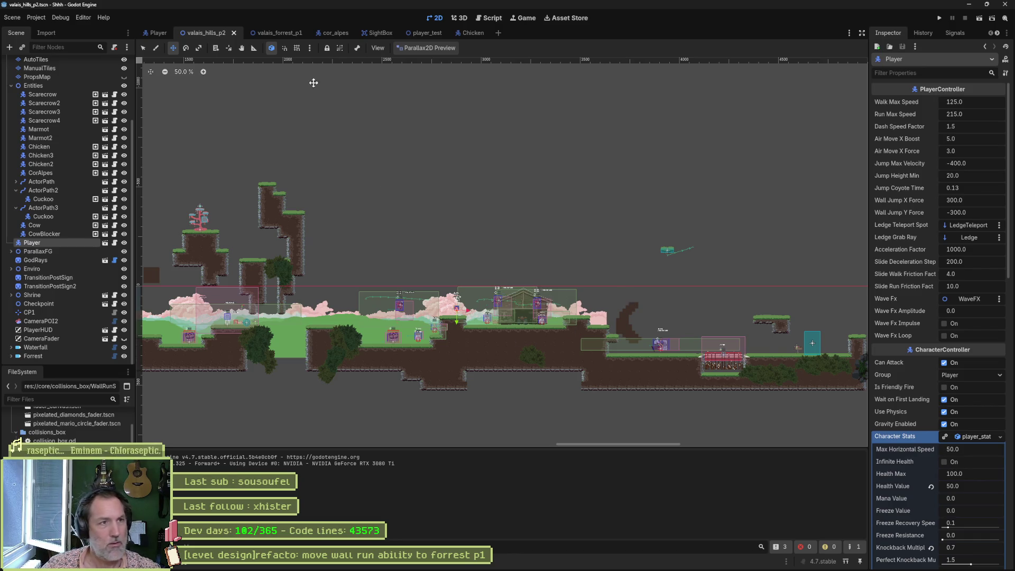
Switch to the Chicken scene and check the SightBox's position and scale
click(470, 33)
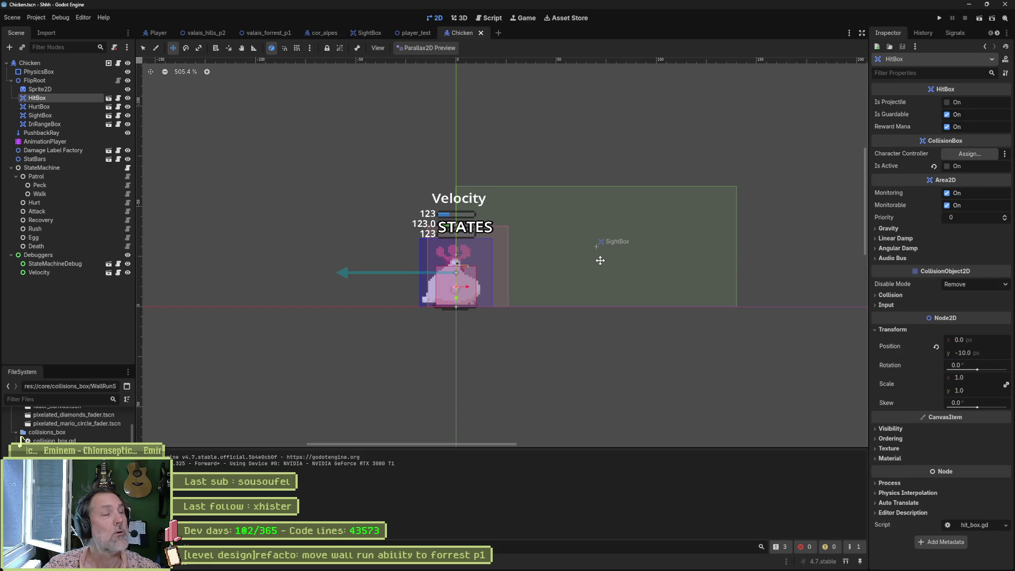
click(92, 115)
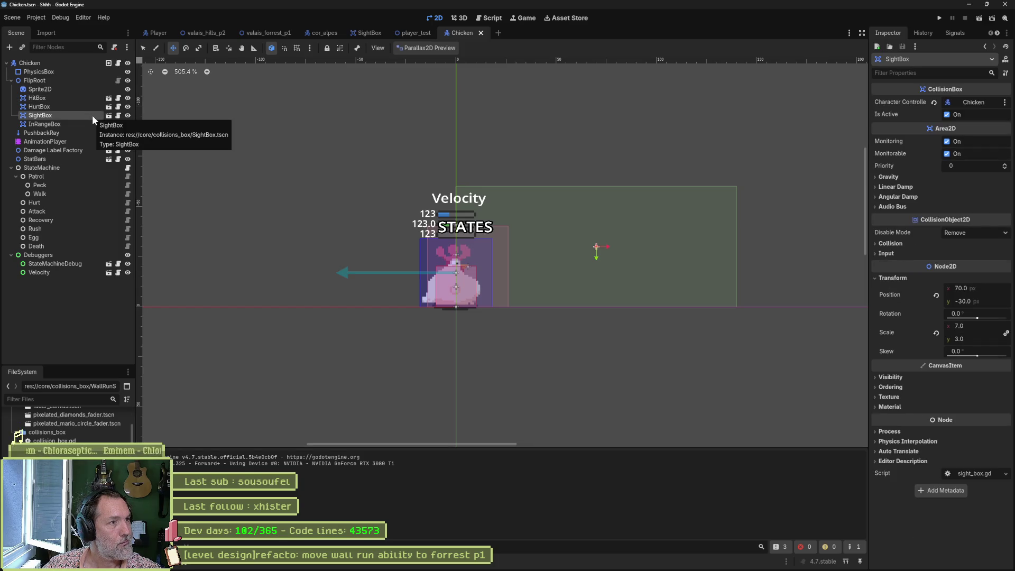
click(67, 142)
View the rush, peck, into_egg, egg, death and bicycle_kick_recovery animations in turn
click(316, 397)
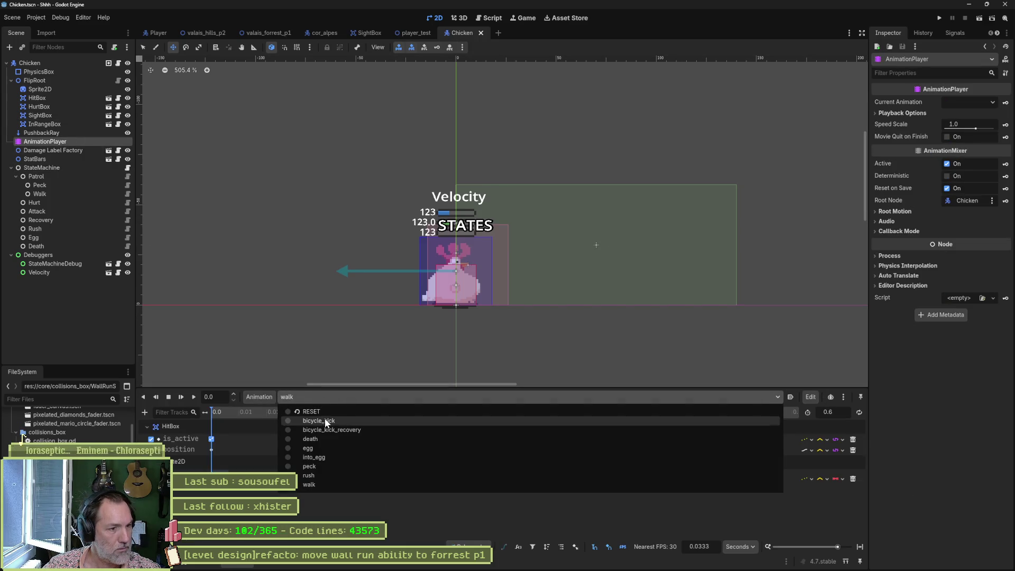
click(324, 475)
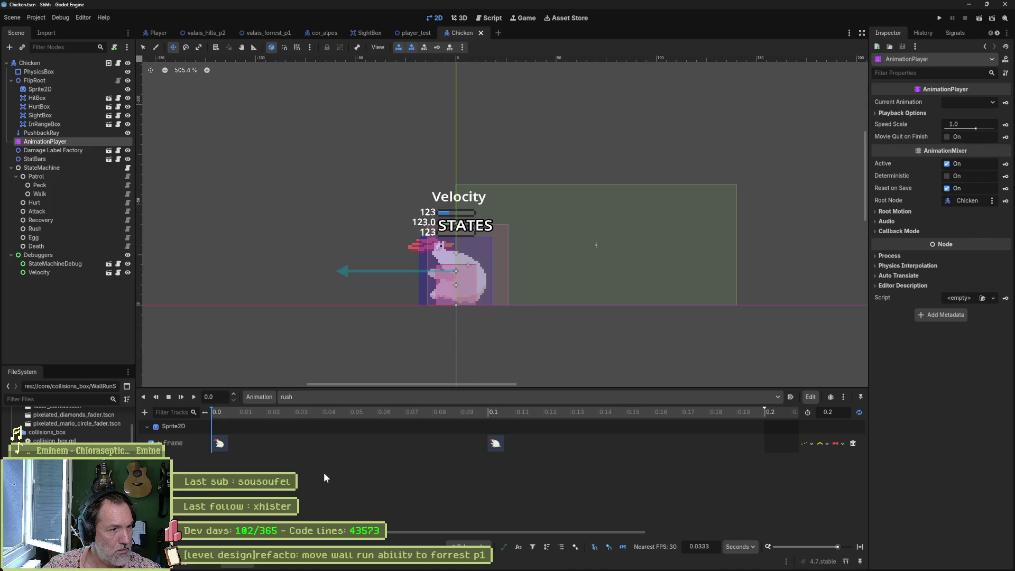
click(319, 398)
click(318, 467)
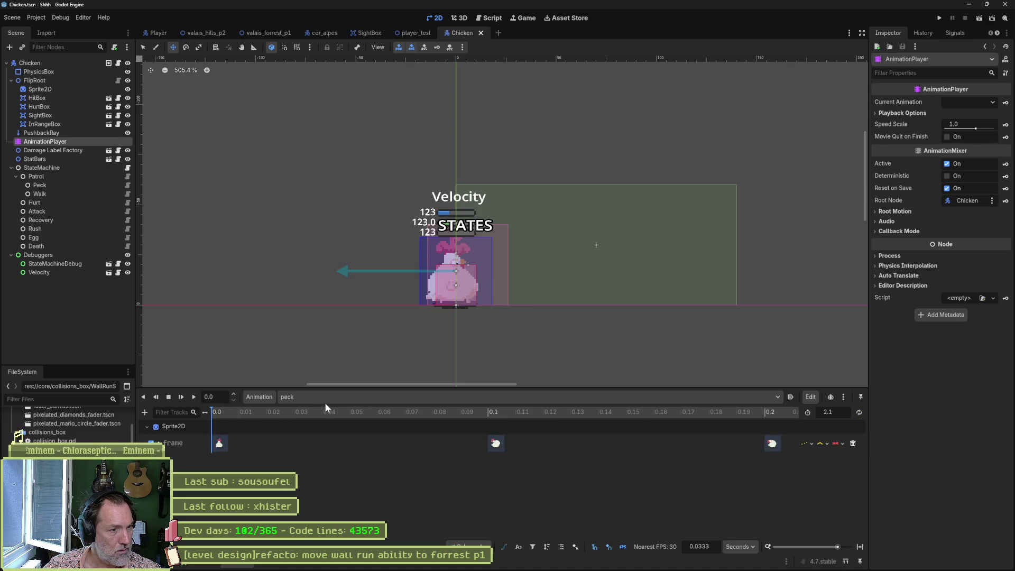
click(328, 397)
click(324, 457)
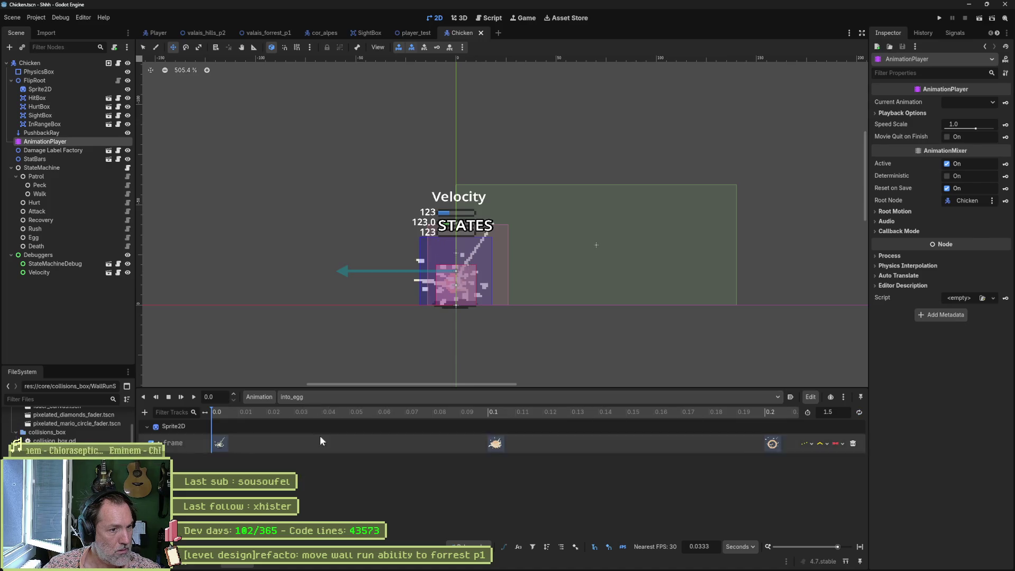
click(319, 398)
click(319, 446)
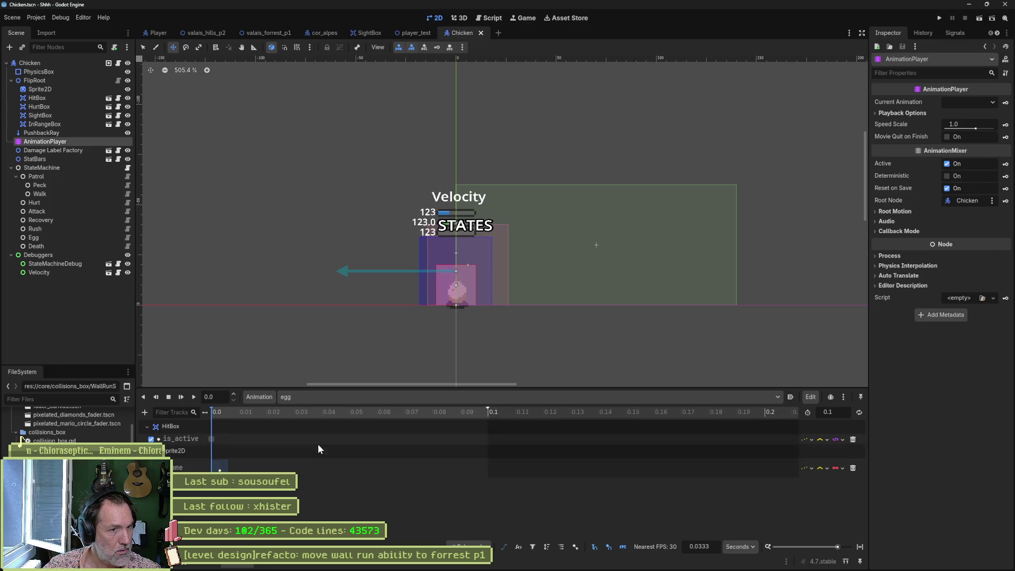
click(318, 399)
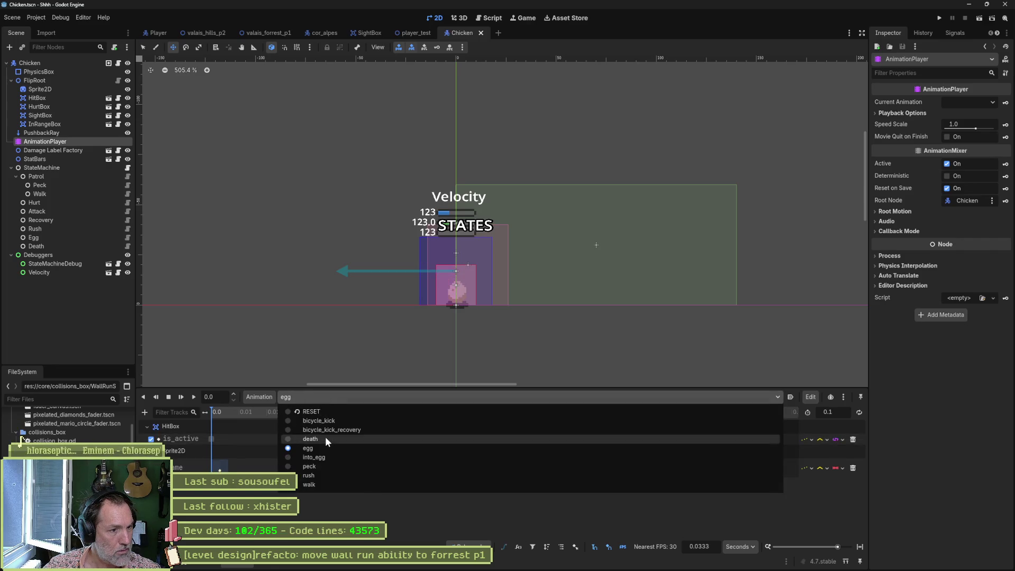
click(326, 437)
click(324, 399)
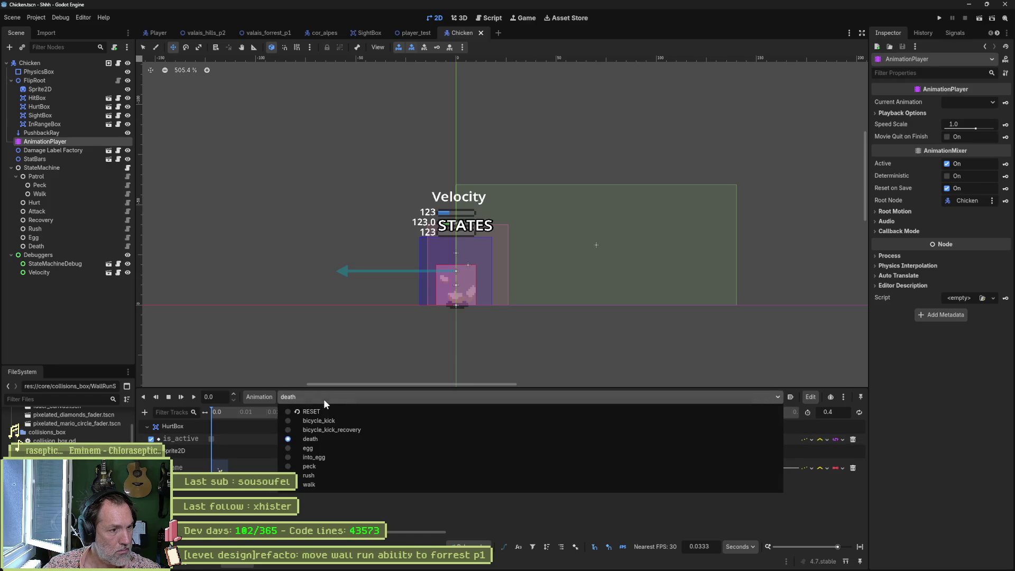
click(326, 427)
Open bicycle_kick, fit its full timeline, and scrub to check the HitBox keys
click(326, 398)
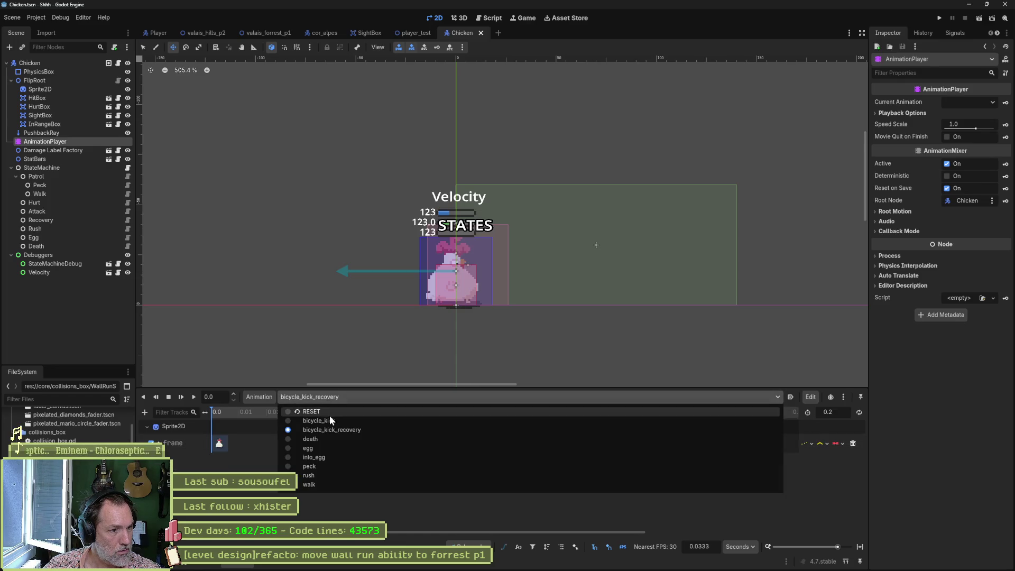
click(329, 421)
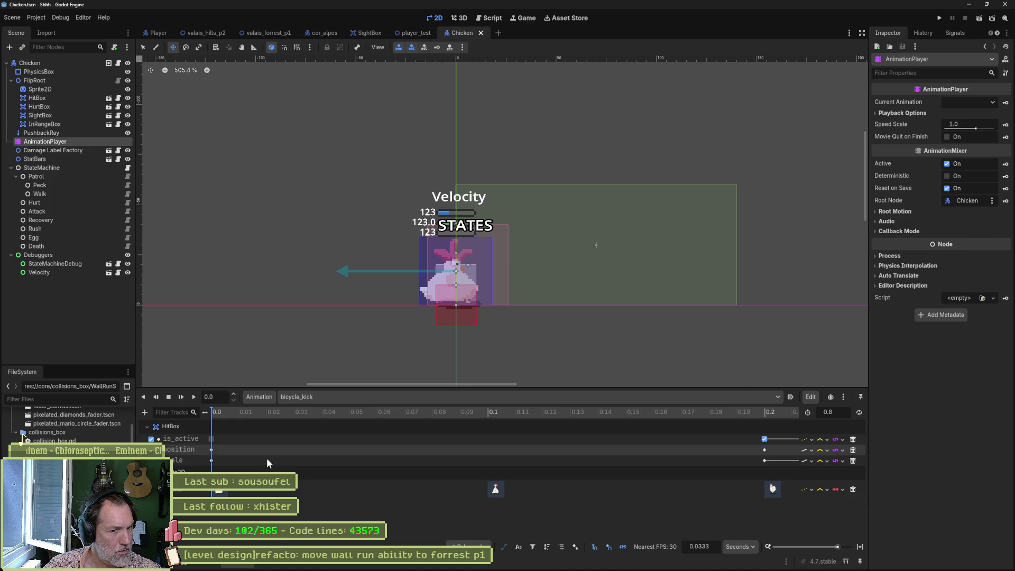
click(860, 547)
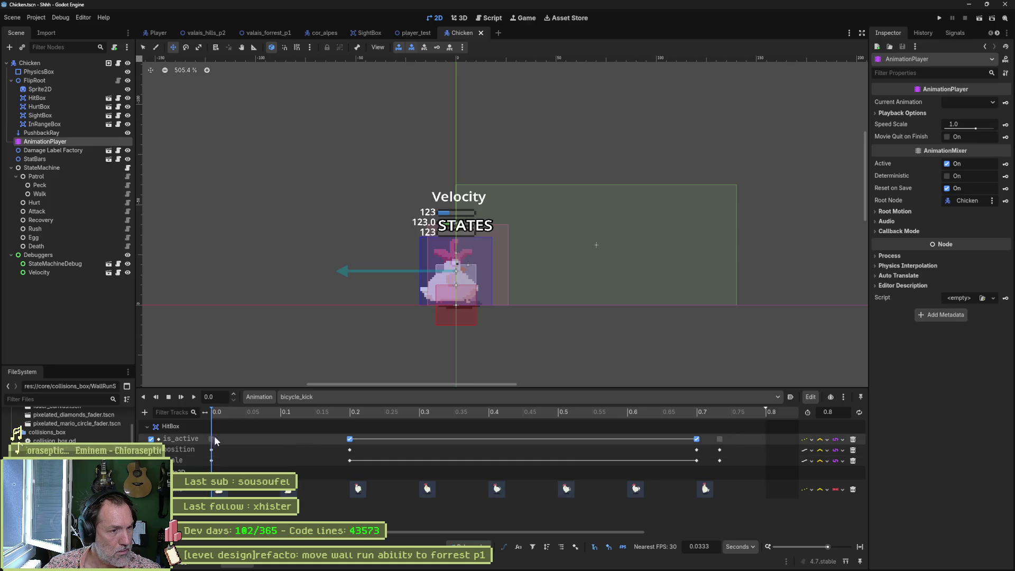
drag(267, 411, 377, 410)
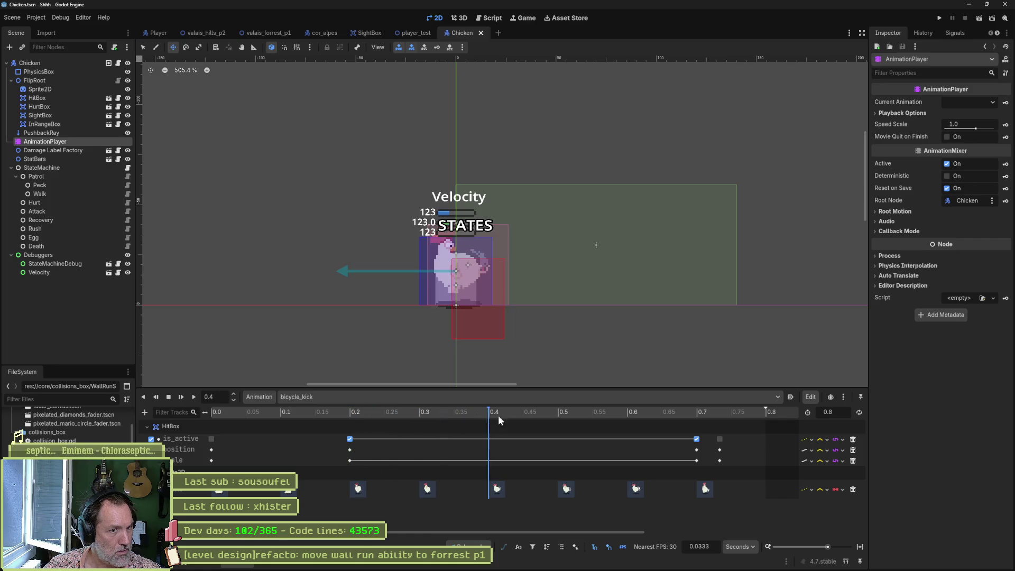